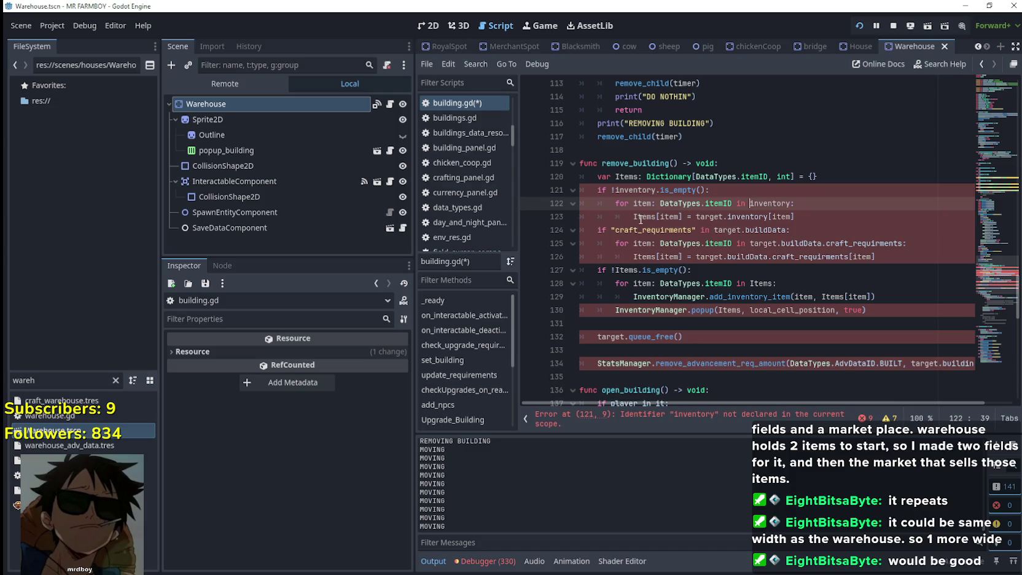
Step: Remove the stray backslash near remove_building on line 119 of the script
{"action": "left_click", "coordinate": [742, 296]}
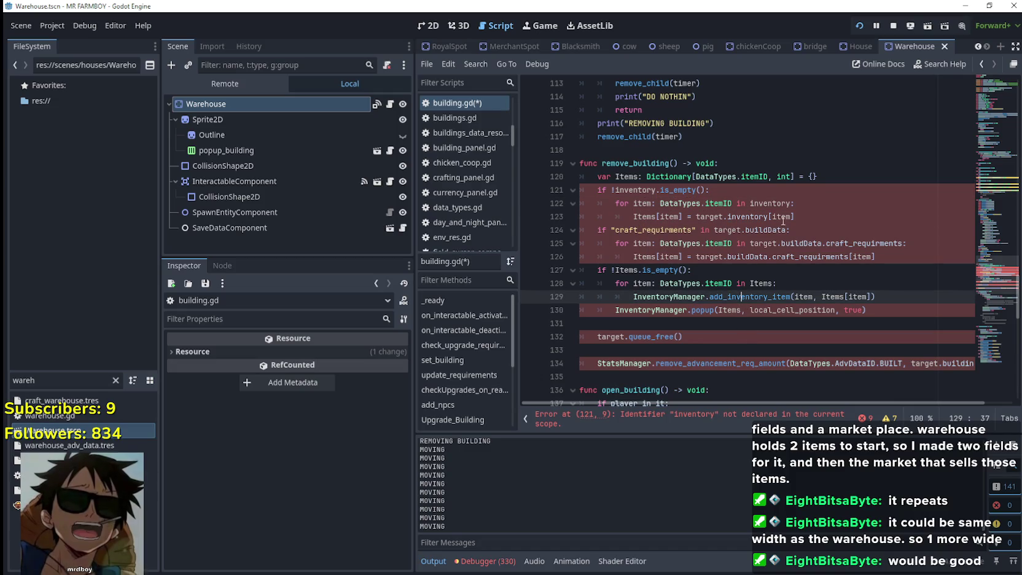
{"action": "left_click", "coordinate": [670, 153]}
{"action": "key", "text": "Return"}
{"action": "type", "text": "\\"}
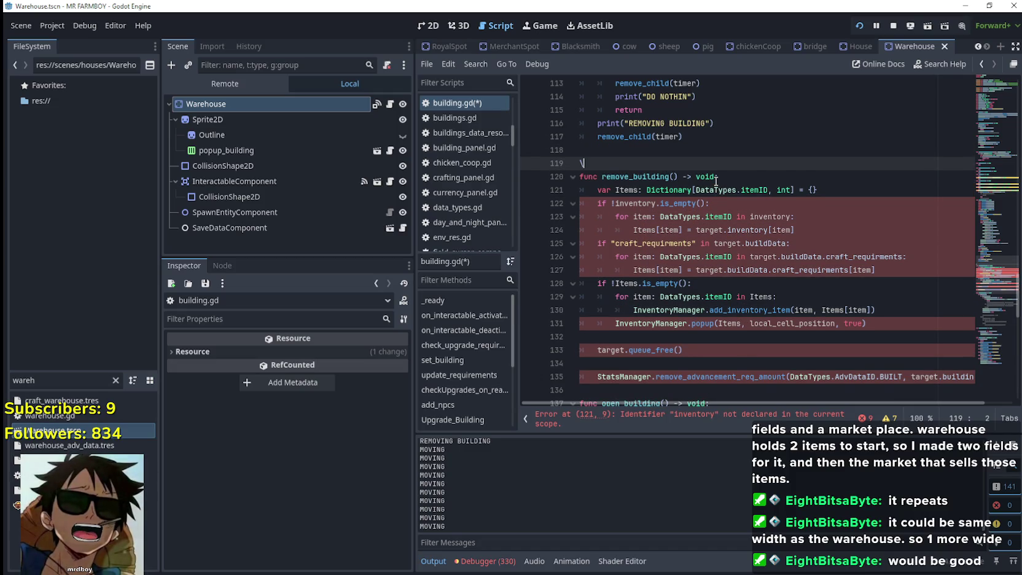
{"action": "key", "text": "BackSpace"}
{"action": "key", "text": "BackSpace"}
Step: Filter the FileSystem for 'house' and open House.tscn
{"action": "double_click", "coordinate": [18, 381]}
{"action": "type", "text": "ho"}
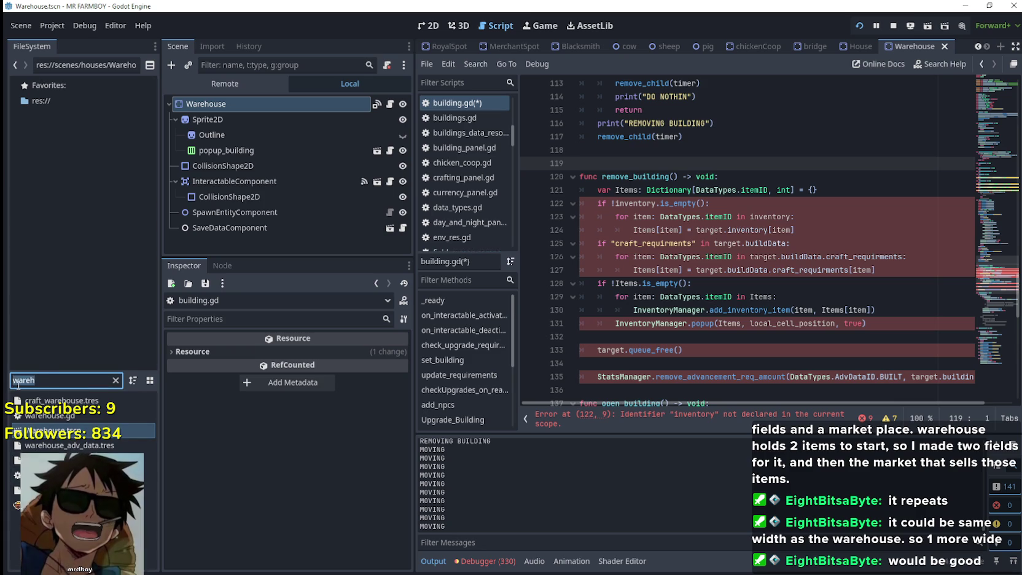
{"action": "type", "text": "use"}
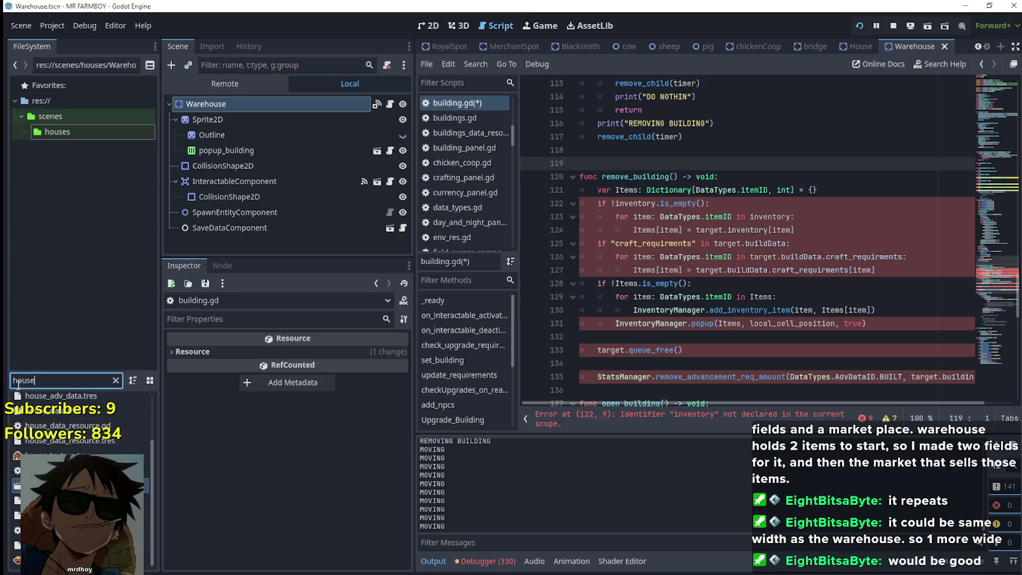
{"action": "scroll", "coordinate": [45, 413], "scroll_direction": "up", "scroll_amount": 2}
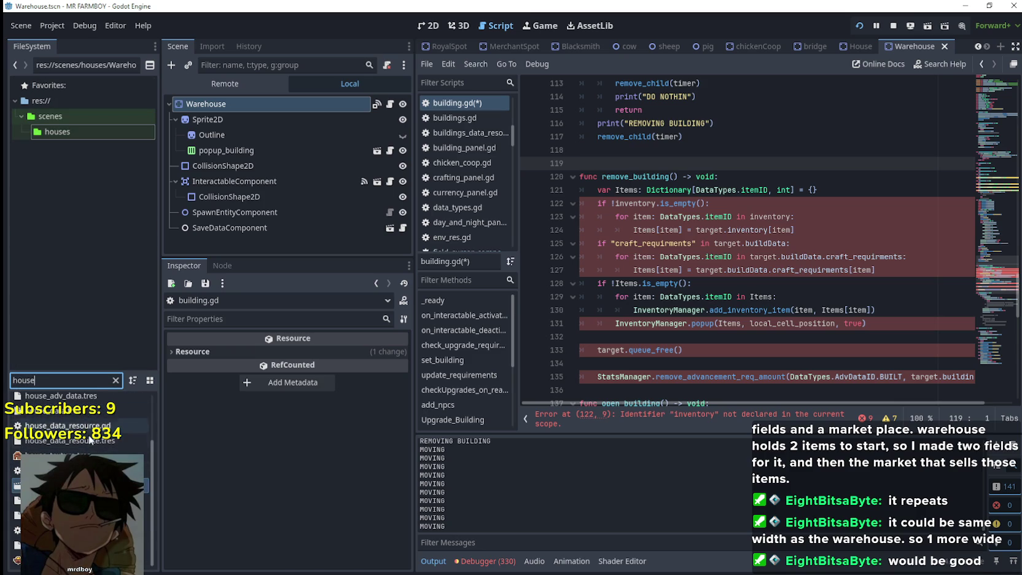
{"action": "double_click", "coordinate": [45, 425]}
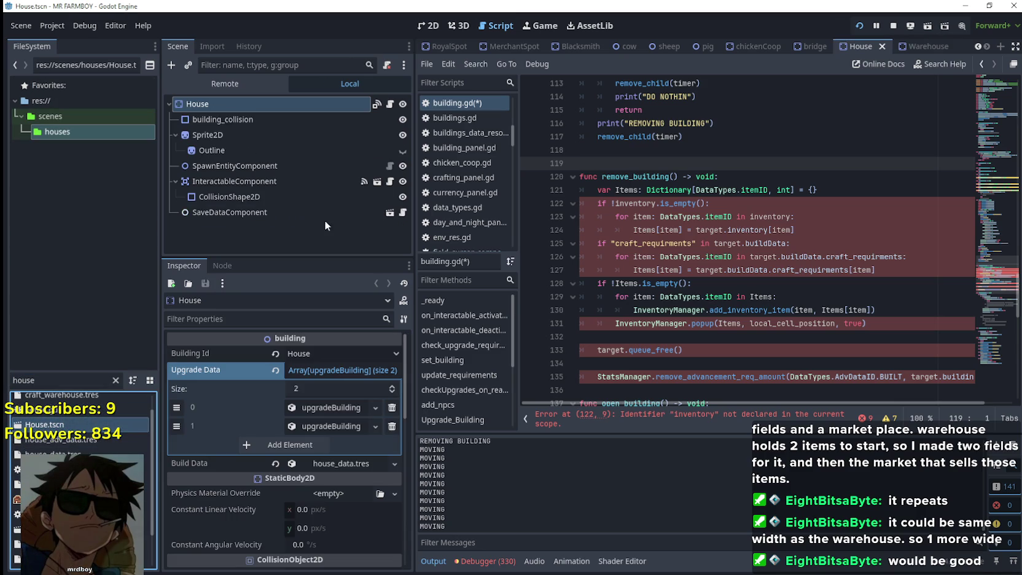
Step: Inspect the inventory declarations in the House and Barn scene scripts
{"action": "left_click", "coordinate": [390, 105]}
{"action": "left_click_drag", "start_coordinate": [983, 277], "coordinate": [982, 100]}
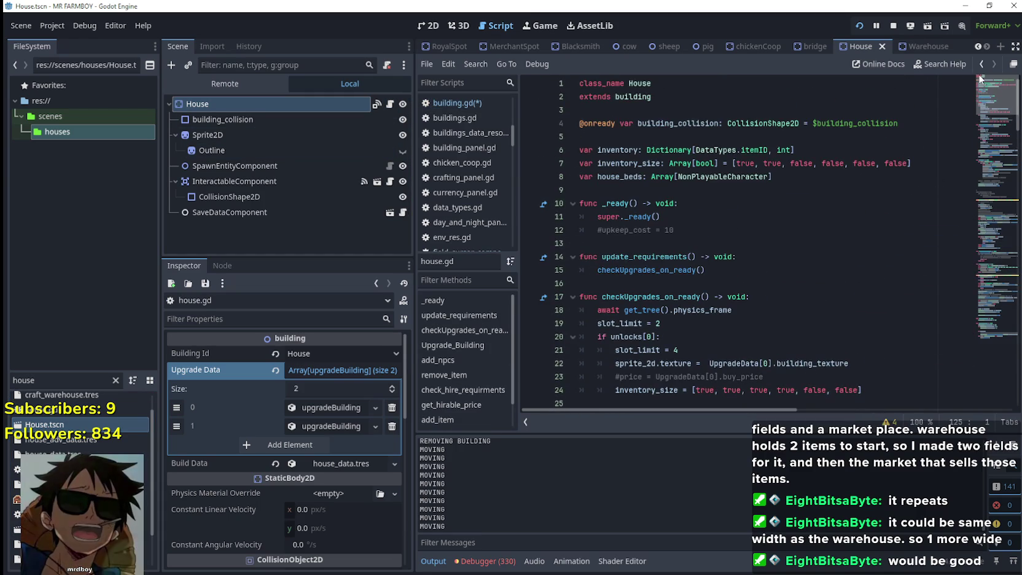
{"action": "double_click", "coordinate": [627, 153]}
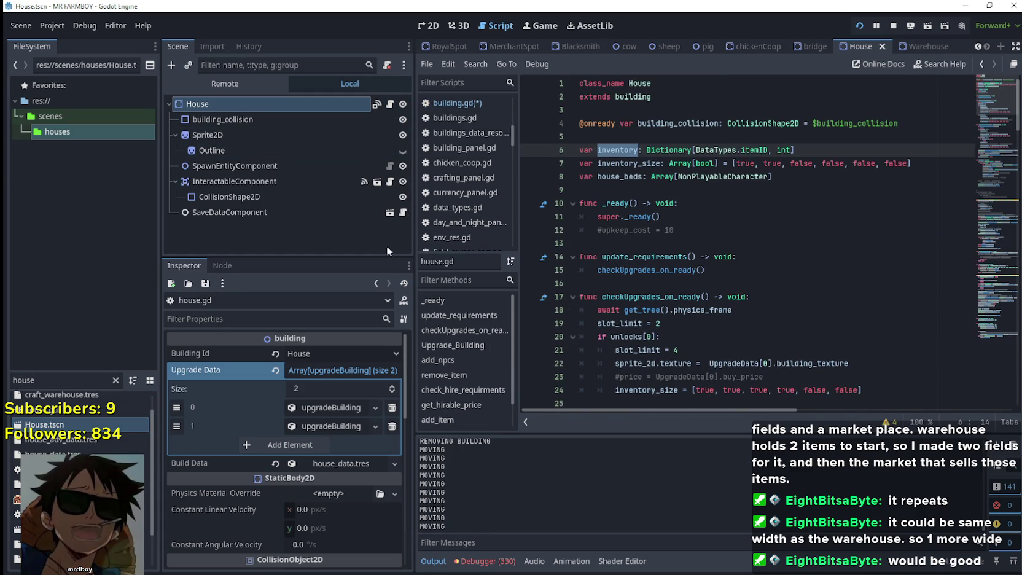
{"action": "left_click_drag", "start_coordinate": [40, 380], "coordinate": [4, 377]}
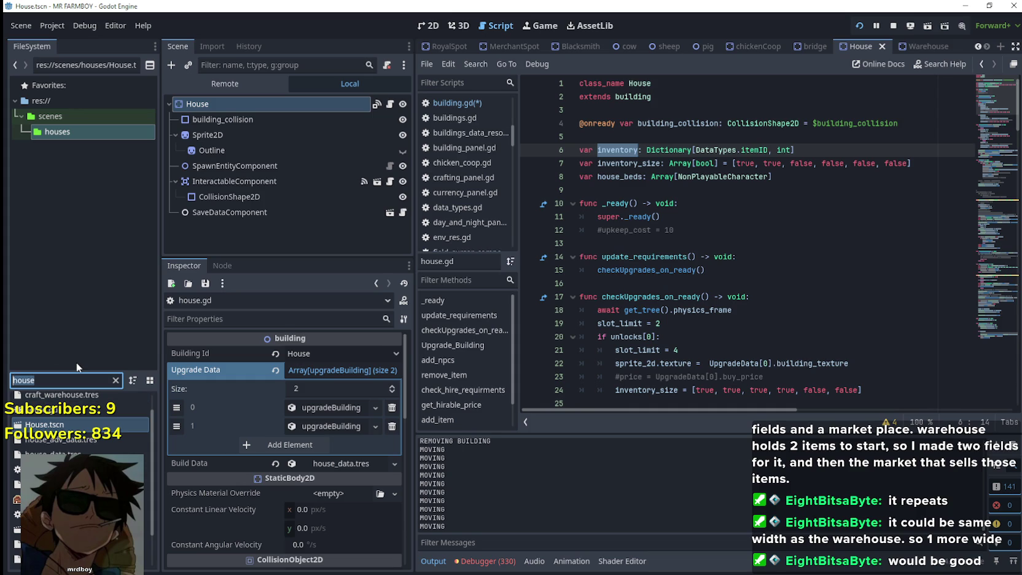
{"action": "type", "text": "barn"}
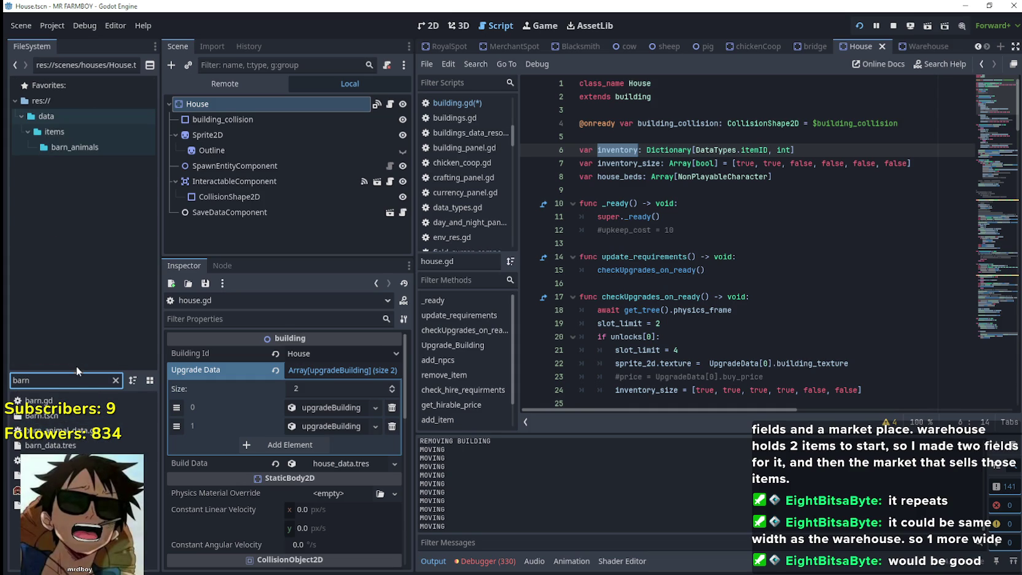
{"action": "double_click", "coordinate": [89, 414]}
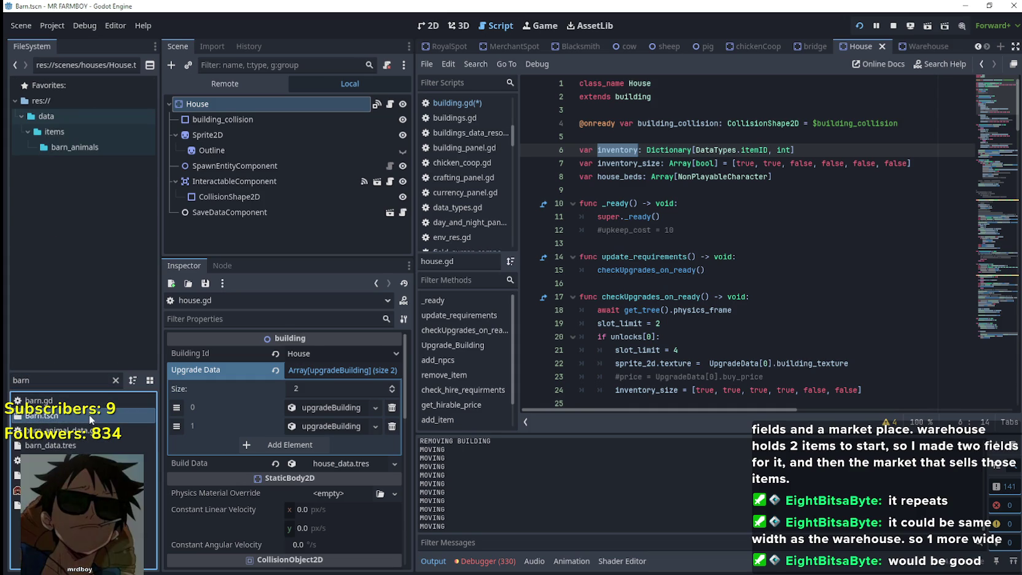
{"action": "left_click", "coordinate": [386, 105]}
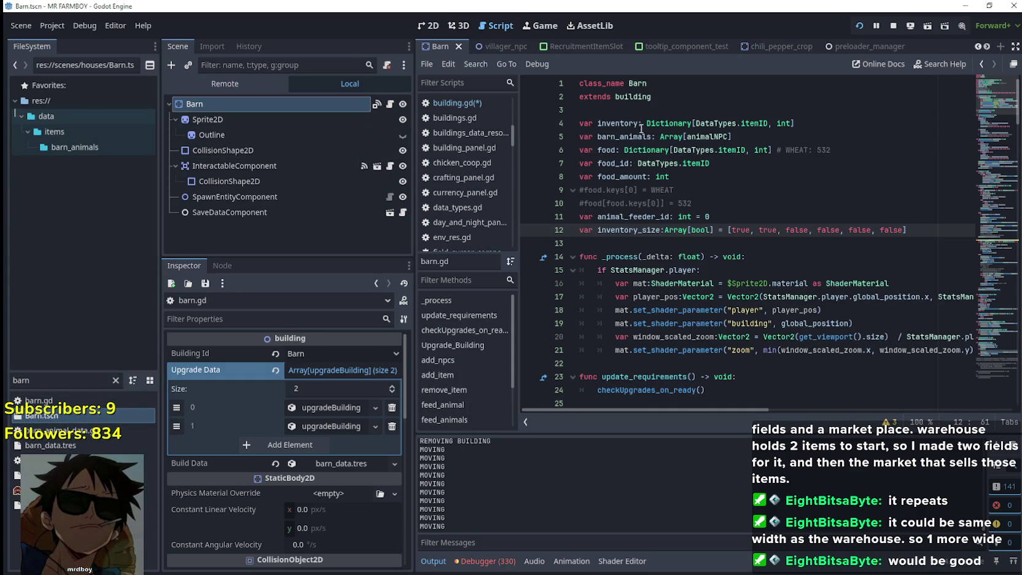
Step: Open the chickenCoop scene's script and copy its line 4 inventory declaration
{"action": "double_click", "coordinate": [13, 379]}
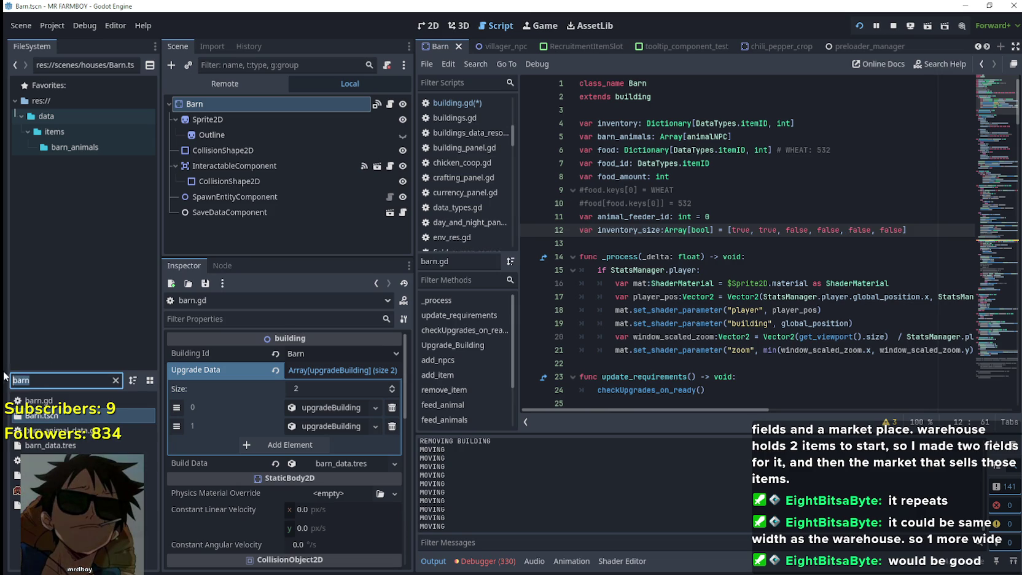
{"action": "type", "text": "coop"}
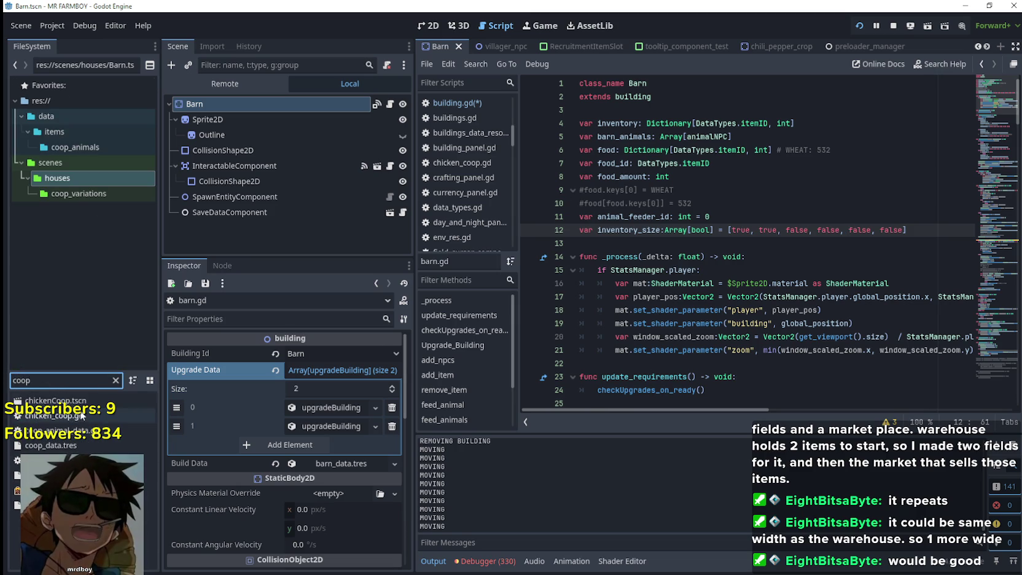
{"action": "double_click", "coordinate": [85, 400]}
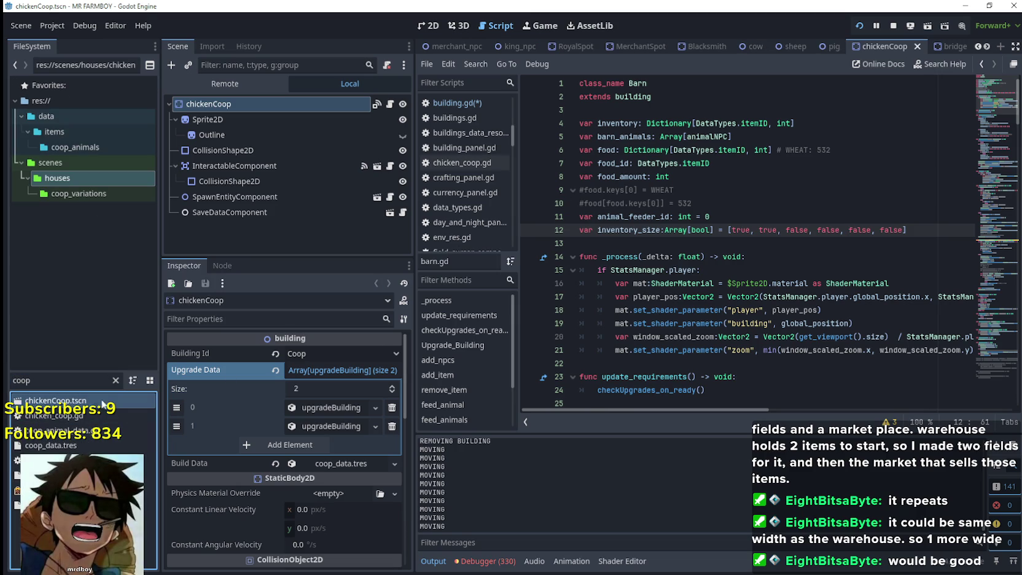
{"action": "left_click", "coordinate": [391, 105]}
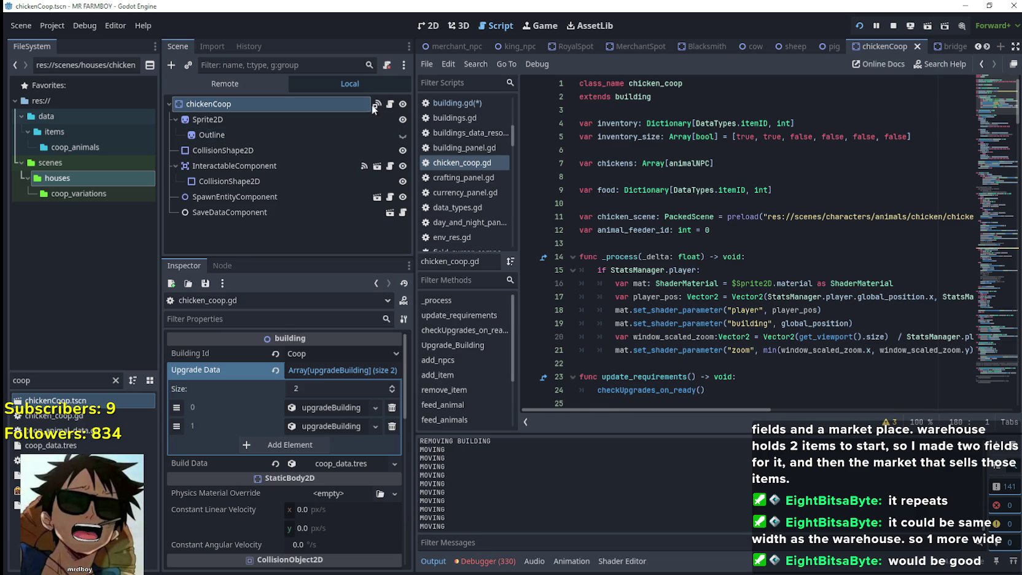
{"action": "left_click_drag", "start_coordinate": [795, 123], "coordinate": [580, 123]}
{"action": "key", "text": "ctrl+c"}
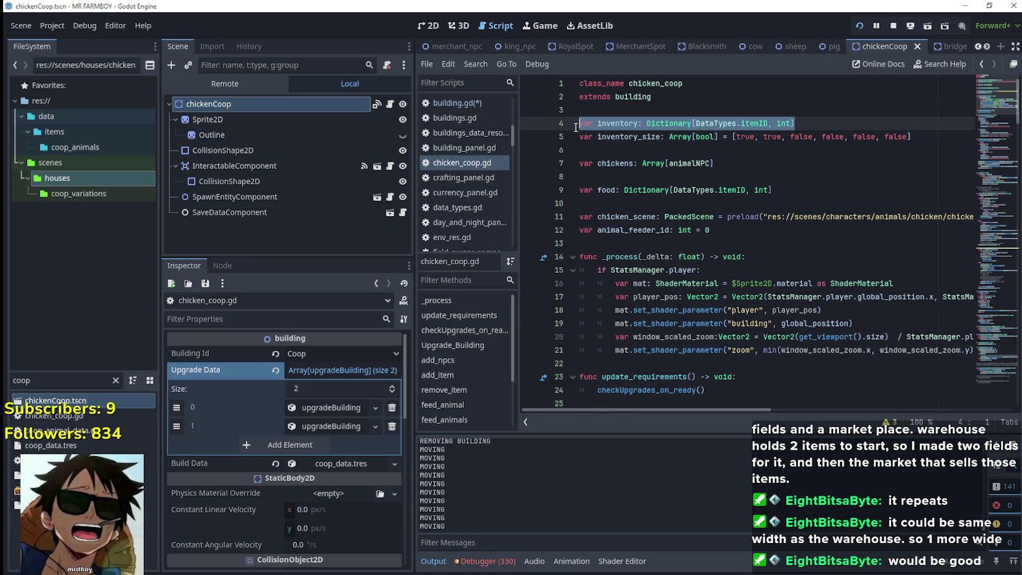
{"action": "left_click", "coordinate": [690, 150]}
{"action": "right_click", "coordinate": [628, 98]}
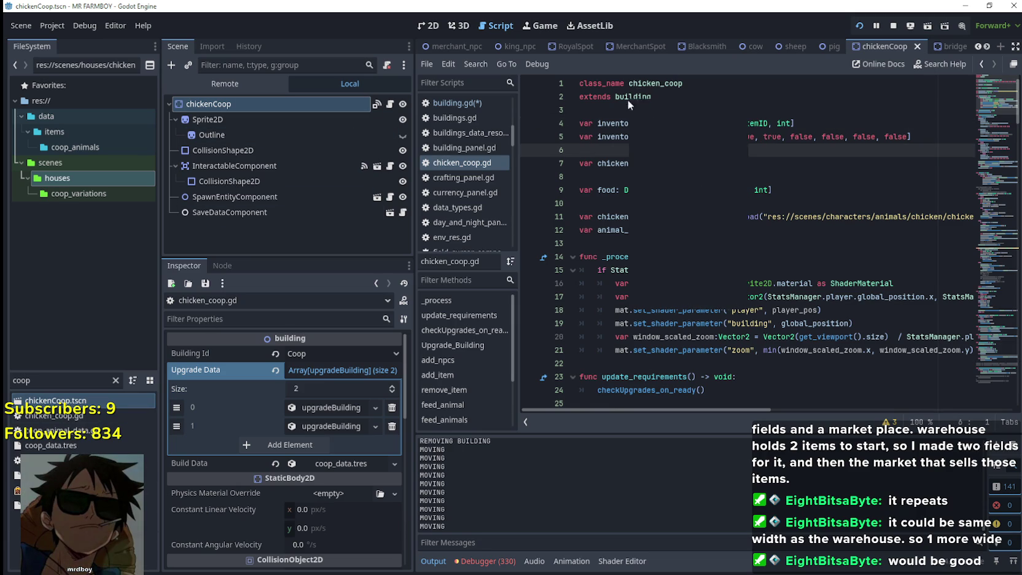
{"action": "left_click", "coordinate": [696, 289]}
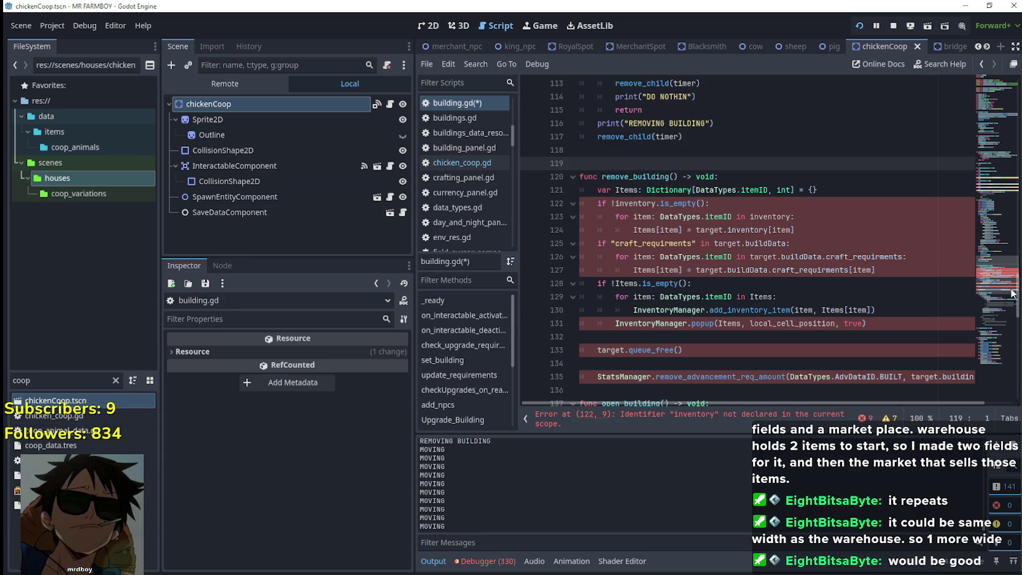
Step: Paste the inventory Dictionary declaration after the tool variable in building.gd and save
{"action": "scroll", "coordinate": [985, 225], "scroll_direction": "up", "scroll_amount": 8}
{"action": "mouse_move", "coordinate": [985, 225]}
{"action": "left_mouse_down"}
{"action": "mouse_move", "coordinate": [965, 92]}
{"action": "mouse_move", "coordinate": [956, 104]}
{"action": "left_mouse_up"}
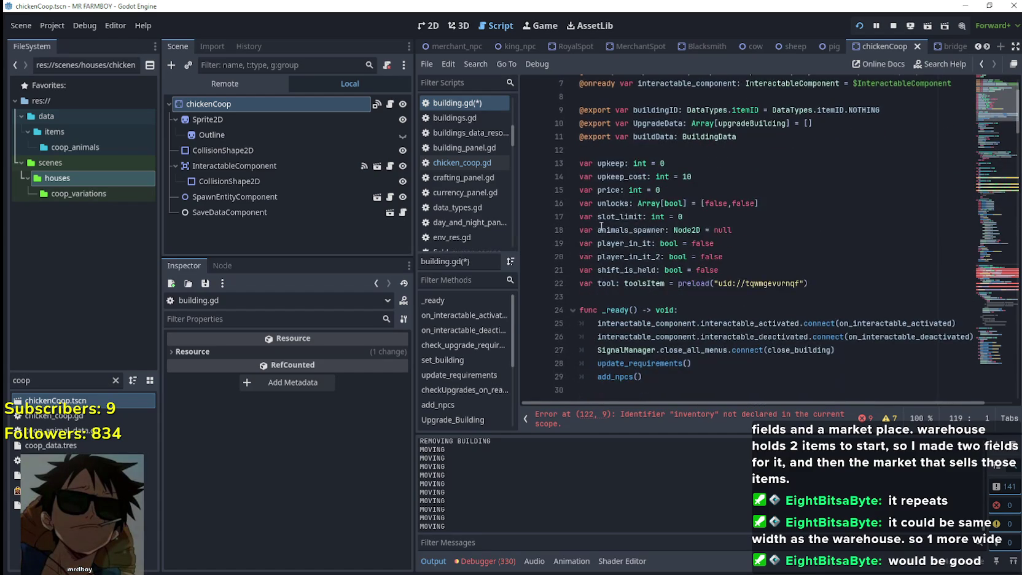
{"action": "scroll", "coordinate": [615, 255], "scroll_direction": "up", "scroll_amount": 2}
{"action": "scroll", "coordinate": [619, 295], "scroll_direction": "down", "scroll_amount": 2}
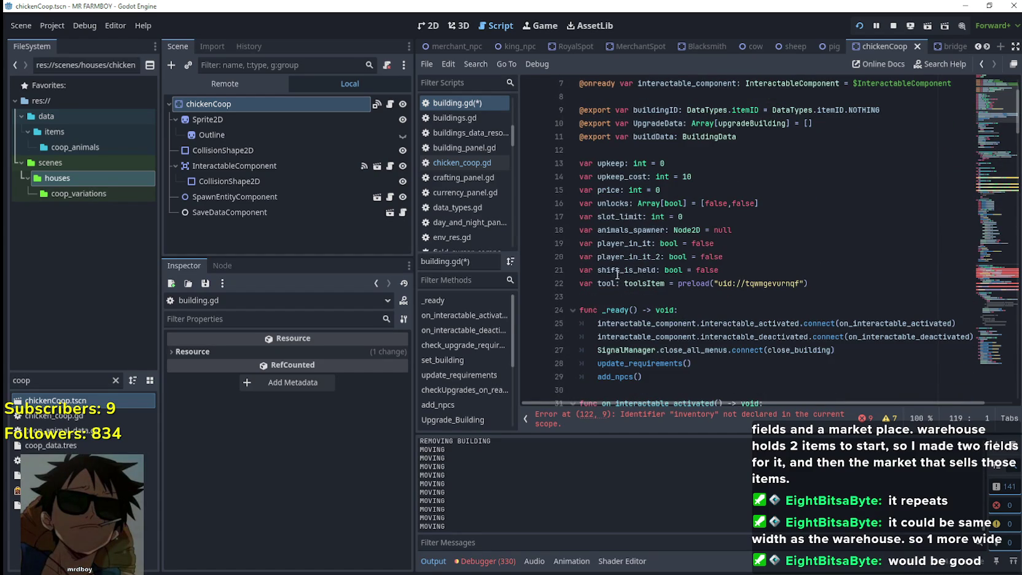
{"action": "left_click", "coordinate": [615, 298]}
{"action": "key", "text": "Return"}
{"action": "key", "text": "ctrl+v"}
{"action": "key", "text": "Return"}
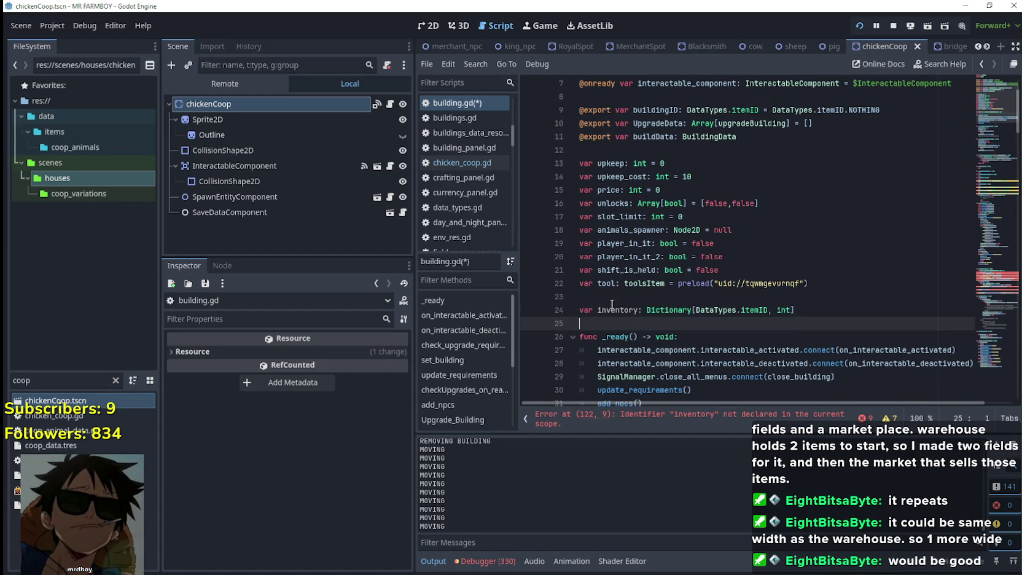
{"action": "scroll", "coordinate": [647, 299], "scroll_direction": "down", "scroll_amount": 3}
{"action": "left_click", "coordinate": [647, 299]}
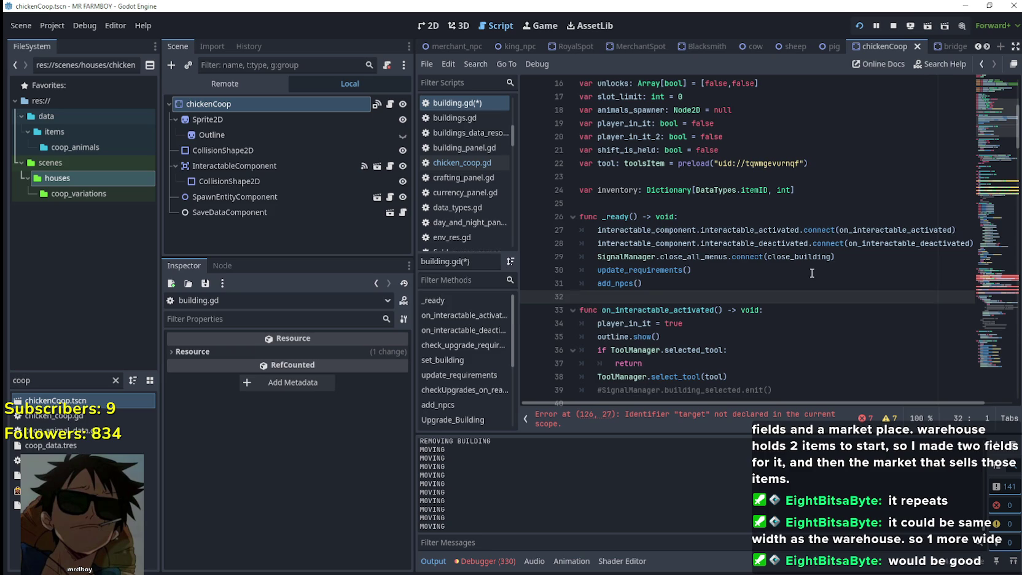
{"action": "key", "text": "ctrl+s"}
{"action": "left_click", "coordinate": [991, 278]}
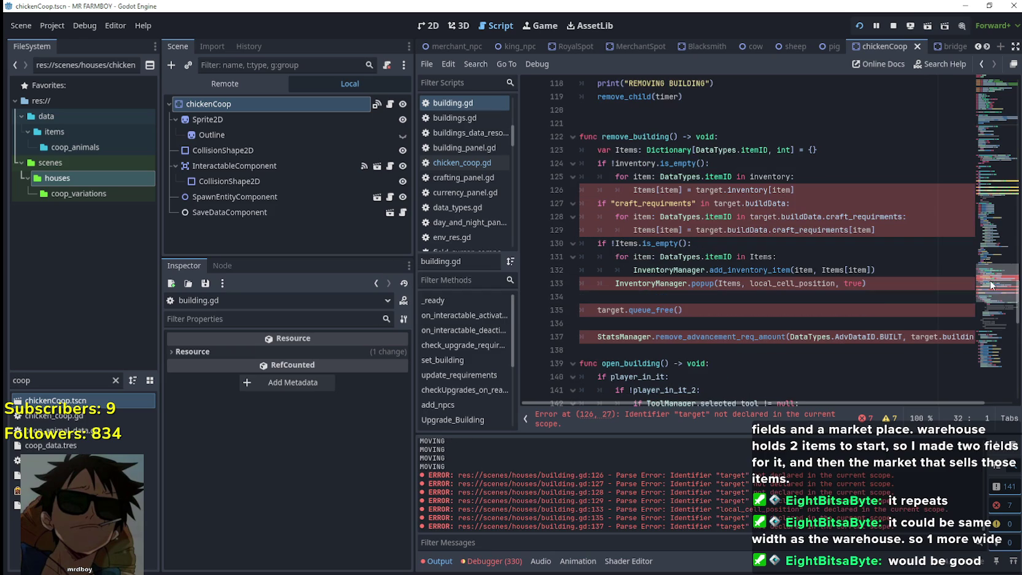
Step: Change target.inventory[item] to inventory[item] on line 126 and add a blank line after it
{"action": "left_click", "coordinate": [741, 203]}
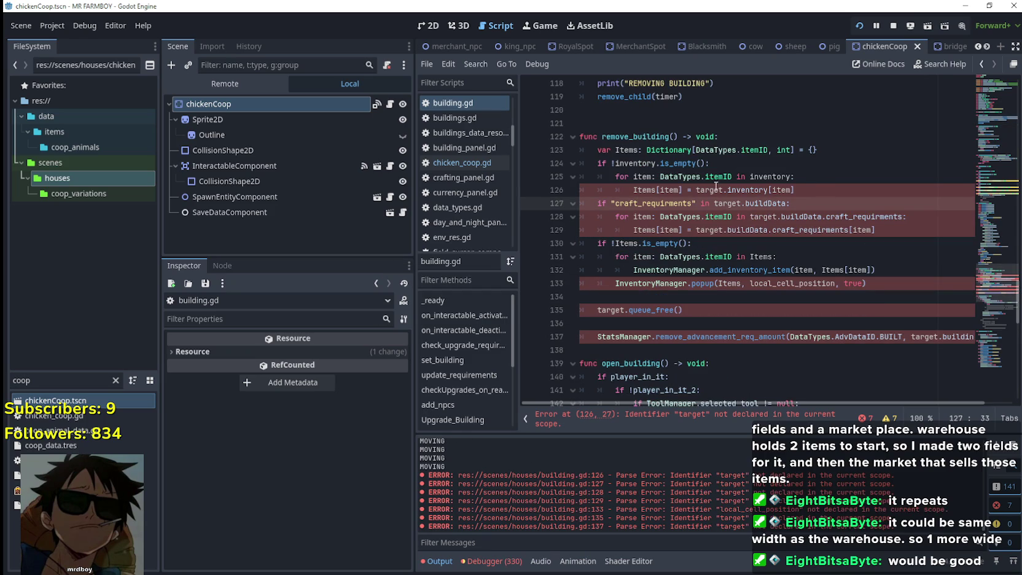
{"action": "left_click", "coordinate": [727, 189]}
{"action": "key", "text": "BackSpace"}
{"action": "key", "text": "BackSpace"}
{"action": "key", "text": "BackSpace"}
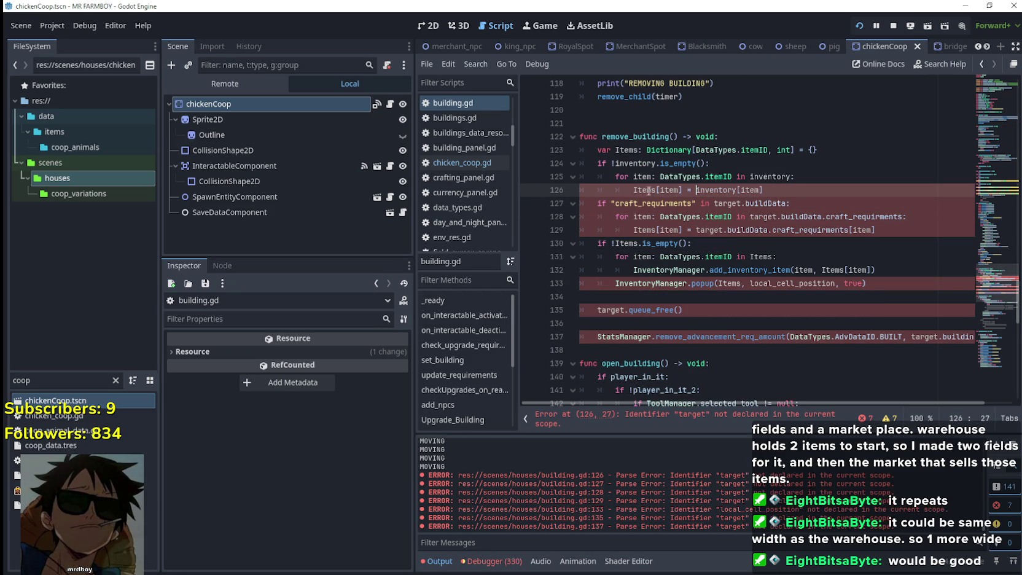
{"action": "left_click_drag", "start_coordinate": [763, 190], "coordinate": [571, 176]}
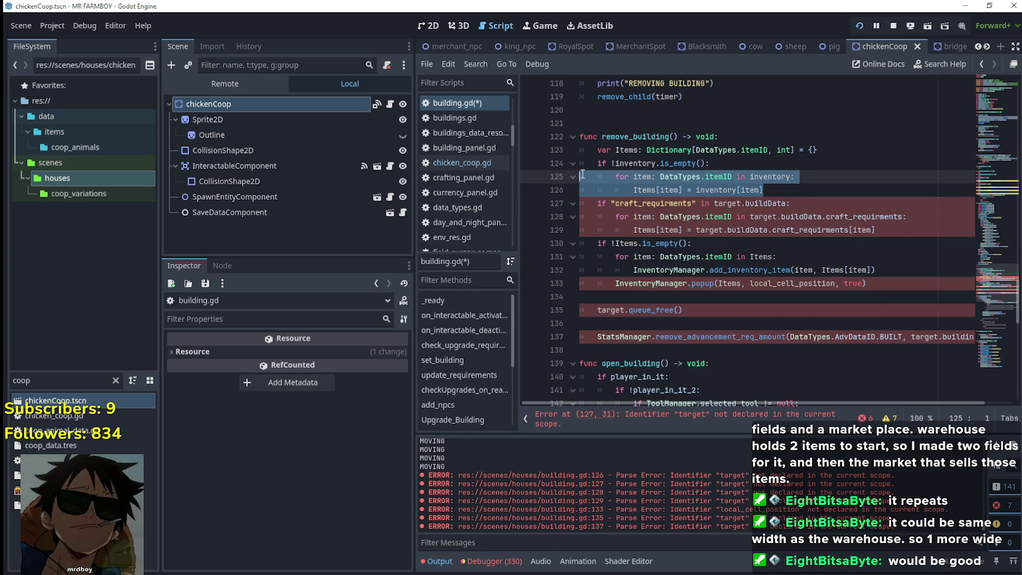
{"action": "left_click", "coordinate": [624, 178]}
{"action": "left_click", "coordinate": [637, 191]}
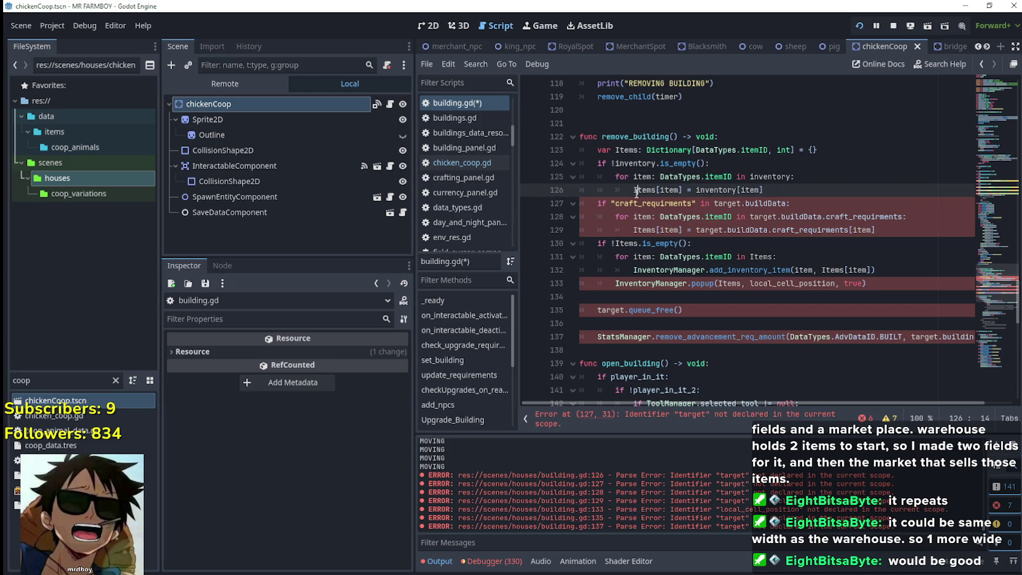
{"action": "left_click_drag", "start_coordinate": [795, 196], "coordinate": [537, 152]}
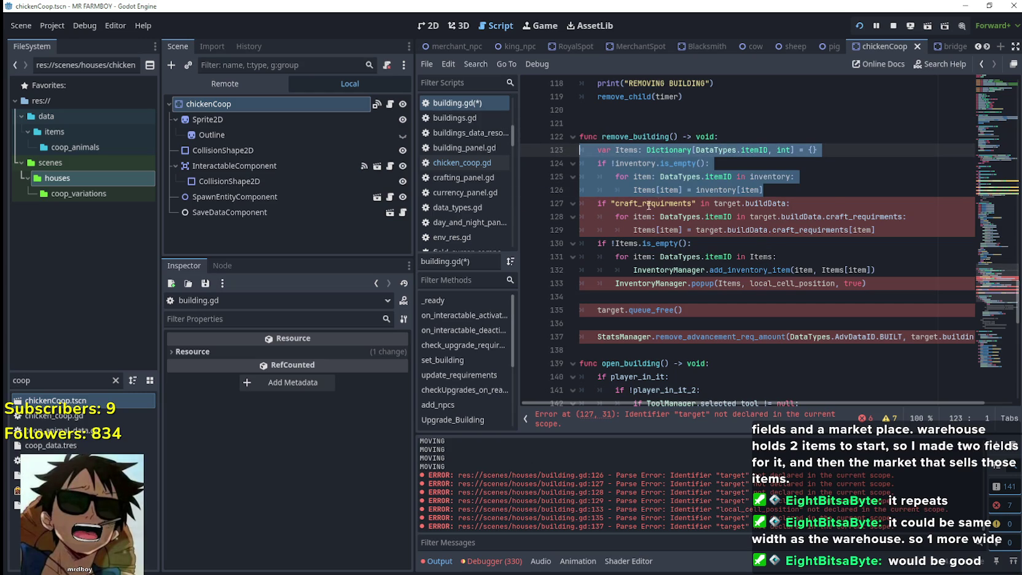
{"action": "left_click", "coordinate": [792, 205]}
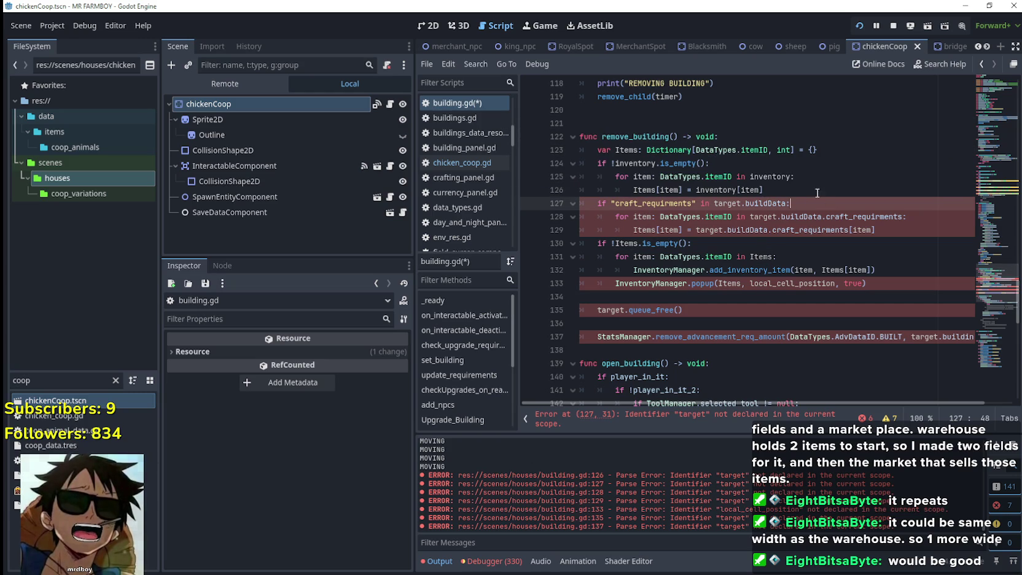
{"action": "key", "text": "Up"}
{"action": "key", "text": "Return"}
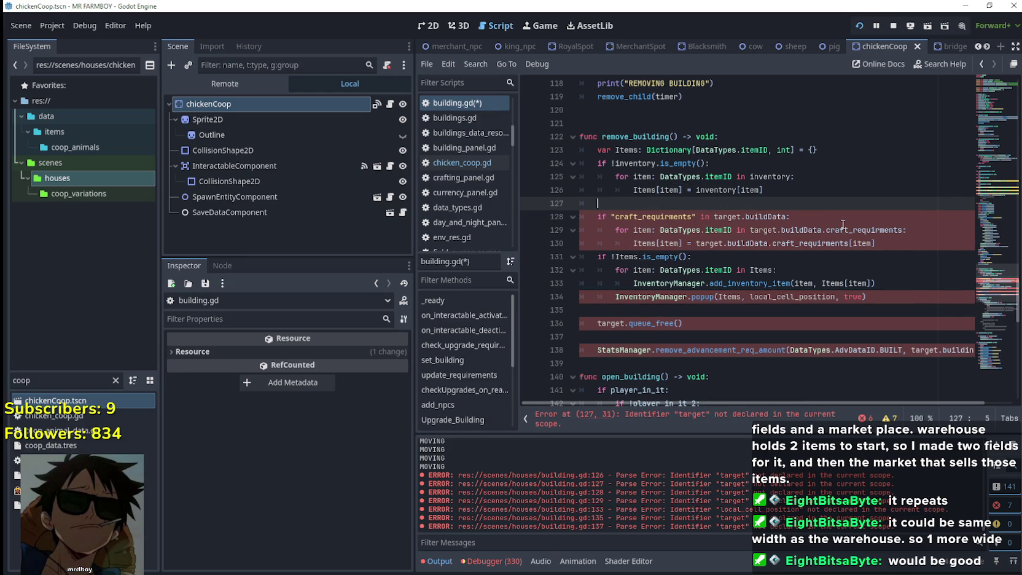
Step: Replace the old requirements check with 'if !buildData.craft_requirments.is_empty():' on line 127
{"action": "type", "text": "if b"}
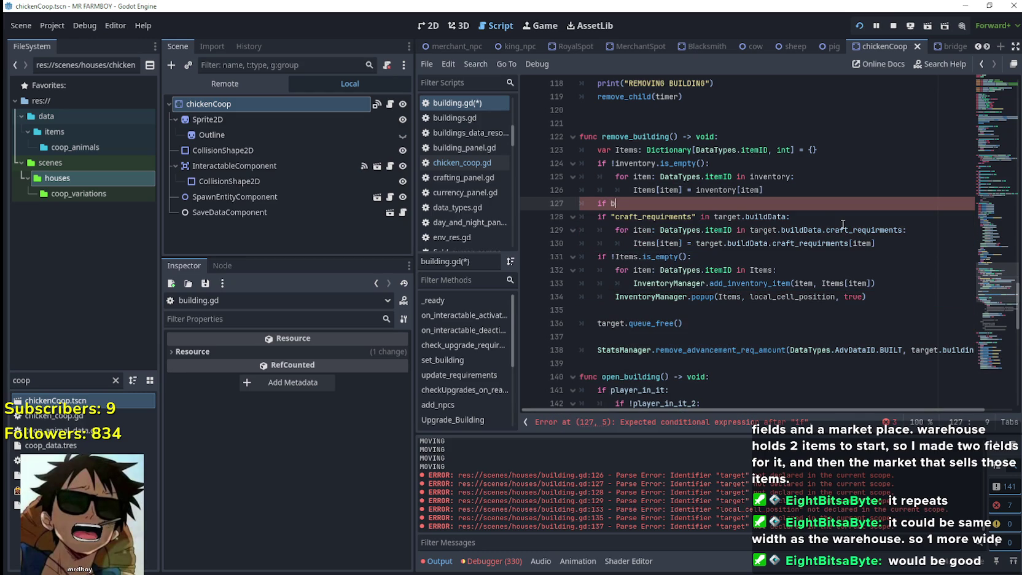
{"action": "type", "text": "uildData."}
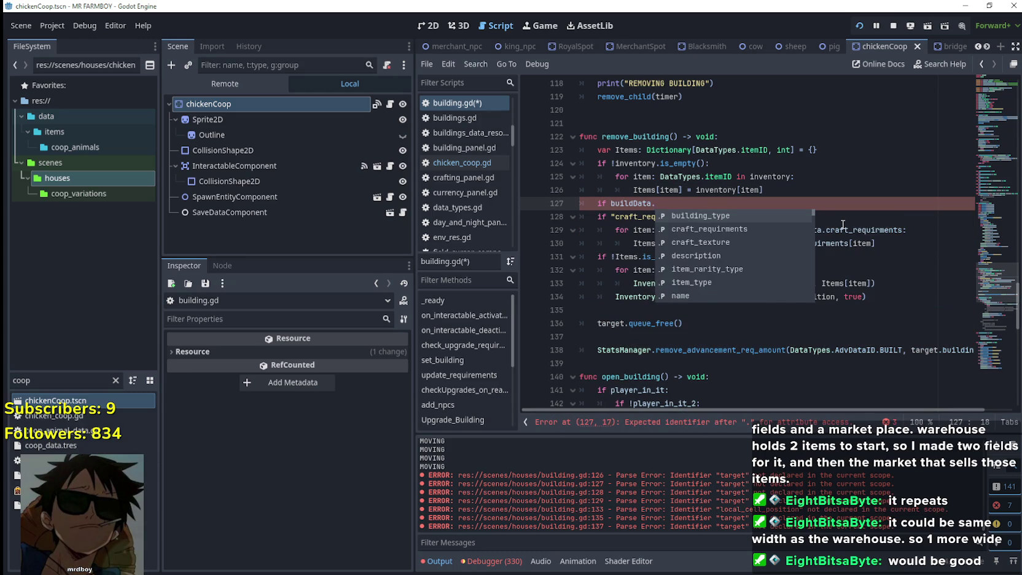
{"action": "key", "text": "BackSpace"}
{"action": "double_click", "coordinate": [775, 216]}
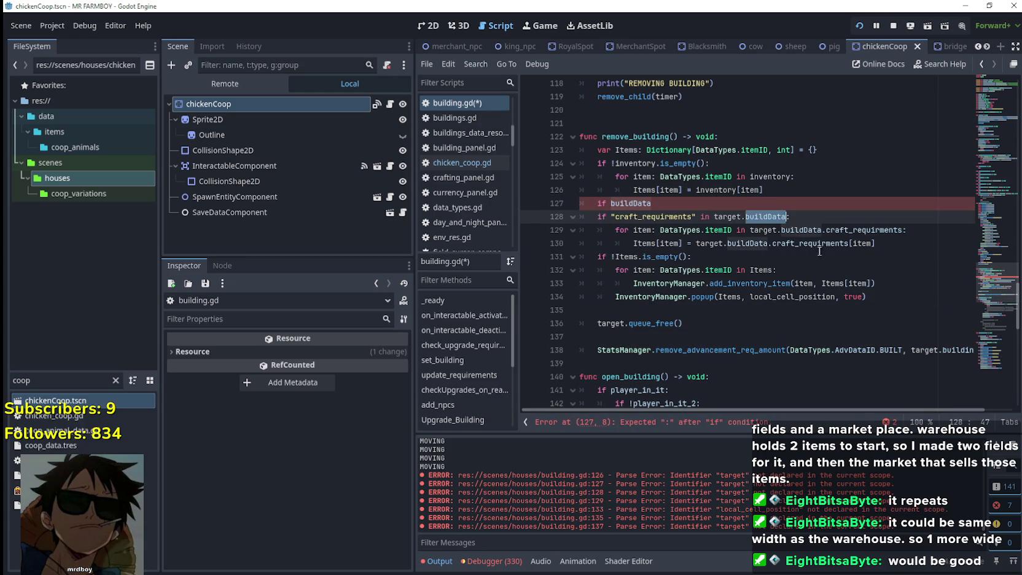
{"action": "left_click_drag", "start_coordinate": [790, 217], "coordinate": [557, 208]}
{"action": "key", "text": "BackSpace"}
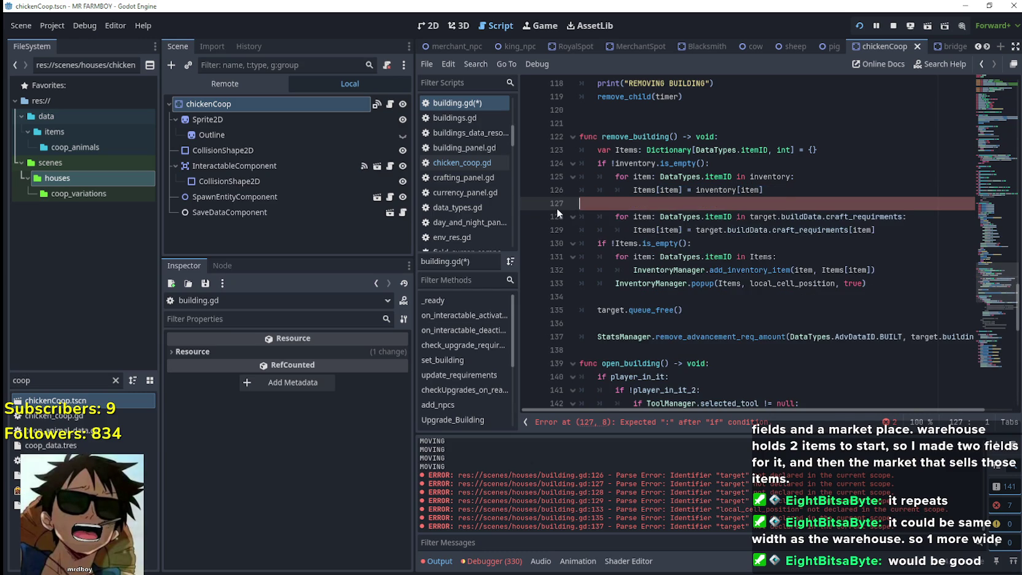
{"action": "key", "text": "Tab"}
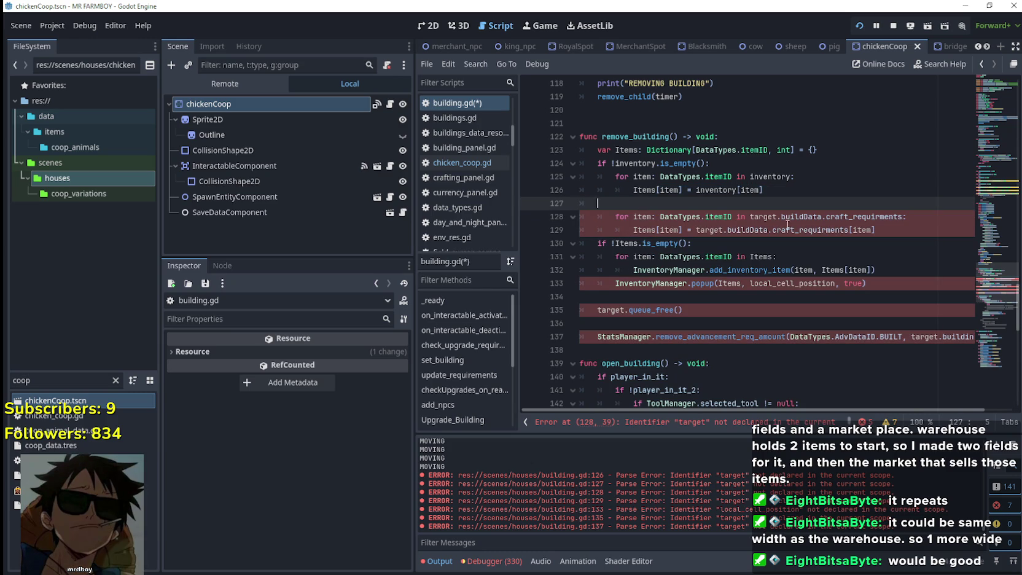
{"action": "left_click_drag", "start_coordinate": [822, 216], "coordinate": [749, 216]}
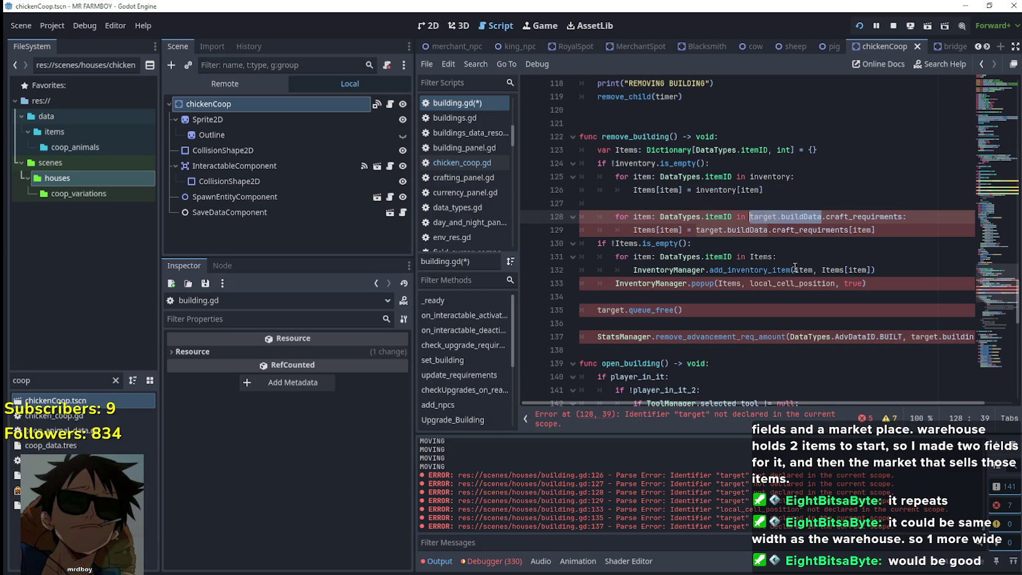
{"action": "mouse_move", "coordinate": [790, 265]}
{"action": "left_click", "coordinate": [666, 209]}
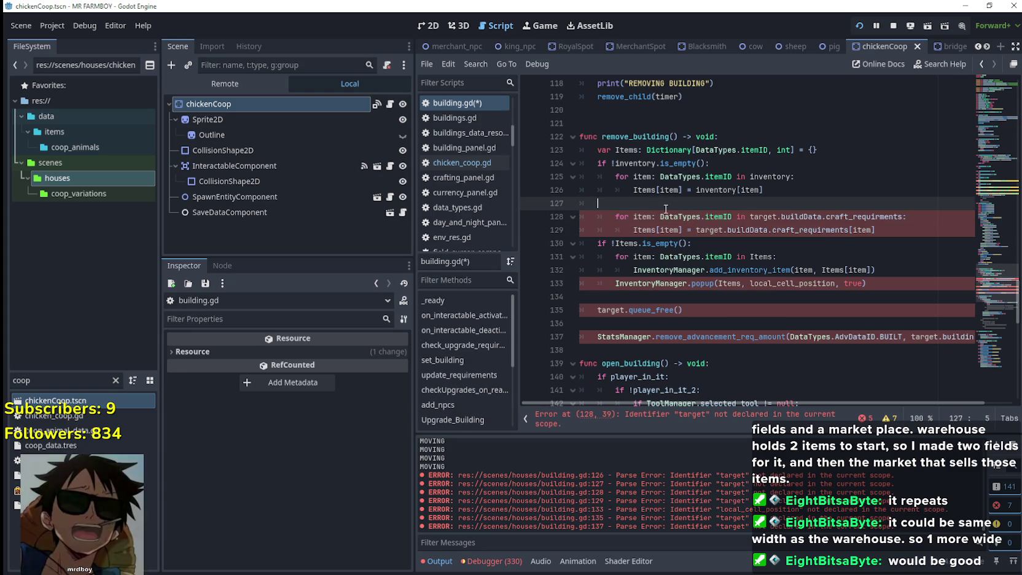
{"action": "type", "text": "if"}
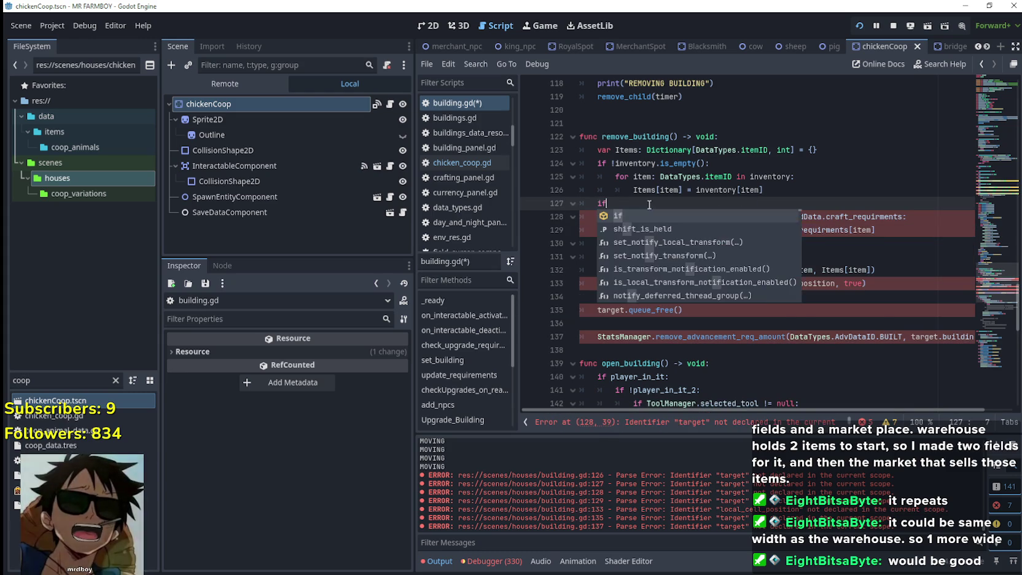
{"action": "type", "text": " target.buildData.craft_requirments."}
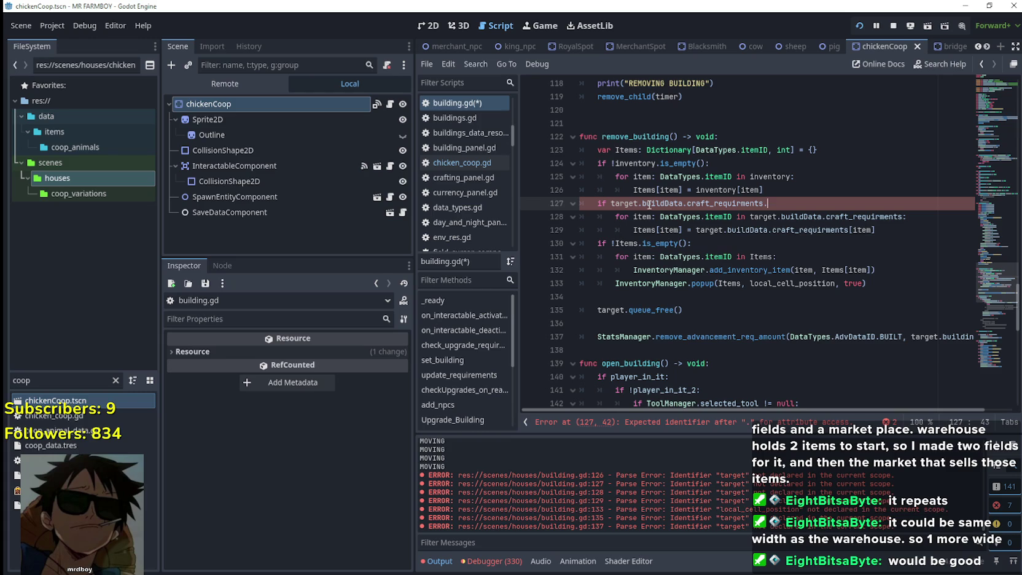
{"action": "type", "text": "is_empty():"}
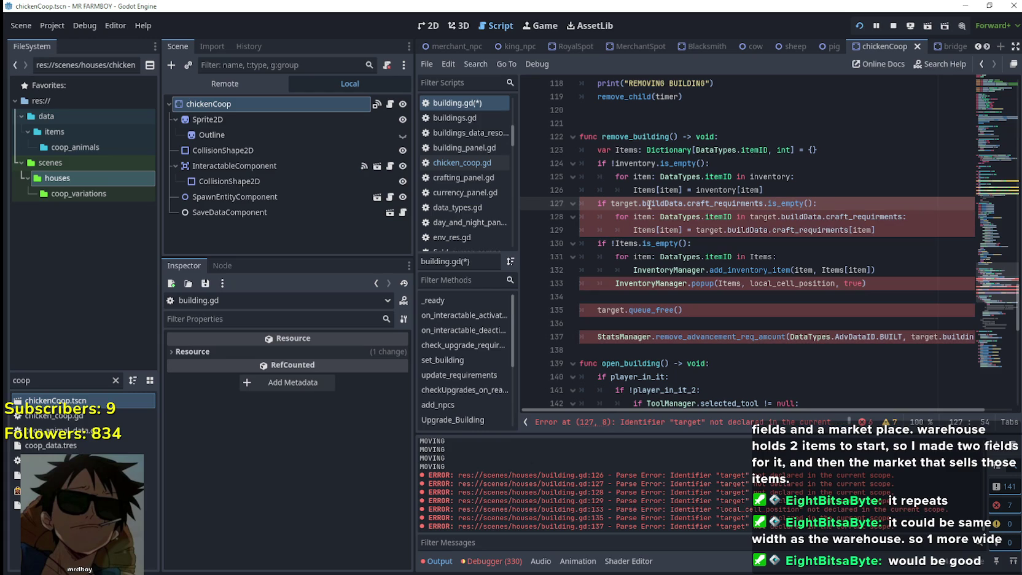
{"action": "left_click", "coordinate": [608, 204]}
{"action": "type", "text": "!"}
{"action": "double_click", "coordinate": [625, 205]}
{"action": "key", "text": "Delete"}
{"action": "key", "text": "Delete"}
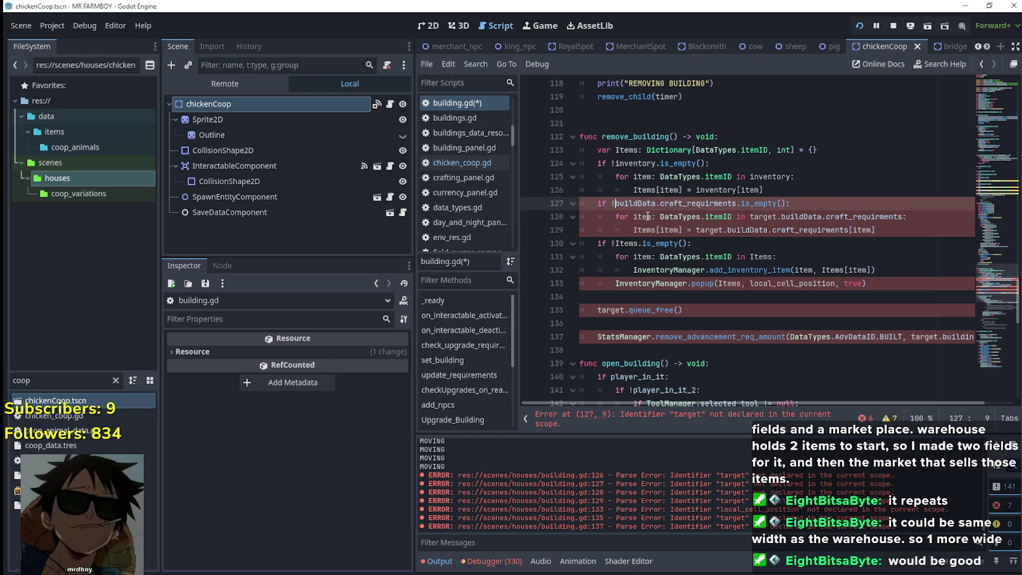
Step: Delete 'target.' before buildData in the loop on lines 128 and 129
{"action": "double_click", "coordinate": [642, 217]}
{"action": "left_click", "coordinate": [810, 216]}
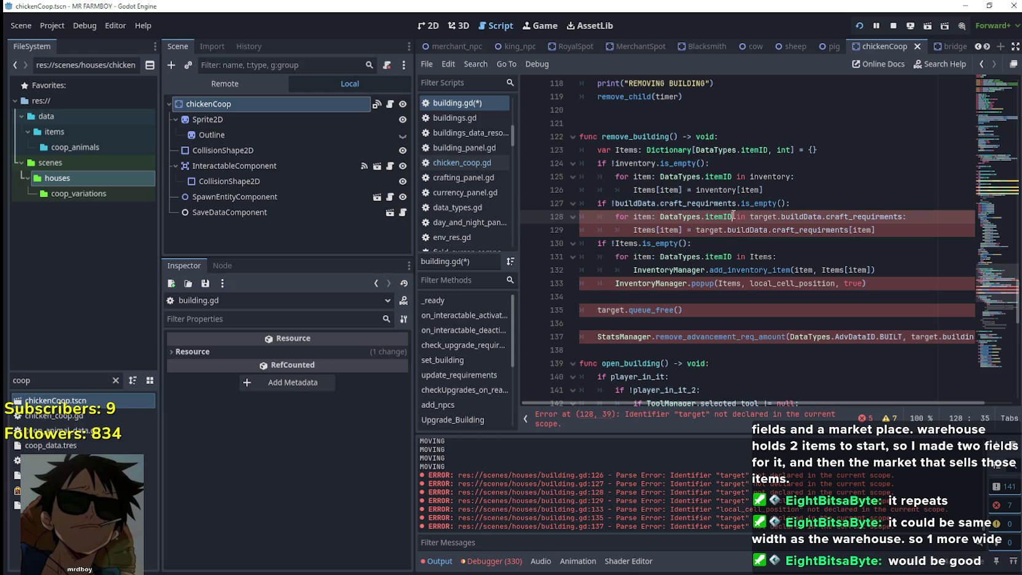
{"action": "double_click", "coordinate": [800, 218]}
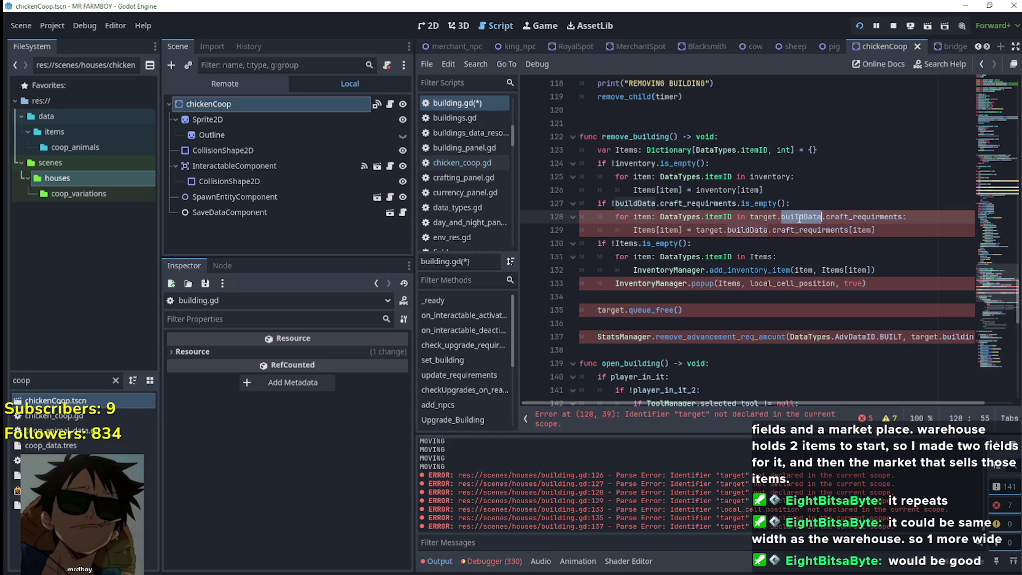
{"action": "double_click", "coordinate": [756, 218]}
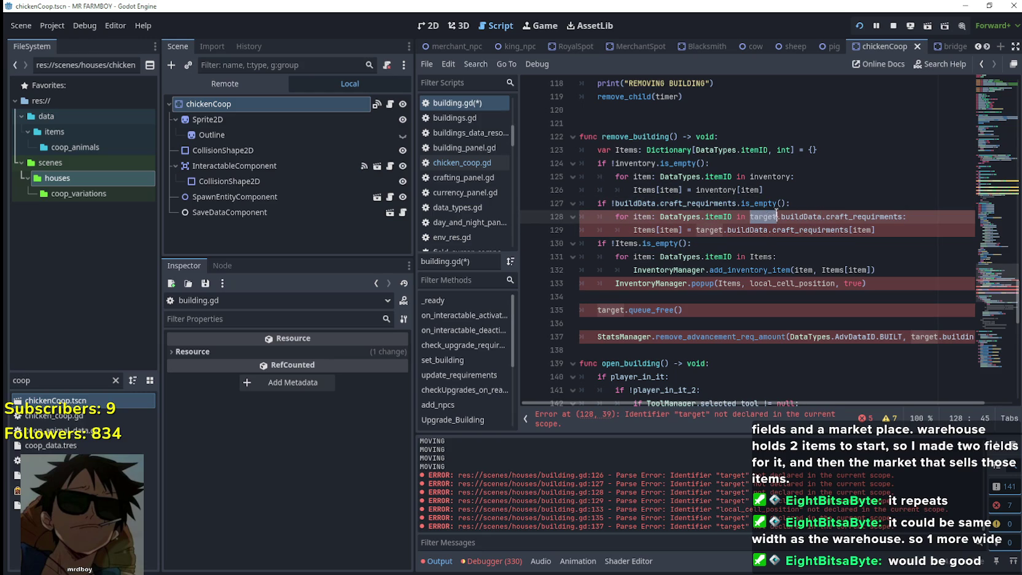
{"action": "key", "text": "shift+Right"}
{"action": "key", "text": "BackSpace"}
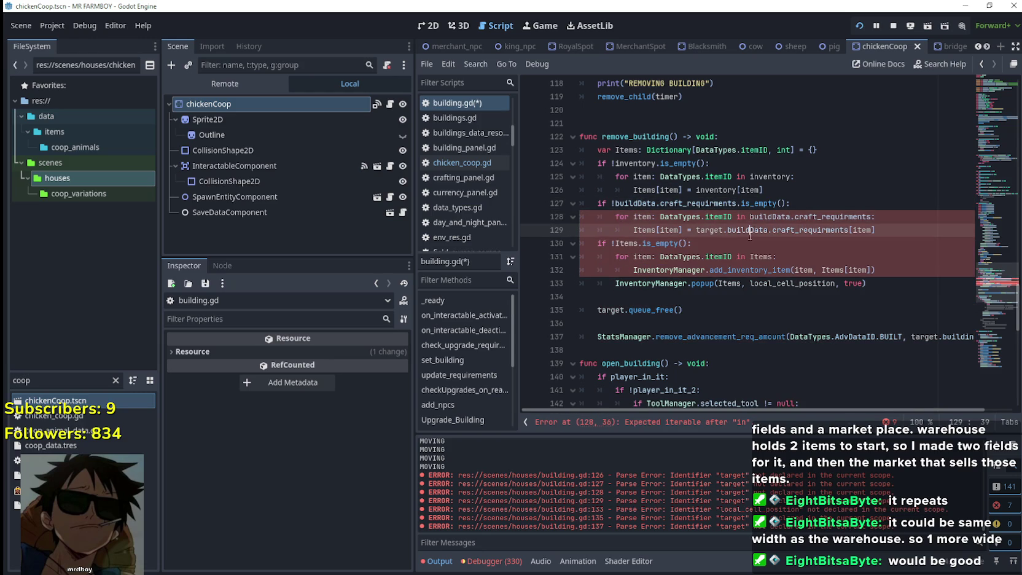
{"action": "left_click", "coordinate": [741, 231]}
{"action": "double_click", "coordinate": [652, 234]}
{"action": "left_click", "coordinate": [737, 233]}
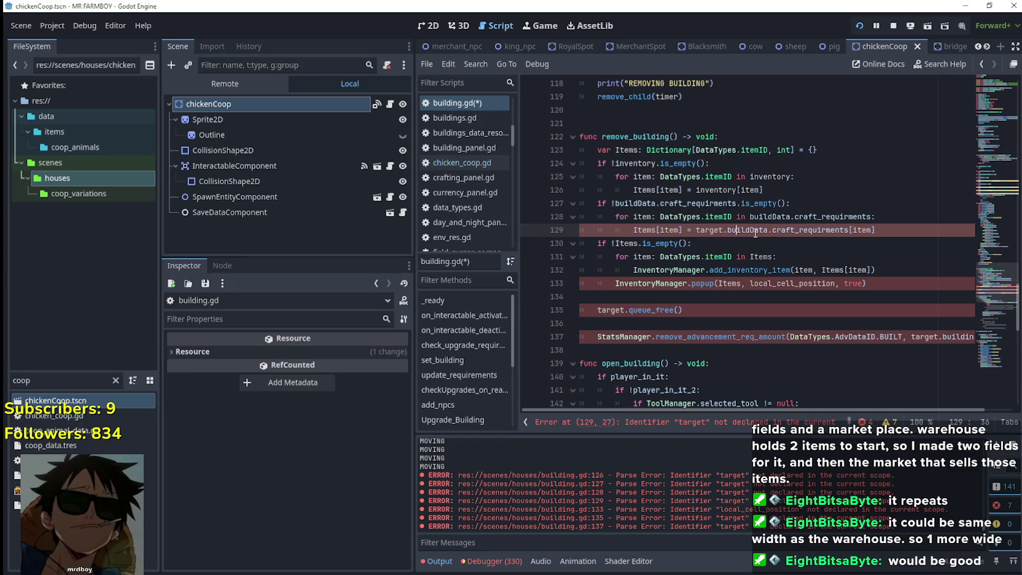
{"action": "double_click", "coordinate": [708, 231]}
{"action": "key", "text": "shift+Right"}
{"action": "key", "text": "BackSpace"}
{"action": "key", "text": "Down"}
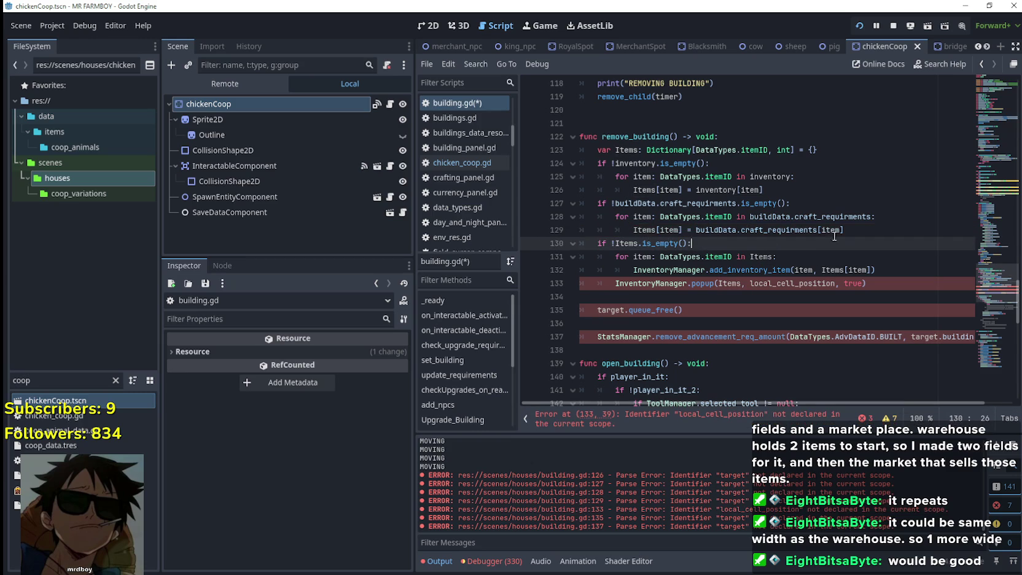
Step: Change local_cell_position to global_position in the InventoryManager.popup call
{"action": "scroll", "coordinate": [679, 240], "scroll_direction": "down", "scroll_amount": 3}
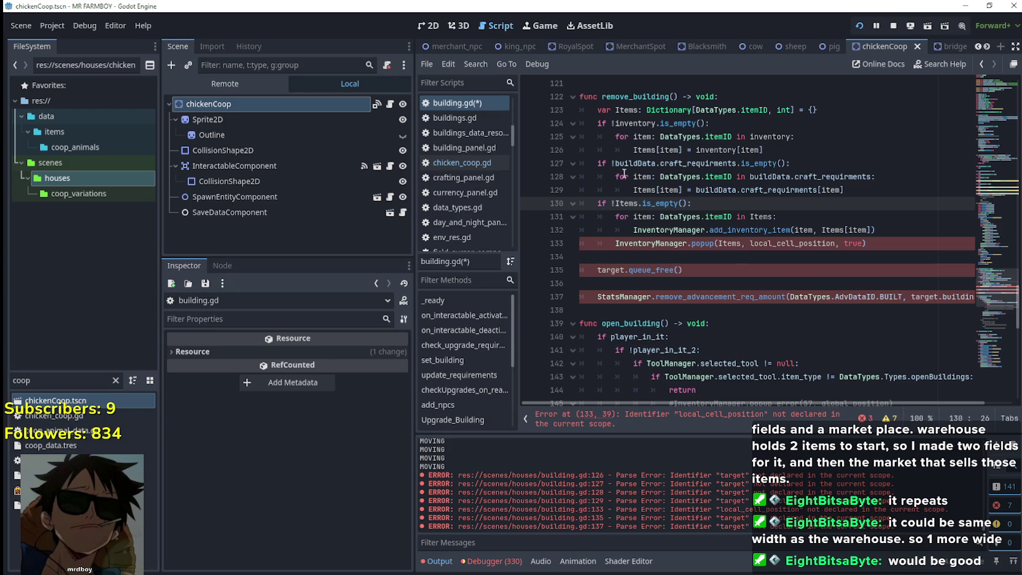
{"action": "double_click", "coordinate": [626, 203]}
{"action": "left_click", "coordinate": [881, 229]}
{"action": "key", "text": "Down"}
{"action": "mouse_move", "coordinate": [900, 232]}
{"action": "left_mouse_down"}
{"action": "mouse_move", "coordinate": [556, 216]}
{"action": "mouse_move", "coordinate": [553, 203]}
{"action": "left_mouse_up"}
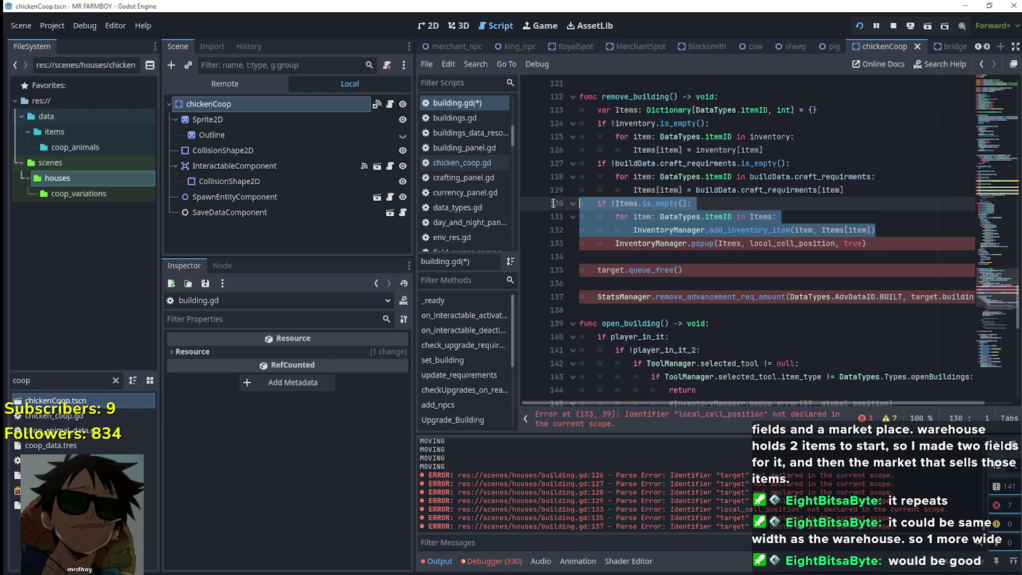
{"action": "left_click", "coordinate": [653, 254]}
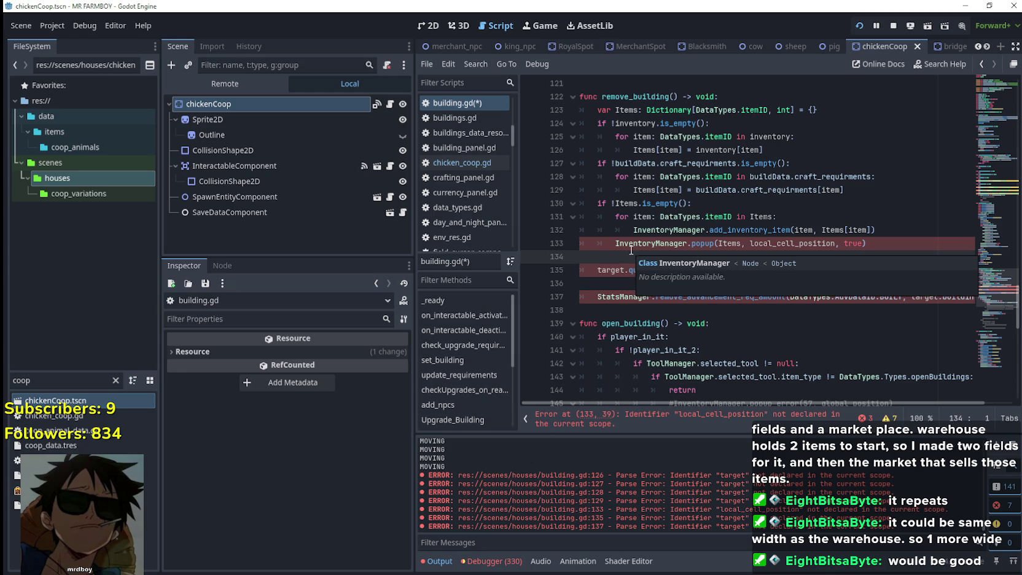
{"action": "left_click", "coordinate": [610, 246]}
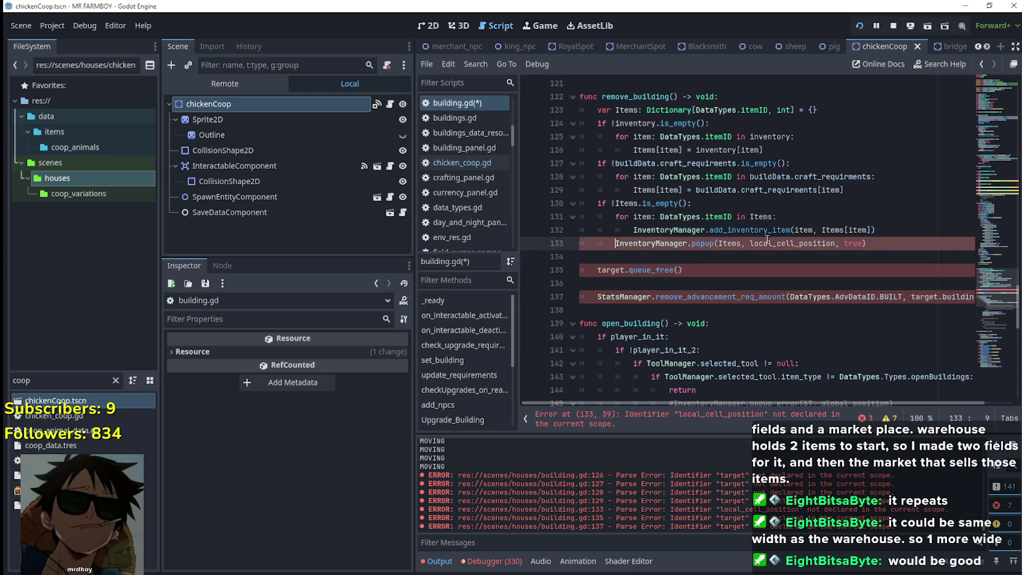
{"action": "double_click", "coordinate": [787, 246]}
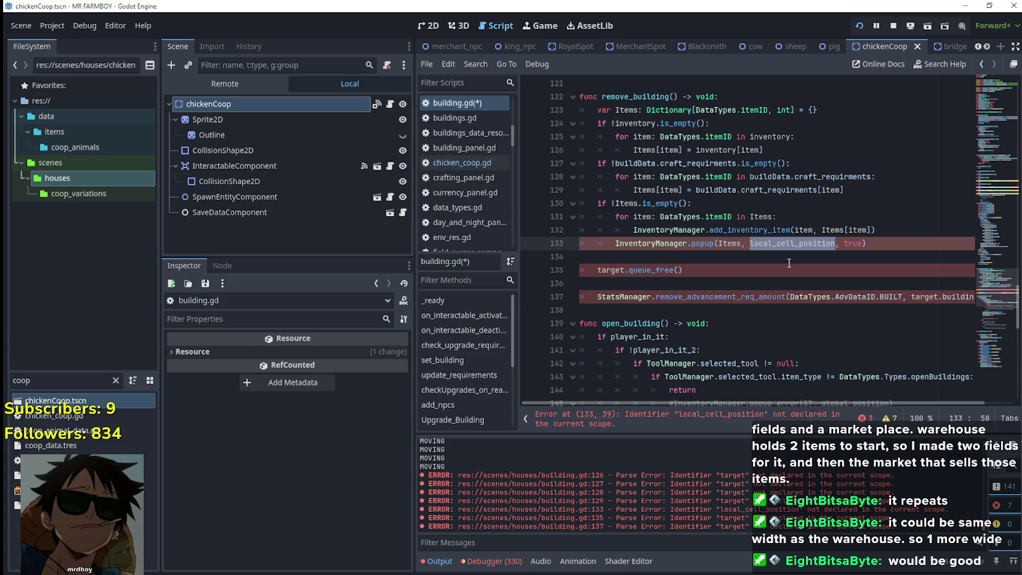
{"action": "type", "text": "global"}
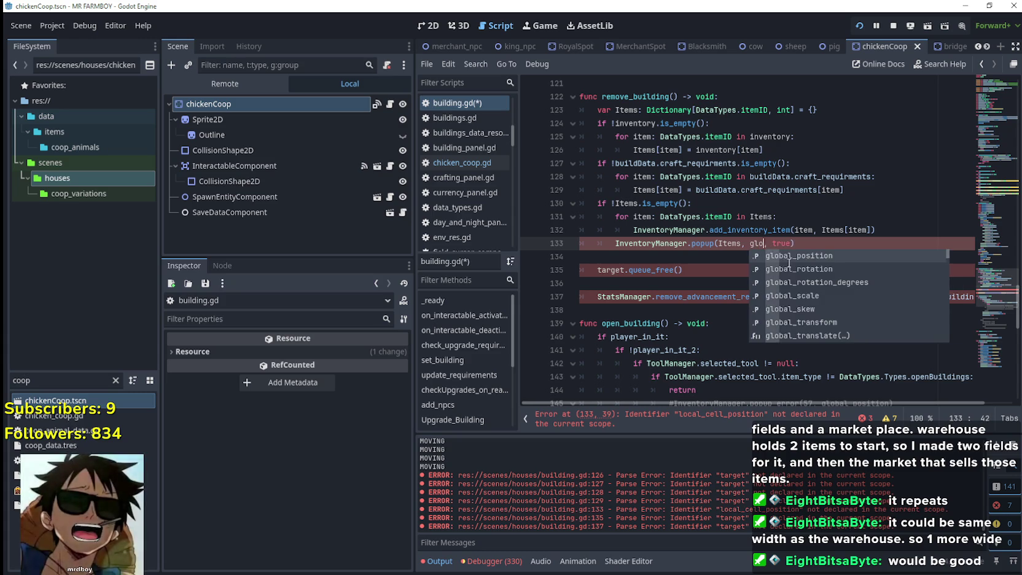
{"action": "key", "text": "Return"}
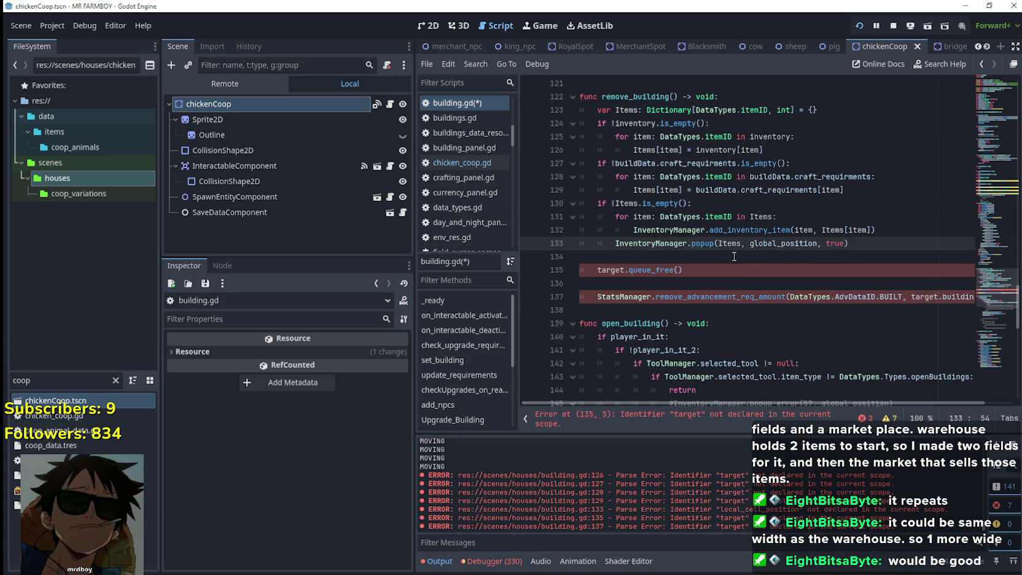
Step: Call queue_free() directly instead of target.queue_free() and remove the blank line above
{"action": "left_click", "coordinate": [735, 256]}
{"action": "left_click", "coordinate": [626, 270]}
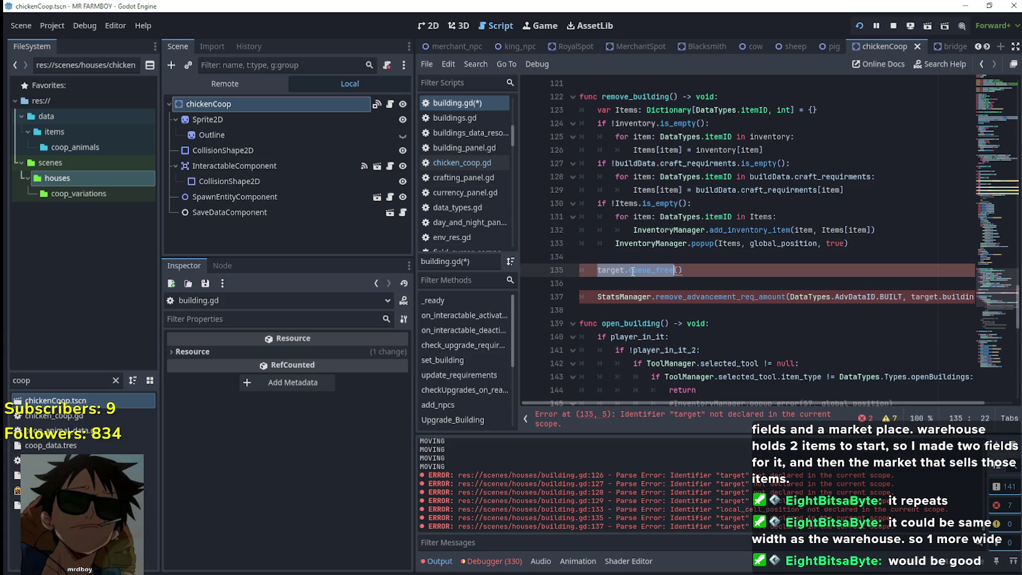
{"action": "double_click", "coordinate": [626, 270]}
{"action": "key", "text": "BackSpace"}
{"action": "key", "text": "Delete"}
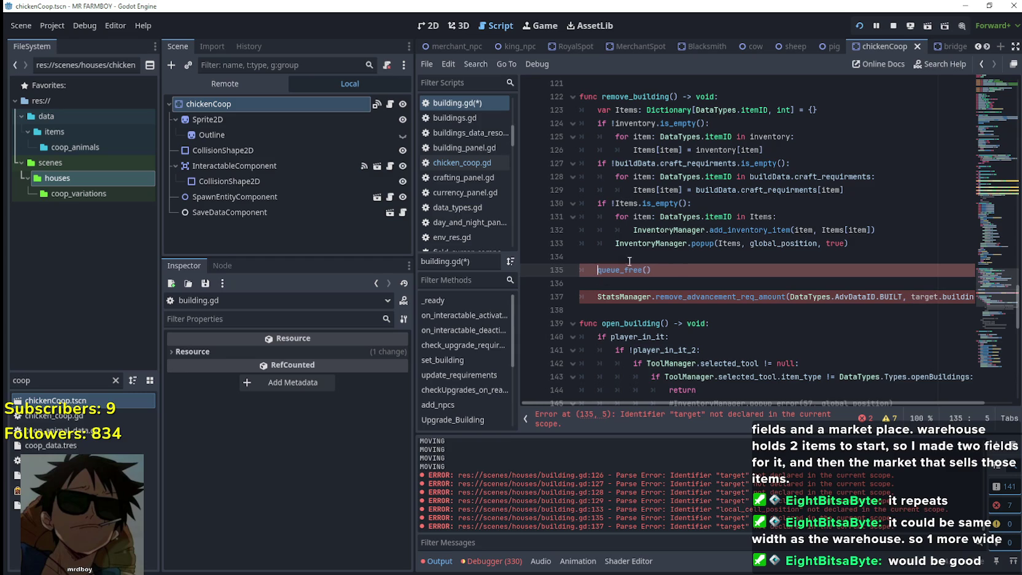
{"action": "left_click", "coordinate": [619, 257]}
{"action": "key", "text": "BackSpace"}
{"action": "left_click", "coordinate": [610, 270]}
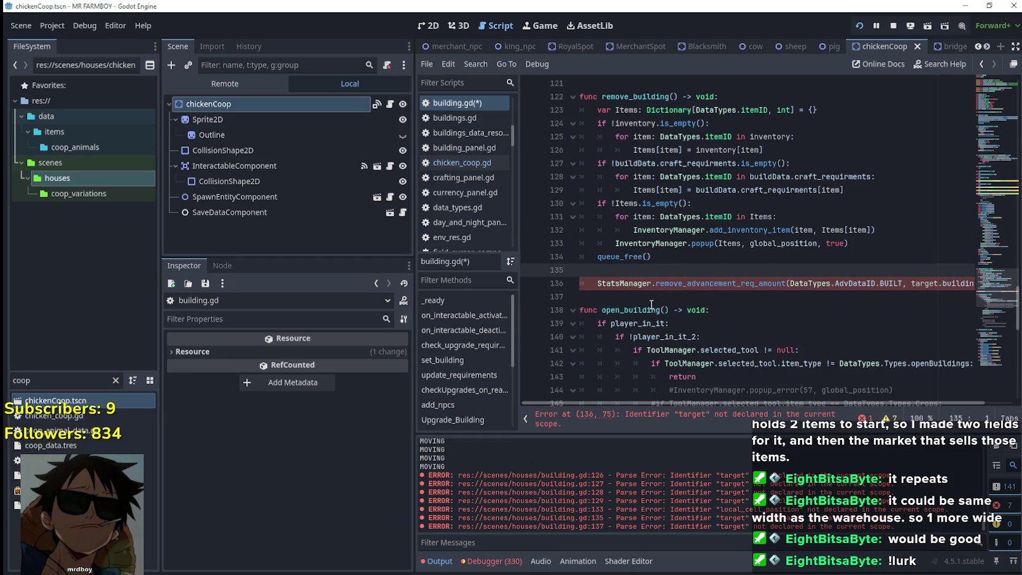
Step: Delete 'target.' before buildingID in the StatsManager call
{"action": "key", "text": "Delete"}
{"action": "left_click", "coordinate": [662, 270]}
{"action": "mouse_move", "coordinate": [912, 271]}
{"action": "left_mouse_down"}
{"action": "mouse_move", "coordinate": [977, 273]}
{"action": "mouse_move", "coordinate": [902, 275]}
{"action": "mouse_move", "coordinate": [1001, 275]}
{"action": "left_mouse_up"}
{"action": "key", "text": "BackSpace"}
{"action": "key", "text": "Delete"}
{"action": "left_click", "coordinate": [952, 271]}
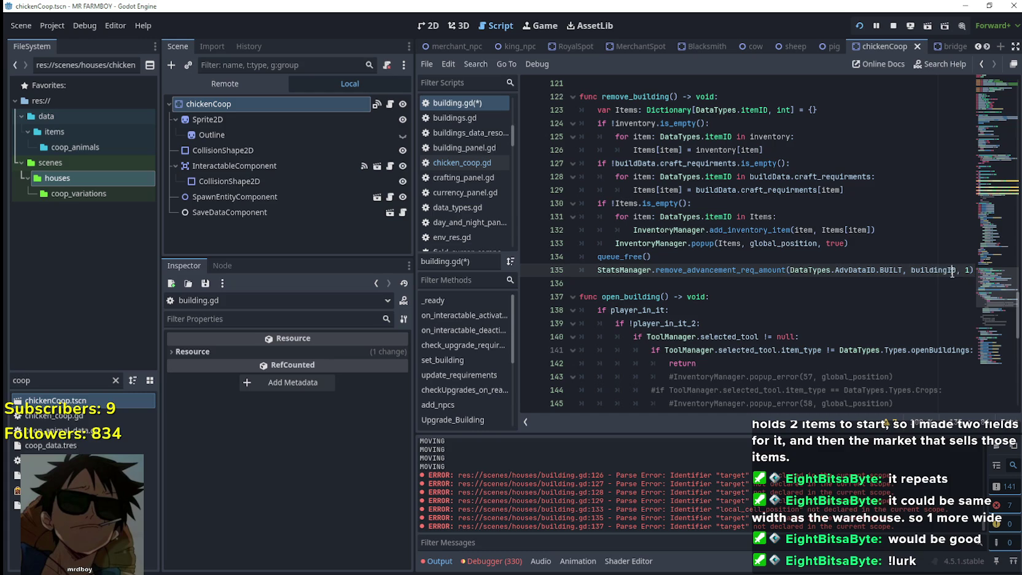
{"action": "double_click", "coordinate": [932, 272]}
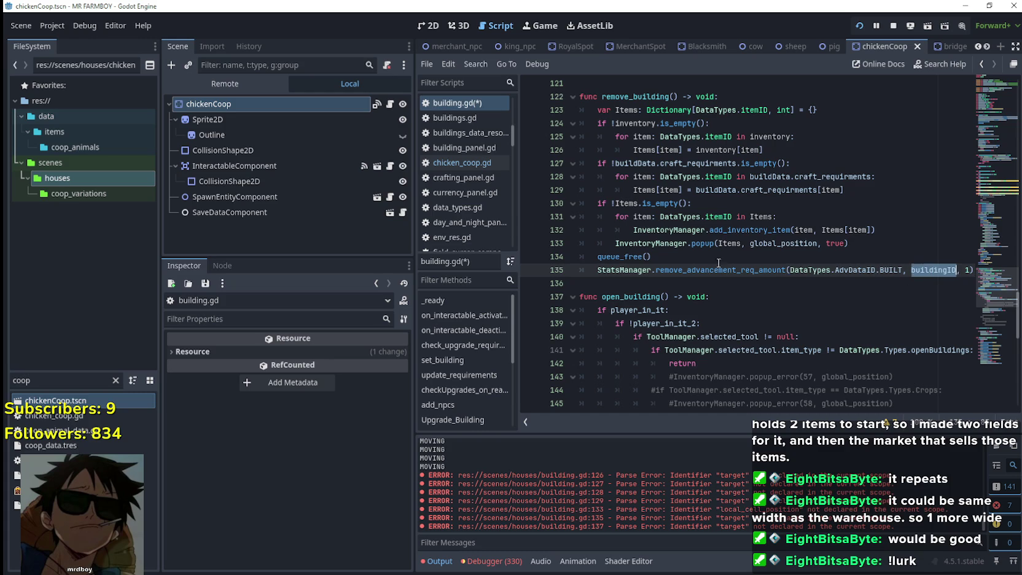
Step: Move the StatsManager line above queue_free(), add a blank line after, and save building.gd
{"action": "left_click", "coordinate": [574, 271]}
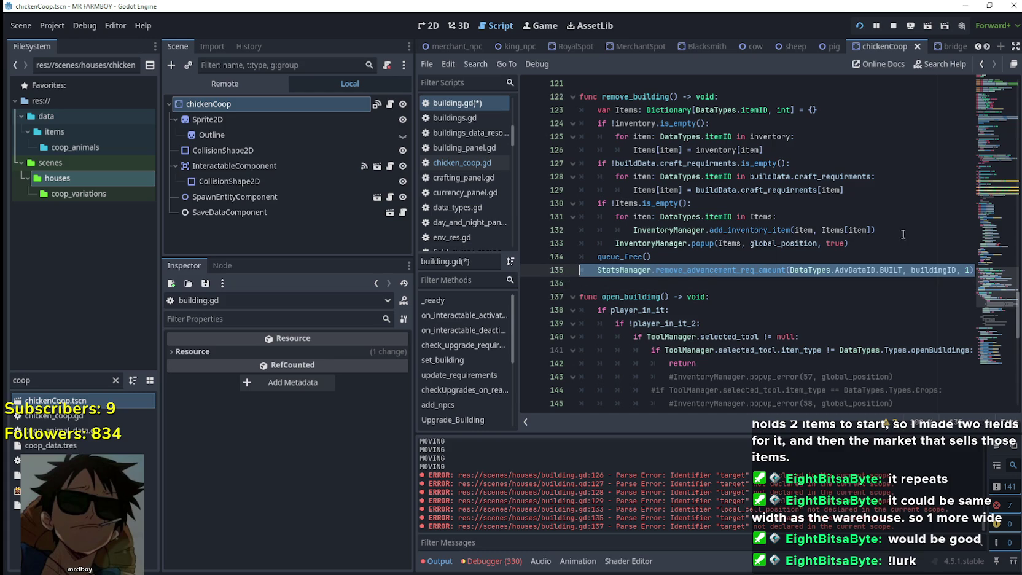
{"action": "key", "text": "ctrl+x"}
{"action": "key", "text": "alt+Up"}
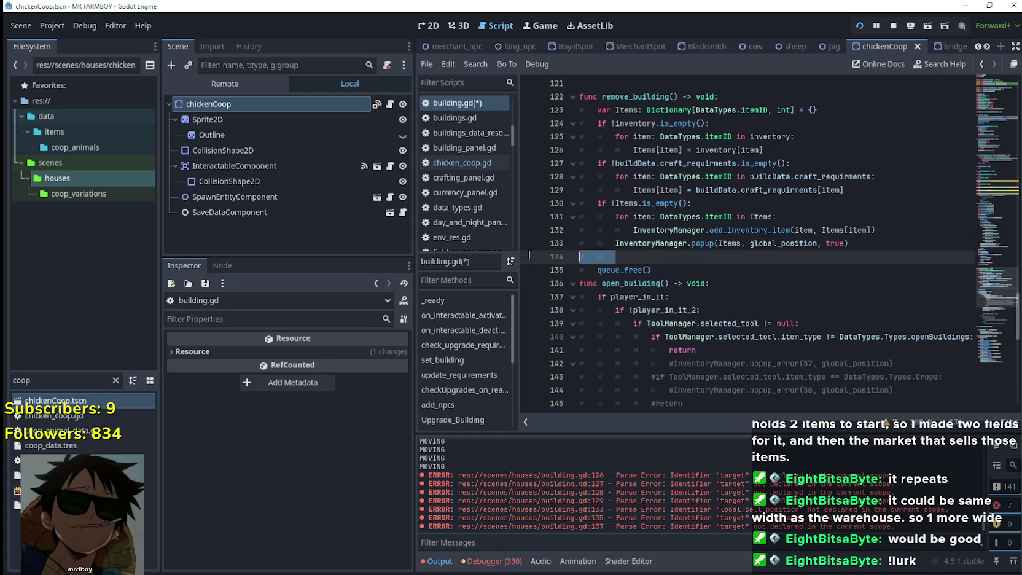
{"action": "key", "text": "ctrl+v"}
{"action": "key", "text": "BackSpace"}
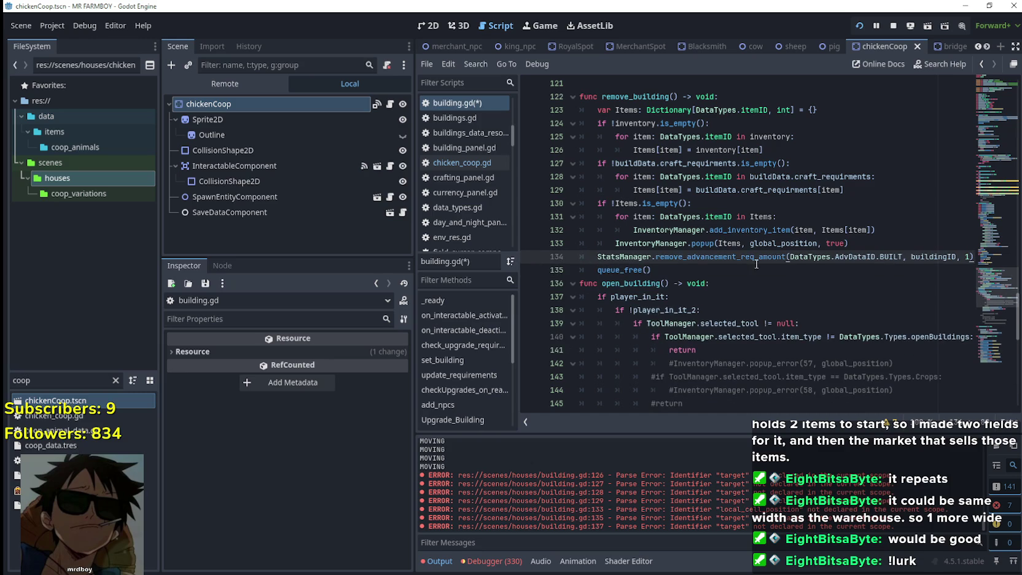
{"action": "key", "text": "ctrl+s"}
{"action": "left_click", "coordinate": [783, 275]}
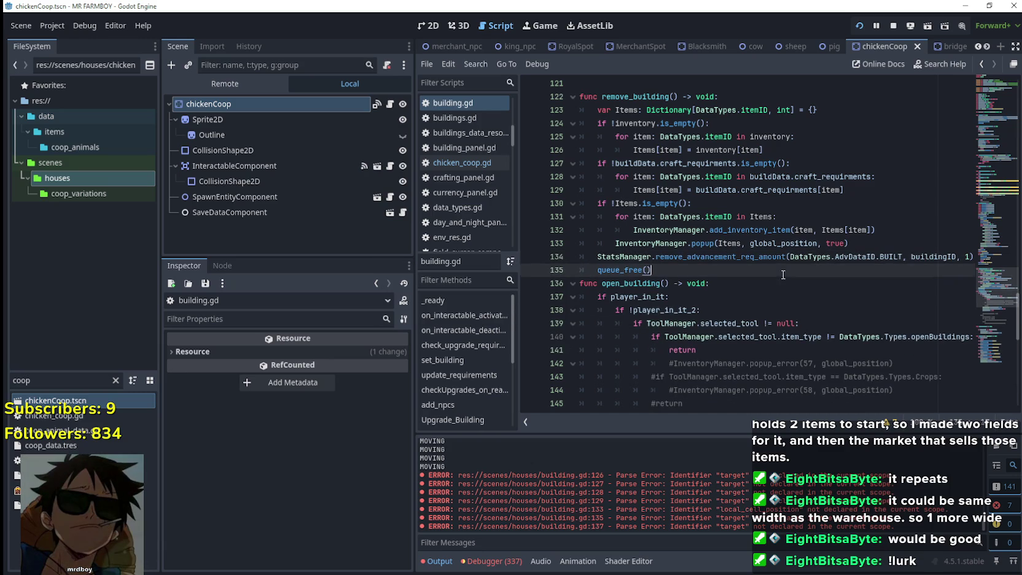
{"action": "key", "text": "Return"}
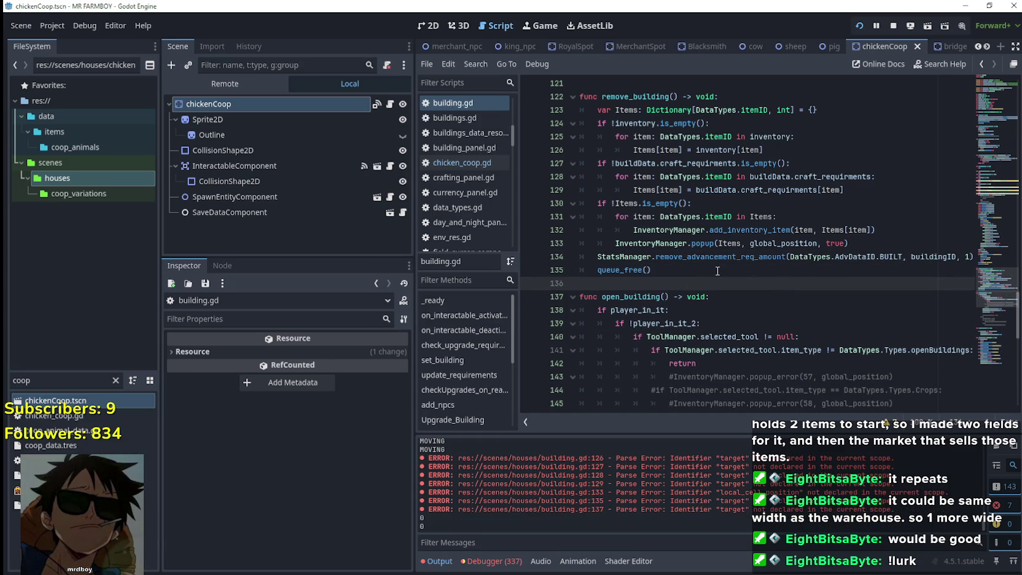
{"action": "key", "text": "ctrl+s"}
Step: Comment out the inventory variable on line 4 of chicken_coop.gd and save
{"action": "left_click", "coordinate": [389, 104]}
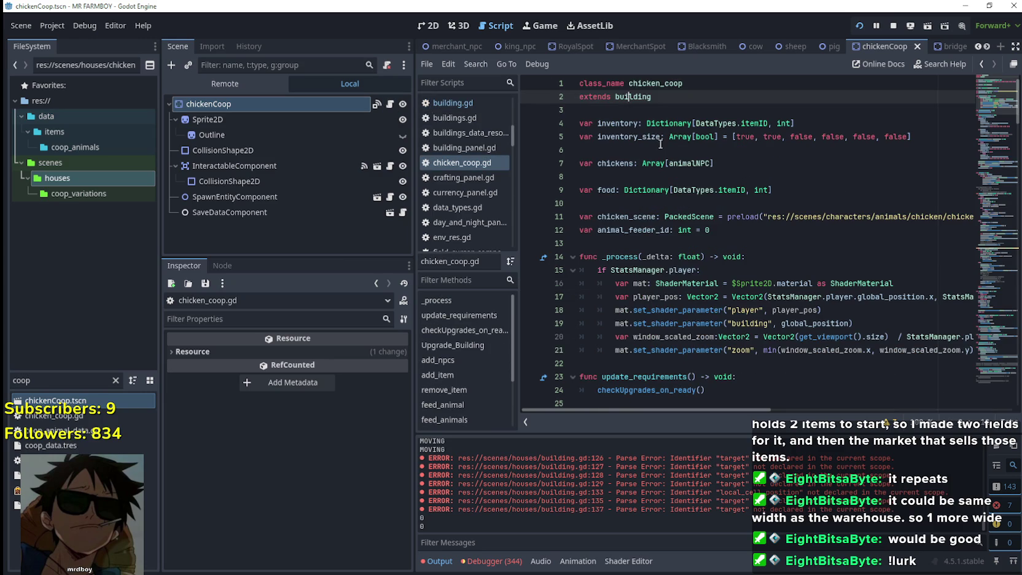
{"action": "left_click", "coordinate": [577, 126]}
{"action": "key", "text": "ctrl+k"}
{"action": "key", "text": "ctrl+s"}
Step: Filter the FileSystem for 'bar' and open the Barn scene
{"action": "double_click", "coordinate": [25, 380]}
{"action": "type", "text": "bar"}
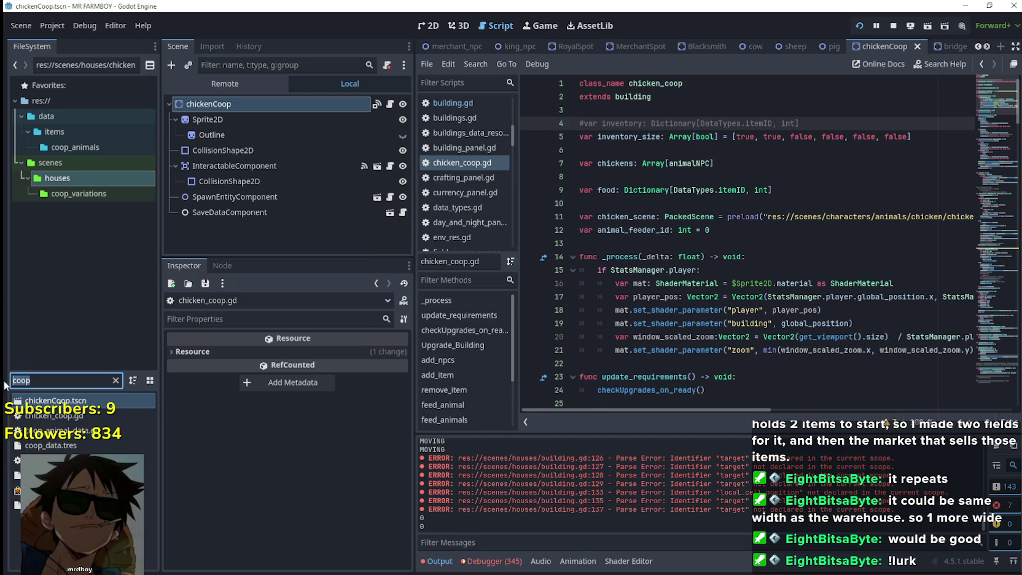
{"action": "double_click", "coordinate": [64, 414]}
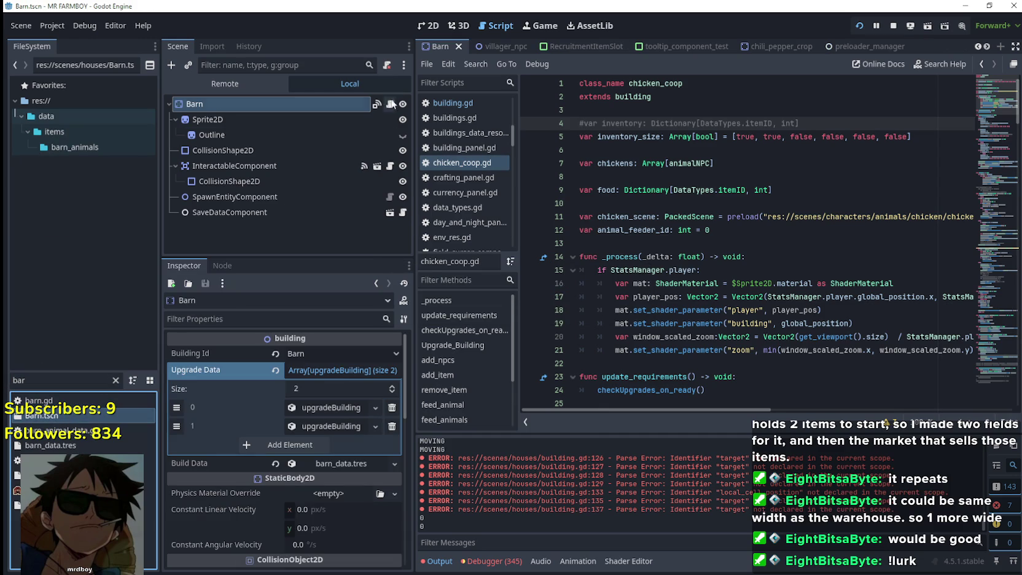
Step: Comment out line 4's inventory variable in barn.gd, save, and clear the FileSystem filter
{"action": "left_click", "coordinate": [390, 103]}
{"action": "left_click", "coordinate": [591, 121]}
{"action": "key", "text": "ctrl+k"}
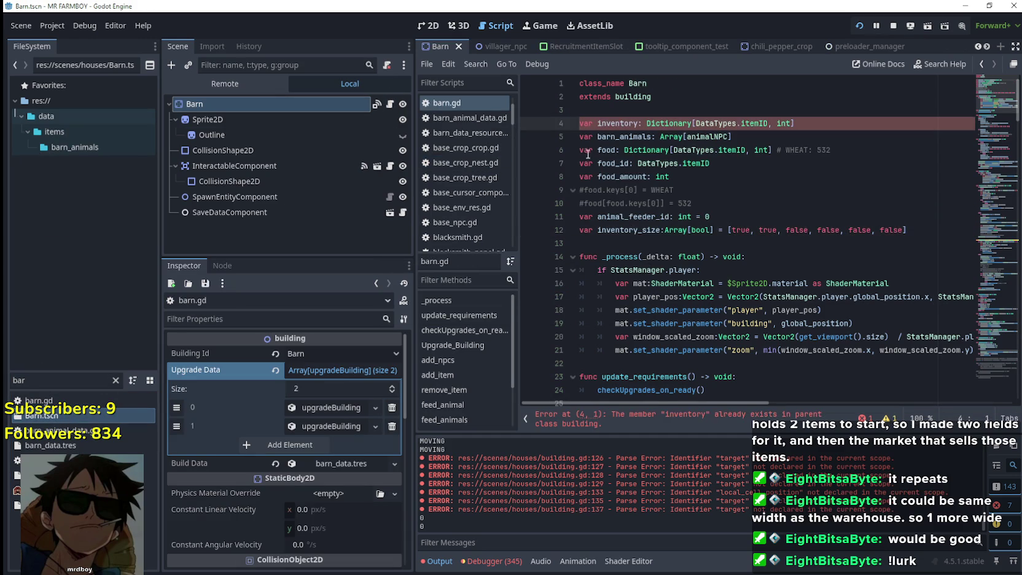
{"action": "key", "text": "ctrl+s"}
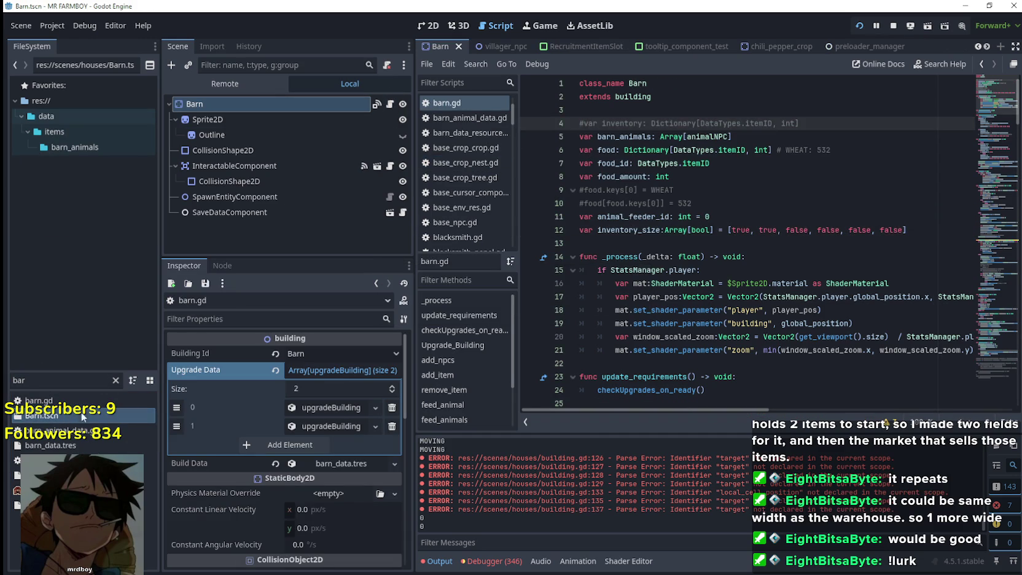
{"action": "double_click", "coordinate": [19, 380]}
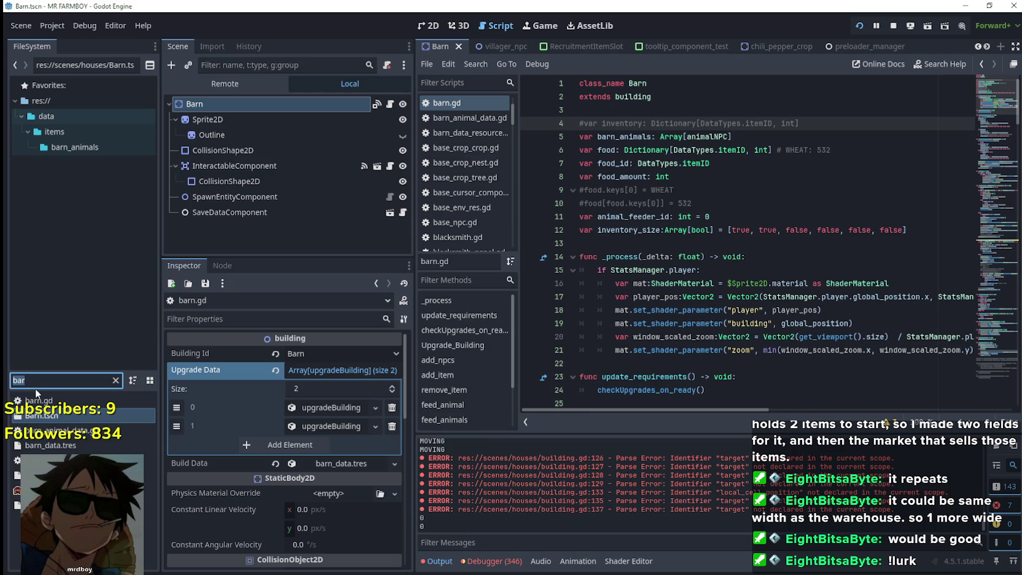
{"action": "key", "text": "BackSpace"}
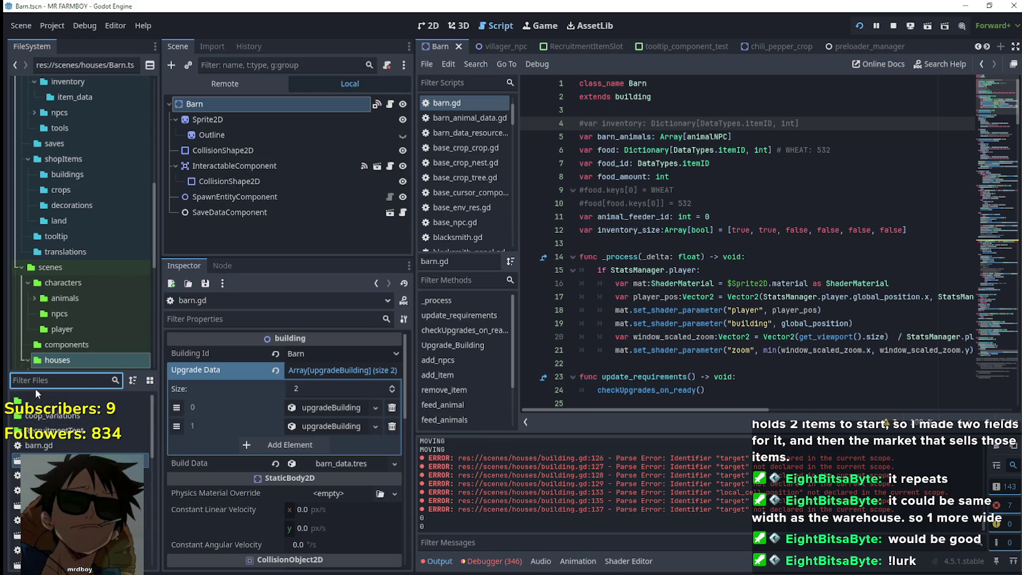
Step: Open House.tscn, comment out line 6's inventory variable in house.gd with #, and save
{"action": "type", "text": "house"}
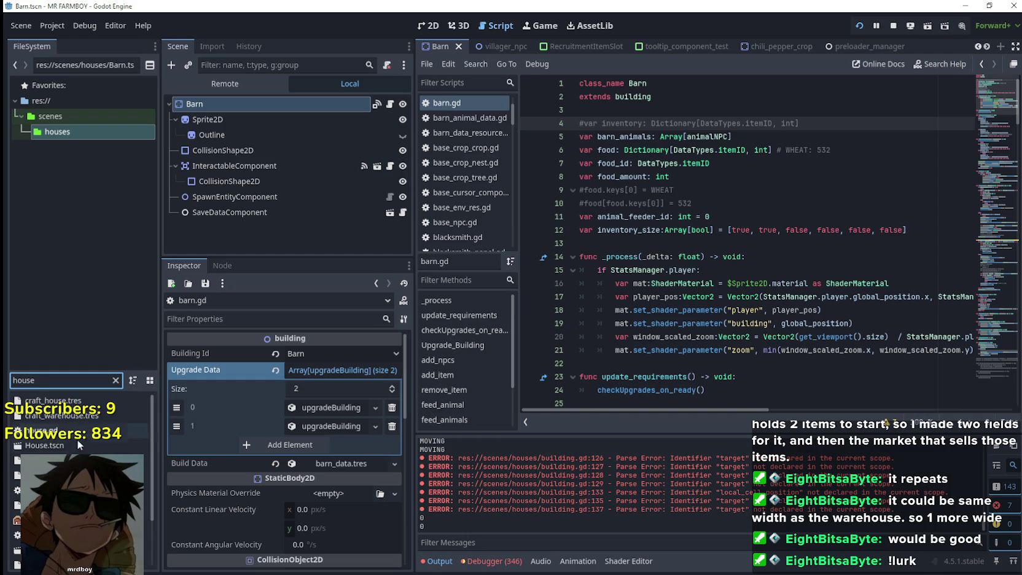
{"action": "double_click", "coordinate": [77, 442]}
{"action": "left_click", "coordinate": [394, 105]}
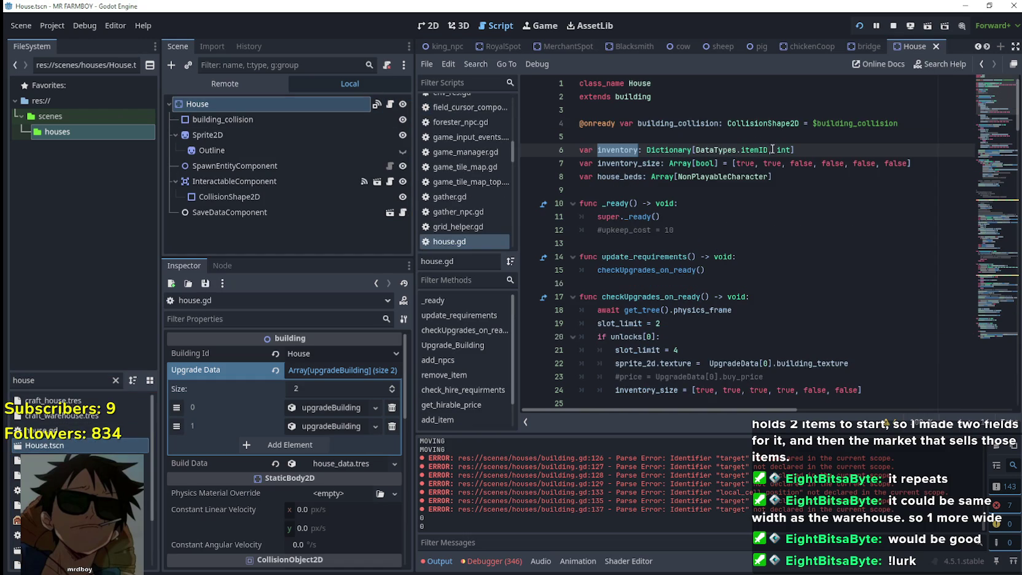
{"action": "left_click", "coordinate": [583, 152]}
{"action": "type", "text": "#"}
{"action": "key", "text": "ctrl+s"}
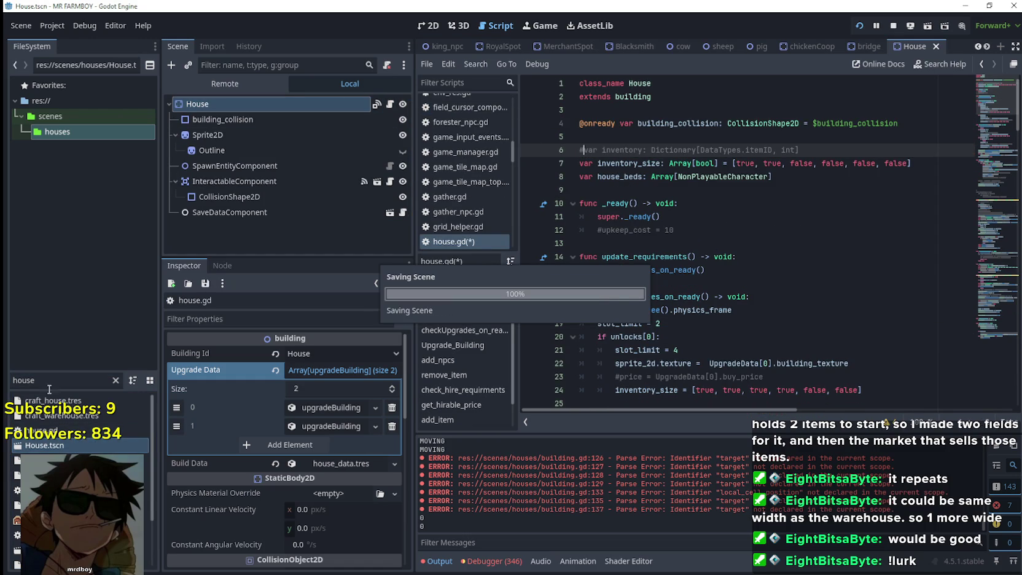
Step: Open the Warehouse scene from the FileSystem
{"action": "left_click", "coordinate": [54, 380]}
{"action": "double_click", "coordinate": [101, 381]}
{"action": "scroll", "coordinate": [80, 424], "scroll_direction": "down", "scroll_amount": 2}
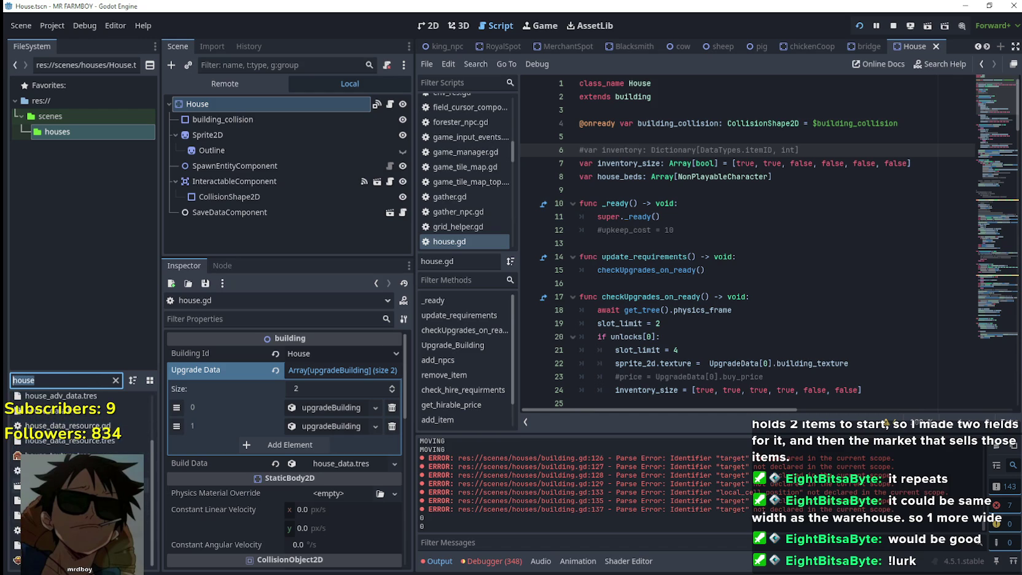
{"action": "double_click", "coordinate": [74, 485]}
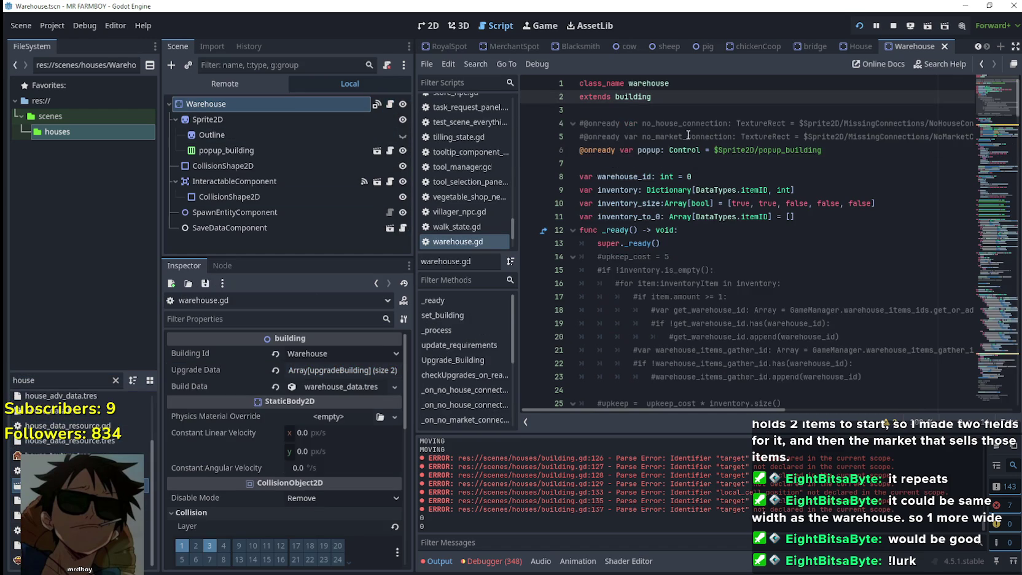
Step: Comment out the inventory variable on line 9 of warehouse.gd and save
{"action": "left_click", "coordinate": [601, 174]}
{"action": "key", "text": "Down"}
{"action": "key", "text": "ctrl+k"}
{"action": "left_click", "coordinate": [714, 175]}
{"action": "key", "text": "ctrl+s"}
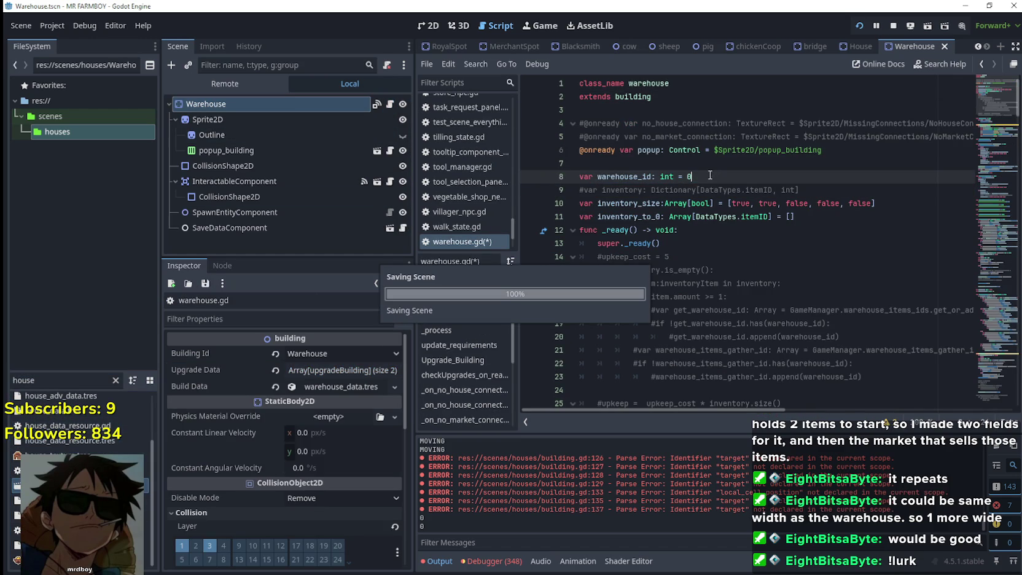
Step: Use Lookup Symbol to jump back to the definition in building.gd
{"action": "right_click", "coordinate": [643, 96]}
{"action": "left_click", "coordinate": [711, 299]}
{"action": "scroll", "coordinate": [749, 329], "scroll_direction": "down", "scroll_amount": 1}
{"action": "scroll", "coordinate": [671, 278], "scroll_direction": "up", "scroll_amount": 3}
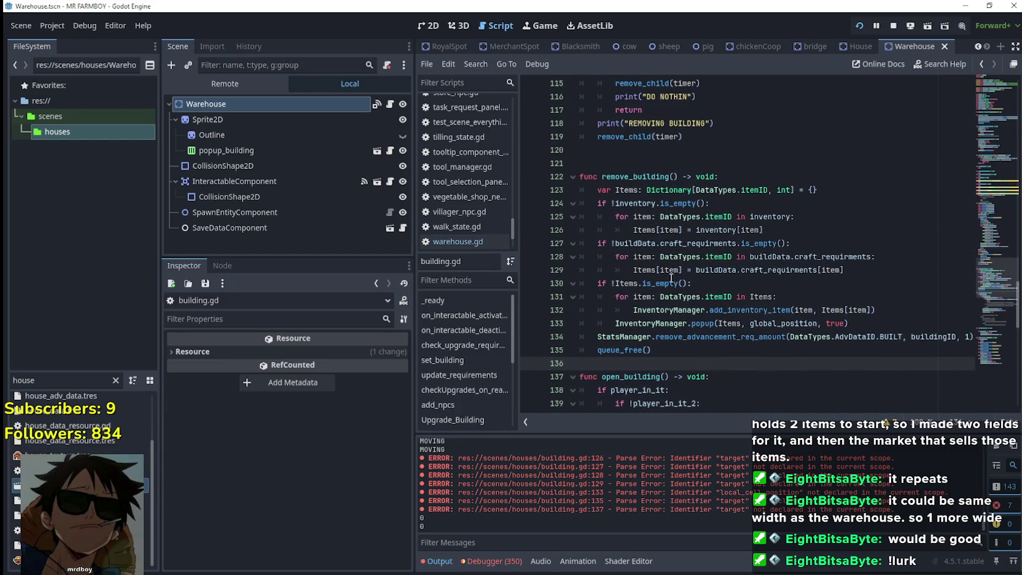
Step: Add a remove_building() call after remove_child(timer) on line 119 and save building.gd
{"action": "left_click", "coordinate": [659, 175]}
{"action": "left_click", "coordinate": [704, 133]}
{"action": "key", "text": "Return"}
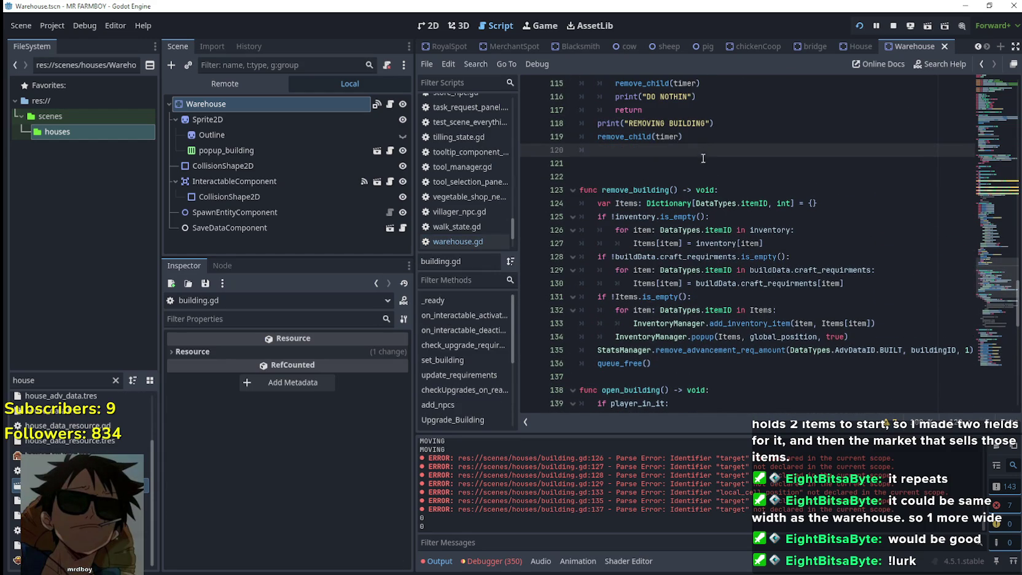
{"action": "type", "text": "remove_building()"}
{"action": "left_click", "coordinate": [673, 177]}
{"action": "key", "text": "ctrl+s"}
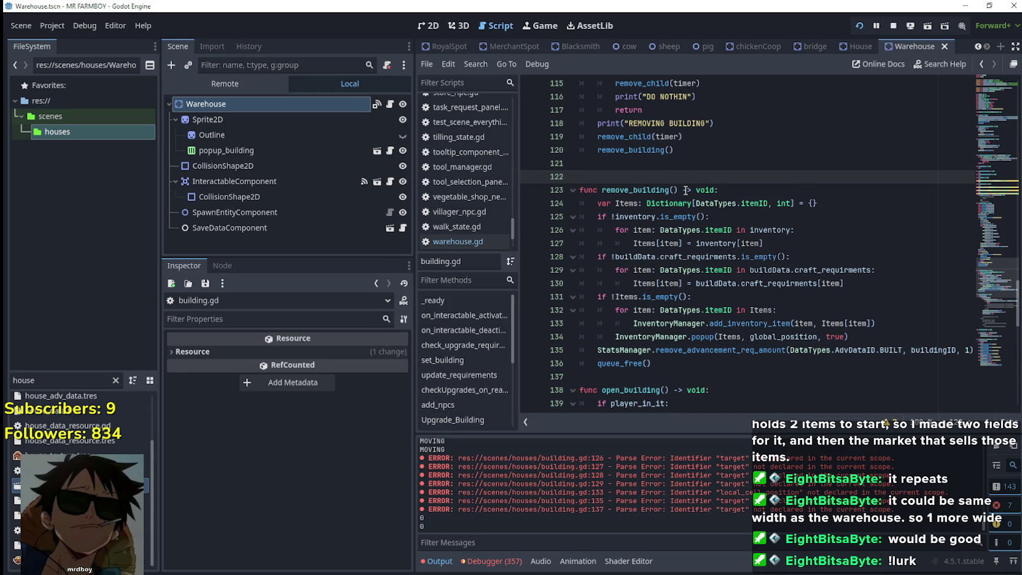
Step: Review the building.gd code, checking the craft_requirments references on lines 128-129
{"action": "scroll", "coordinate": [686, 190], "scroll_direction": "up", "scroll_amount": 10}
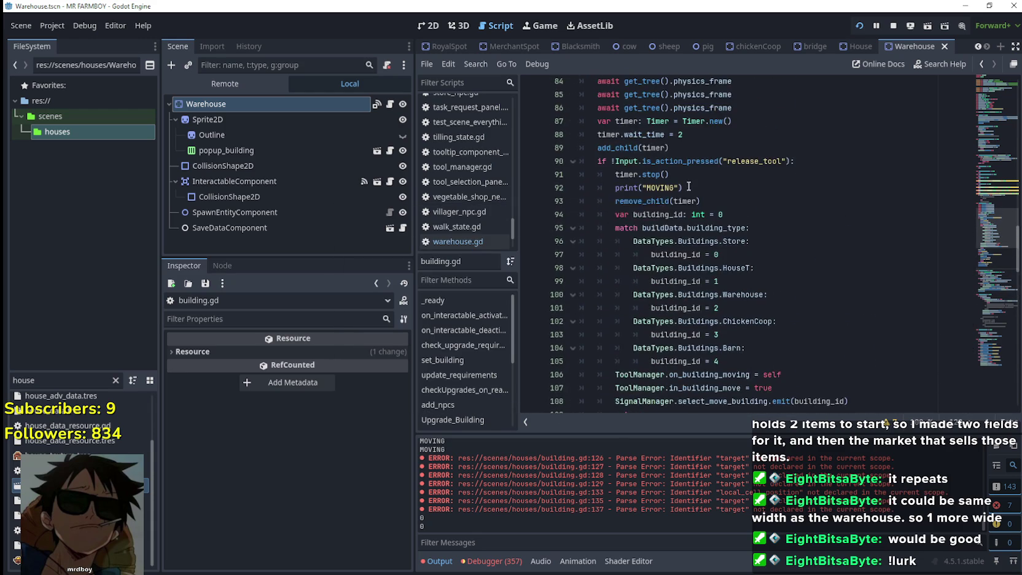
{"action": "scroll", "coordinate": [689, 186], "scroll_direction": "up", "scroll_amount": 3}
{"action": "scroll", "coordinate": [707, 197], "scroll_direction": "down", "scroll_amount": 3}
{"action": "left_click", "coordinate": [792, 219]}
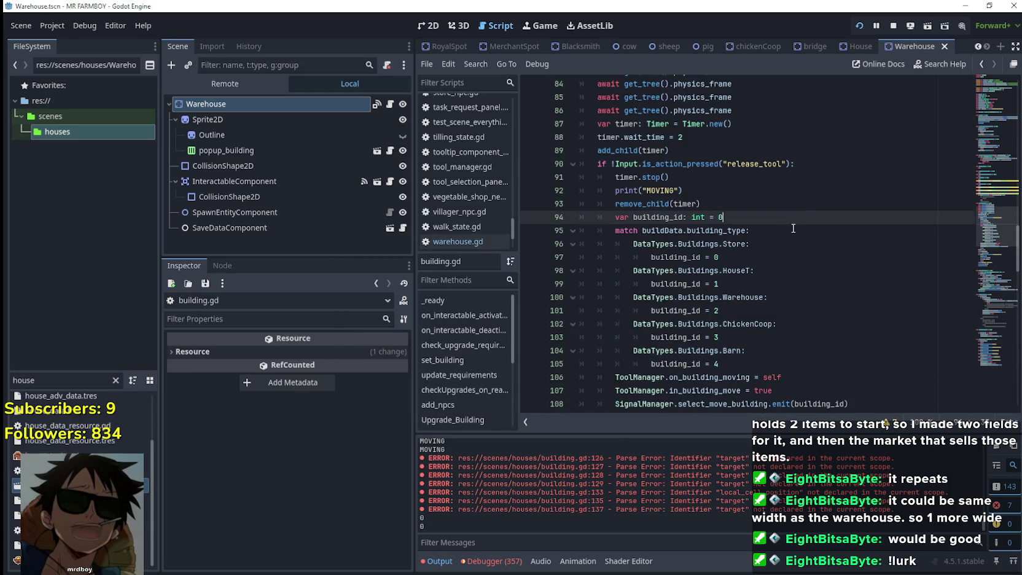
{"action": "scroll", "coordinate": [793, 228], "scroll_direction": "down", "scroll_amount": 7}
{"action": "scroll", "coordinate": [754, 263], "scroll_direction": "down", "scroll_amount": 2}
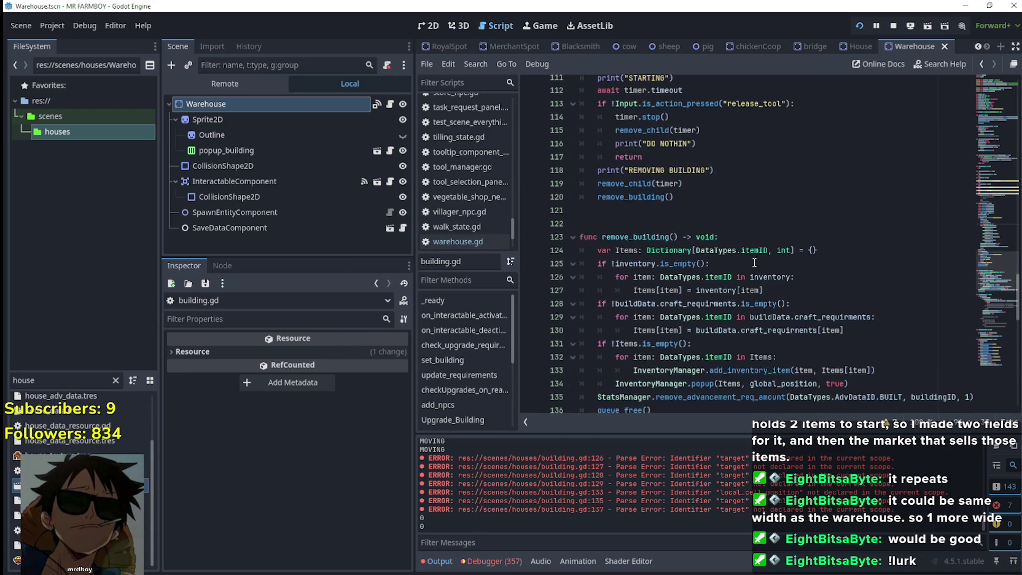
{"action": "scroll", "coordinate": [755, 262], "scroll_direction": "down", "scroll_amount": 2}
{"action": "double_click", "coordinate": [830, 244]}
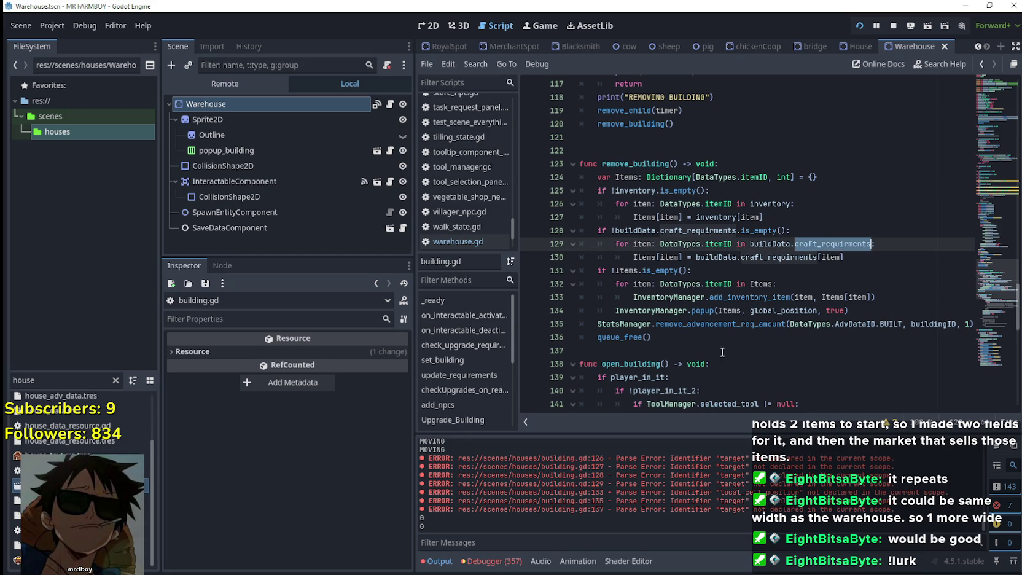
{"action": "left_click", "coordinate": [706, 324]}
{"action": "double_click", "coordinate": [700, 228]}
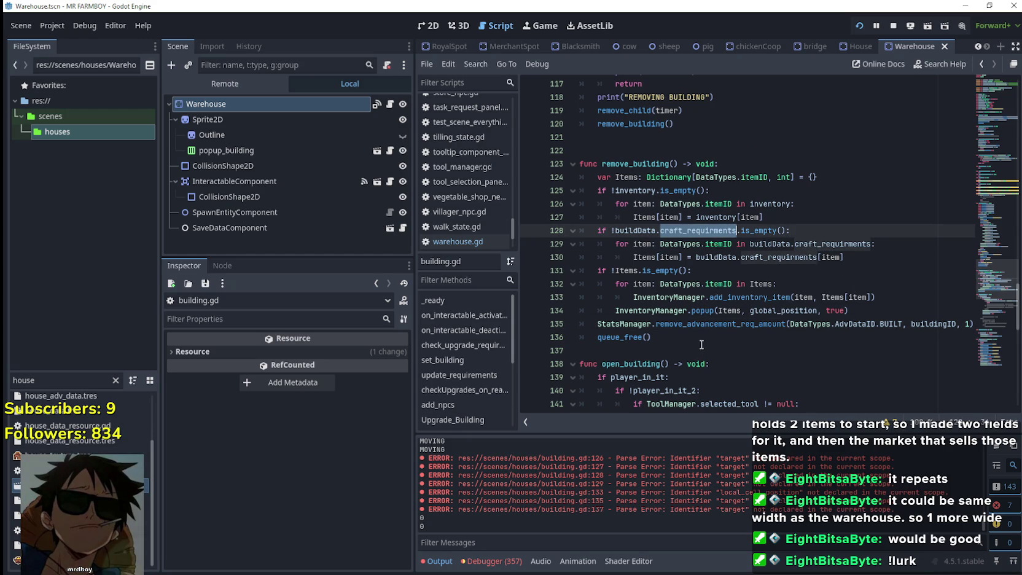
{"action": "left_click", "coordinate": [702, 345]}
{"action": "scroll", "coordinate": [737, 320], "scroll_direction": "down", "scroll_amount": 2}
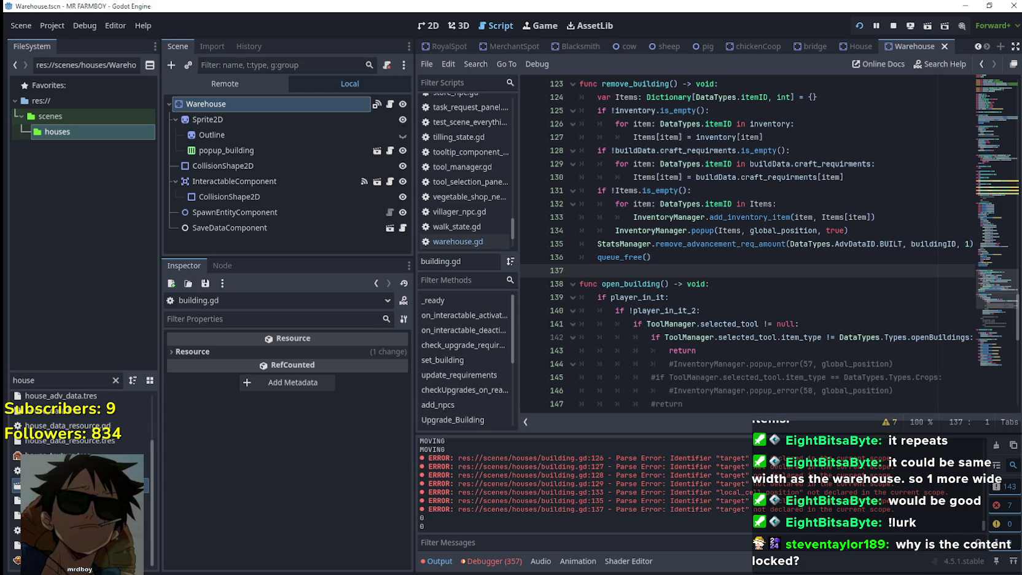
Step: Launch the MR FARMBOY game to test the building removal change
{"action": "key", "text": "Up"}
{"action": "key", "text": "Down"}
{"action": "key", "text": "Down"}
{"action": "key", "text": "Up"}
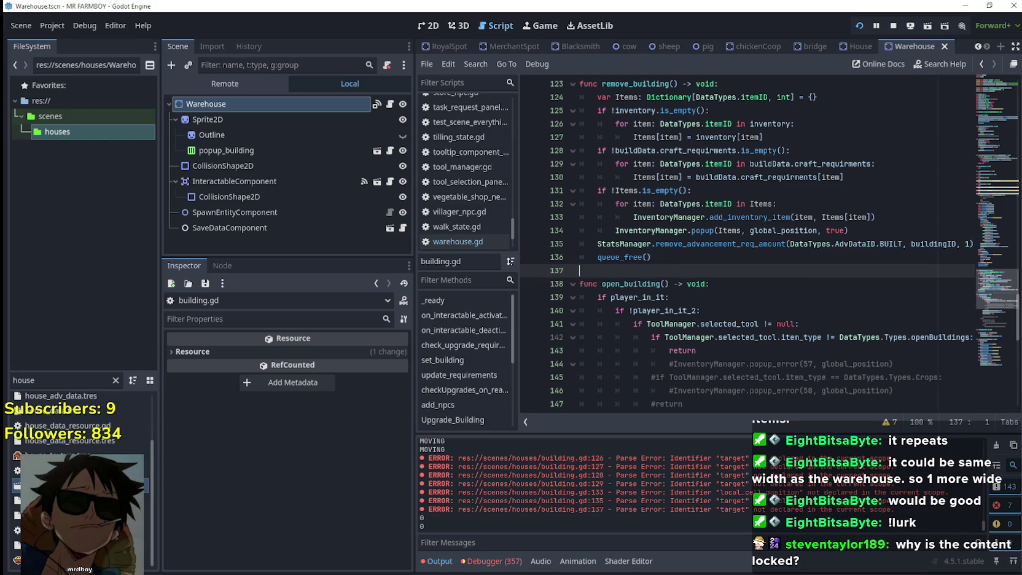
{"action": "scroll", "coordinate": [730, 274], "scroll_direction": "down", "scroll_amount": 2}
{"action": "scroll", "coordinate": [658, 254], "scroll_direction": "up", "scroll_amount": 2}
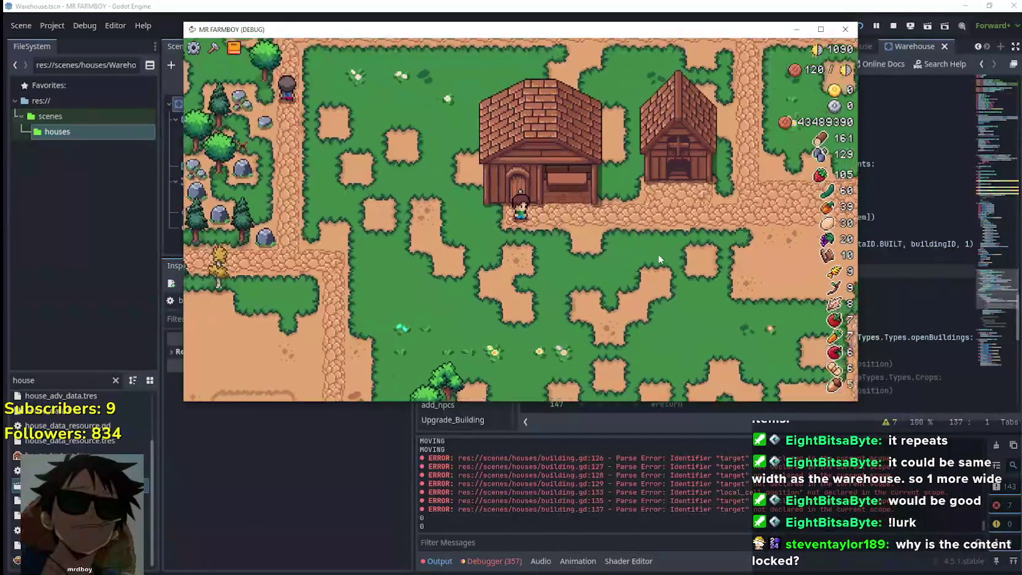
Step: Walk to the house, pick it up to move it, then cancel the move with a right-click
{"action": "scroll", "coordinate": [666, 251], "scroll_direction": "up", "scroll_amount": 2}
{"action": "key", "text": "s"}
{"action": "key", "text": "w"}
{"action": "key", "text": "e"}
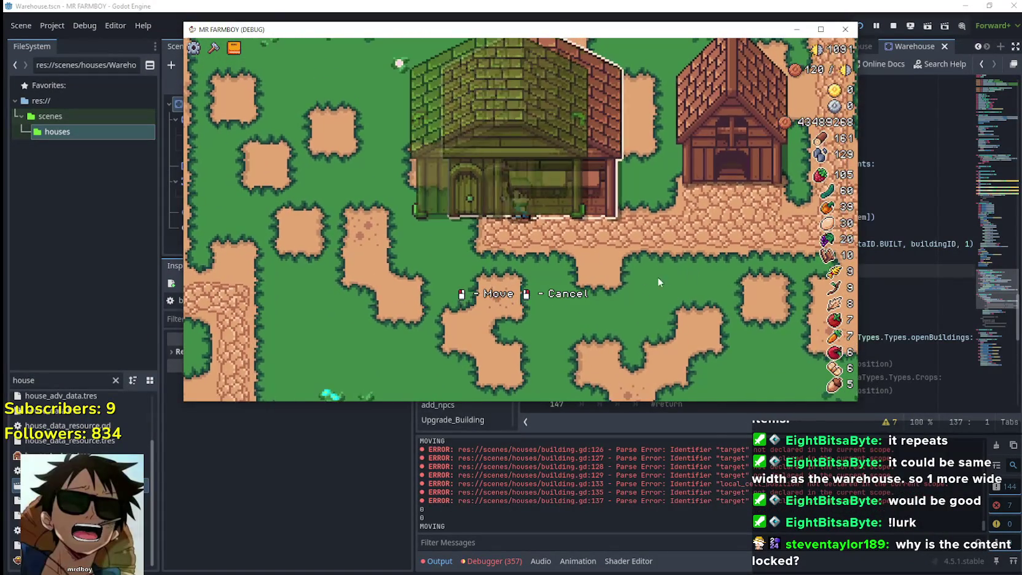
{"action": "key", "text": "a"}
{"action": "key", "text": "Escape"}
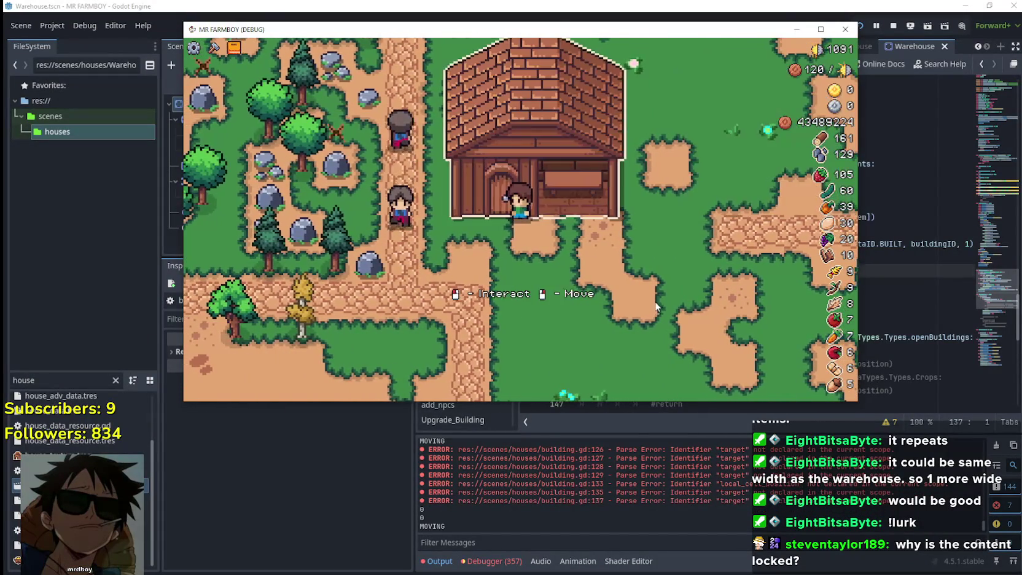
{"action": "key", "text": "s"}
{"action": "key", "text": "a"}
{"action": "key", "text": "e"}
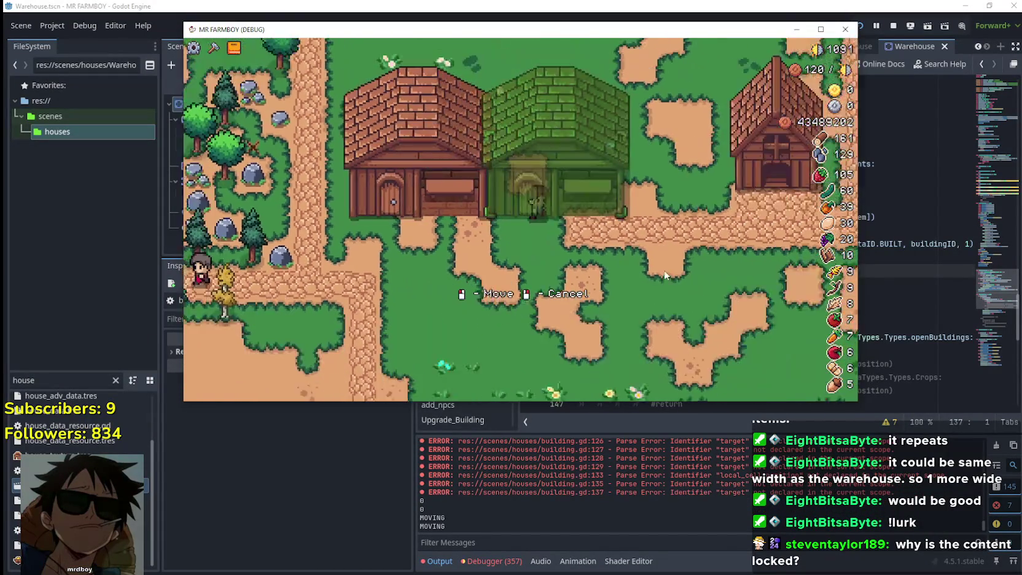
{"action": "right_click", "coordinate": [662, 270]}
Step: Walk up to the house door and remove the house with the Delete key
{"action": "key", "text": "d"}
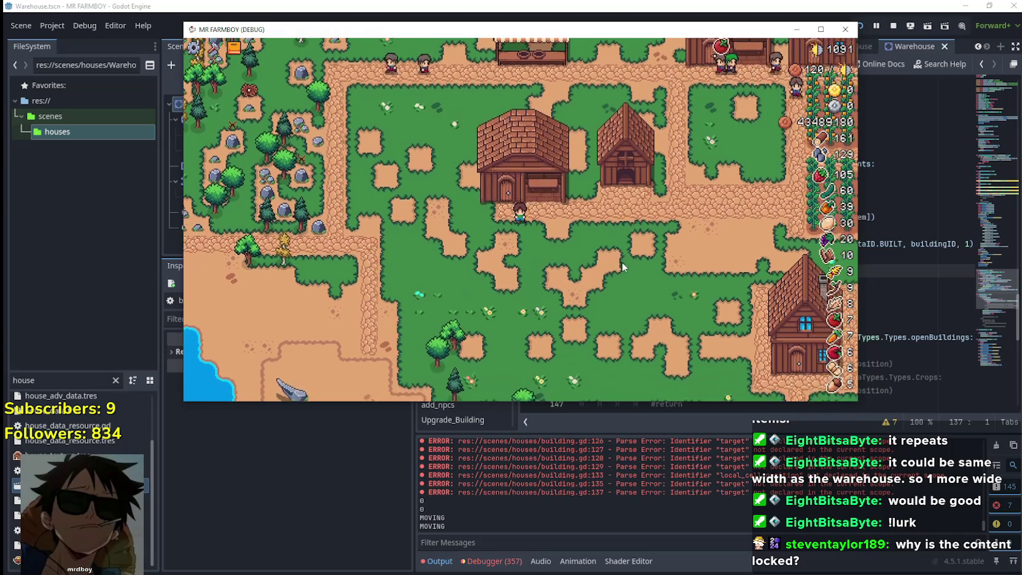
{"action": "key", "text": "w"}
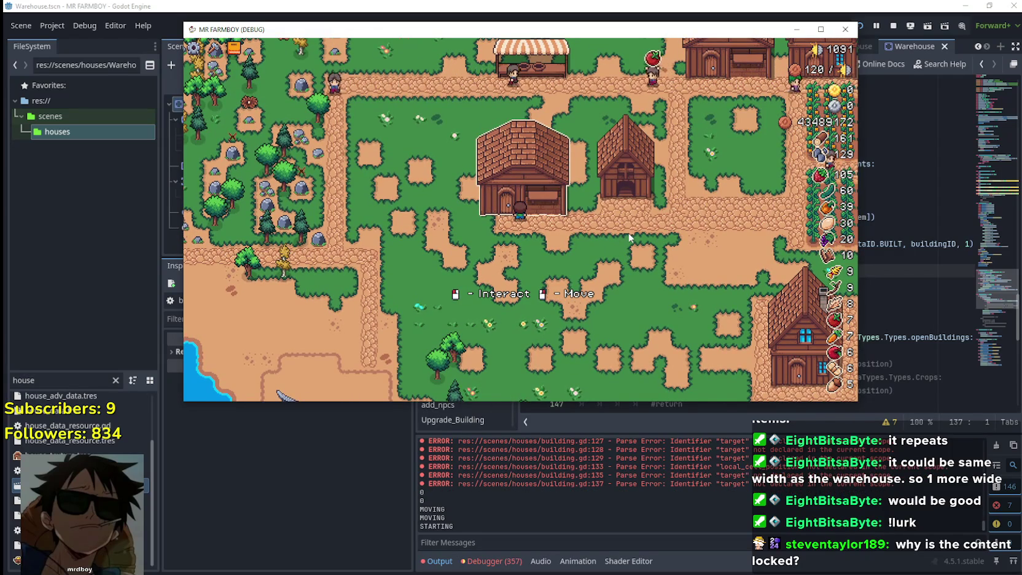
{"action": "key", "text": "Delete"}
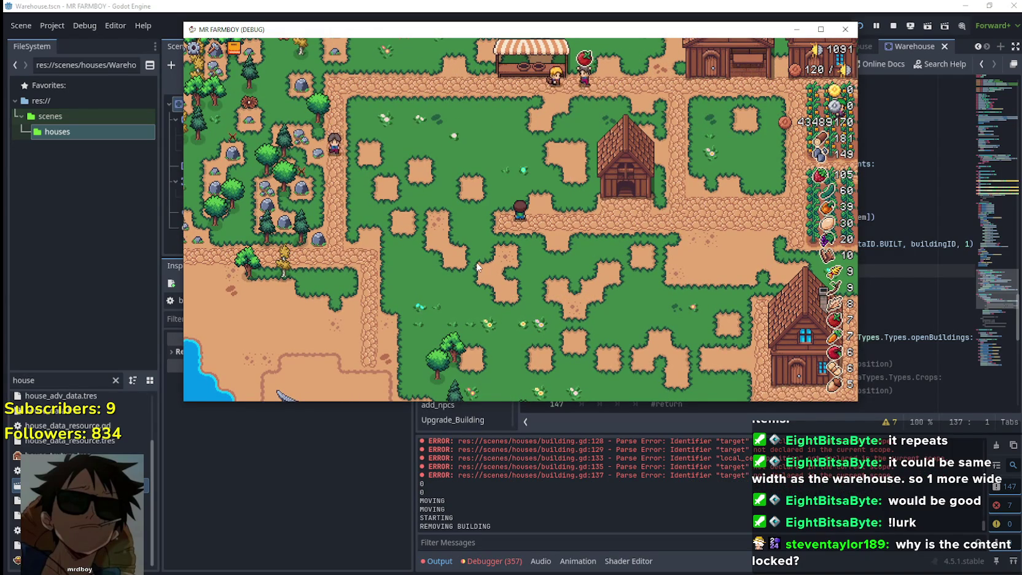
{"action": "key", "text": "s"}
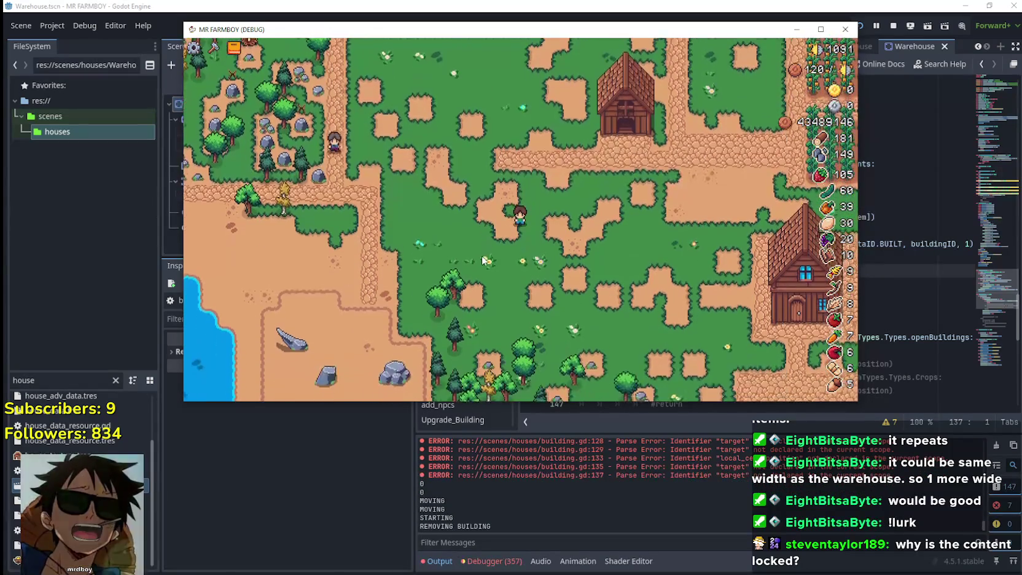
{"action": "key", "text": "w"}
Step: Walk the farmer along the path to the house door and back left, zooming in
{"action": "scroll", "coordinate": [491, 247], "scroll_direction": "up", "scroll_amount": 2}
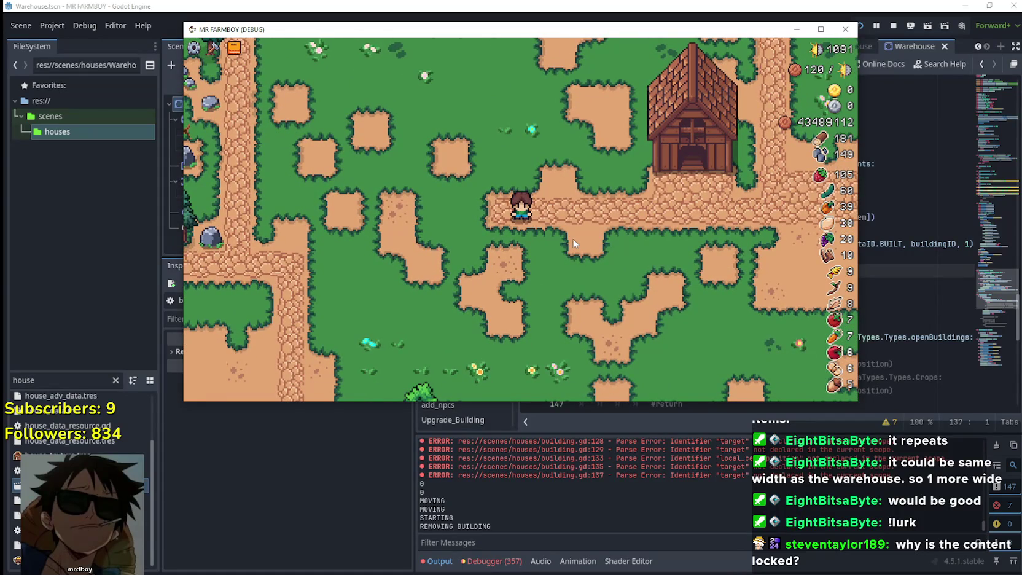
{"action": "key", "text": "d"}
{"action": "key", "text": "d"}
{"action": "key", "text": "w"}
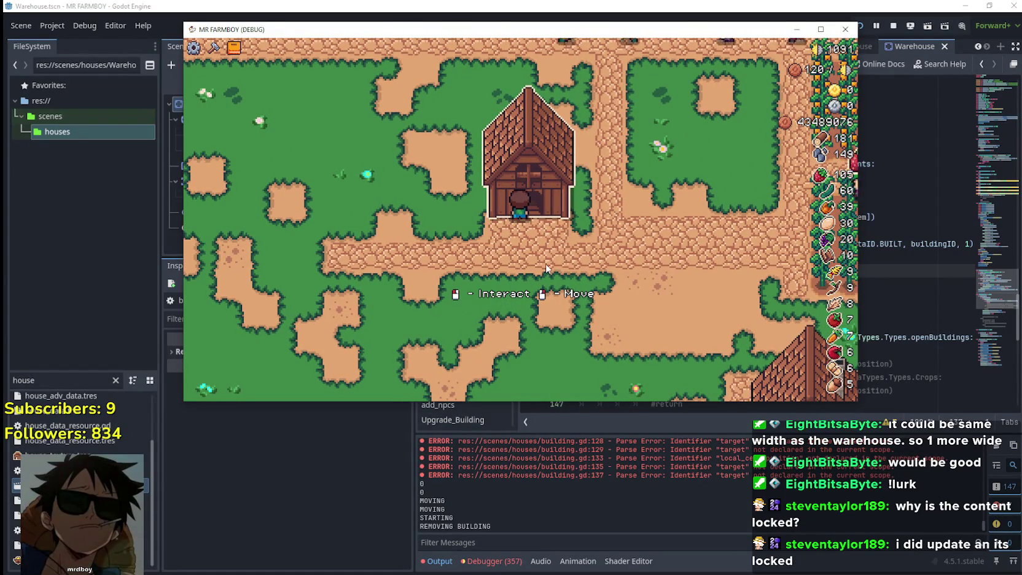
{"action": "key", "text": "a"}
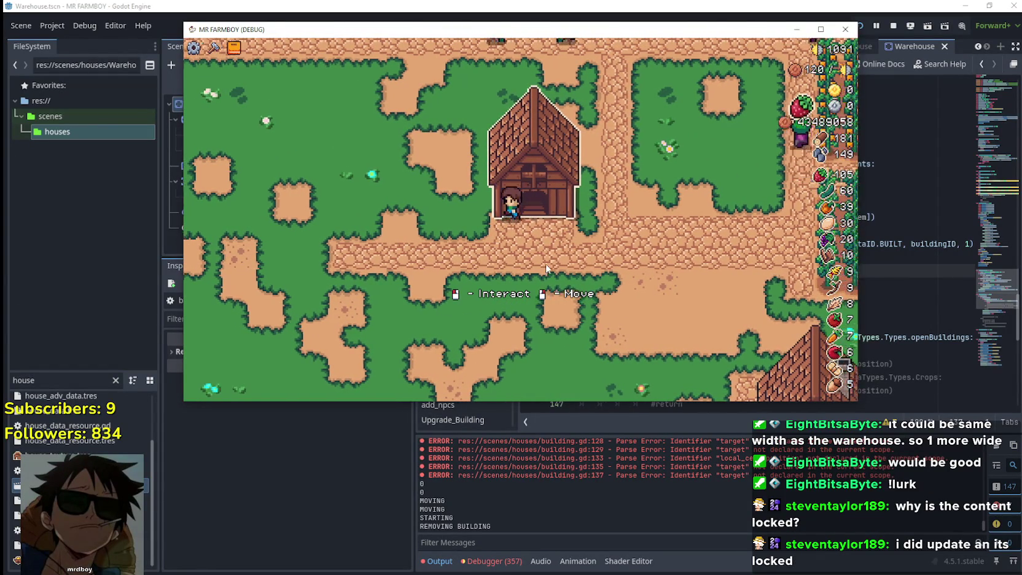
{"action": "key", "text": "a"}
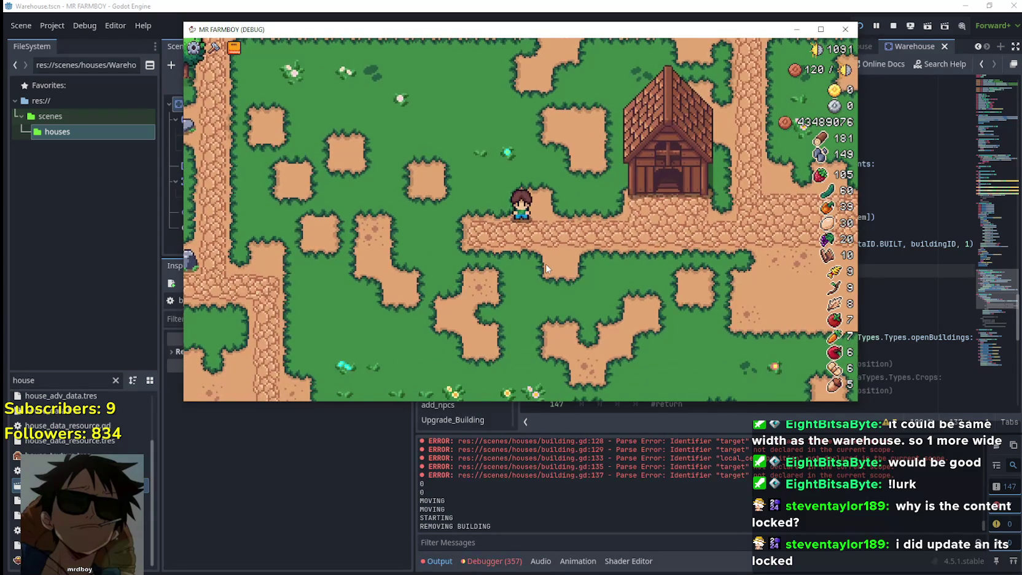
{"action": "scroll", "coordinate": [545, 260], "scroll_direction": "up", "scroll_amount": 2}
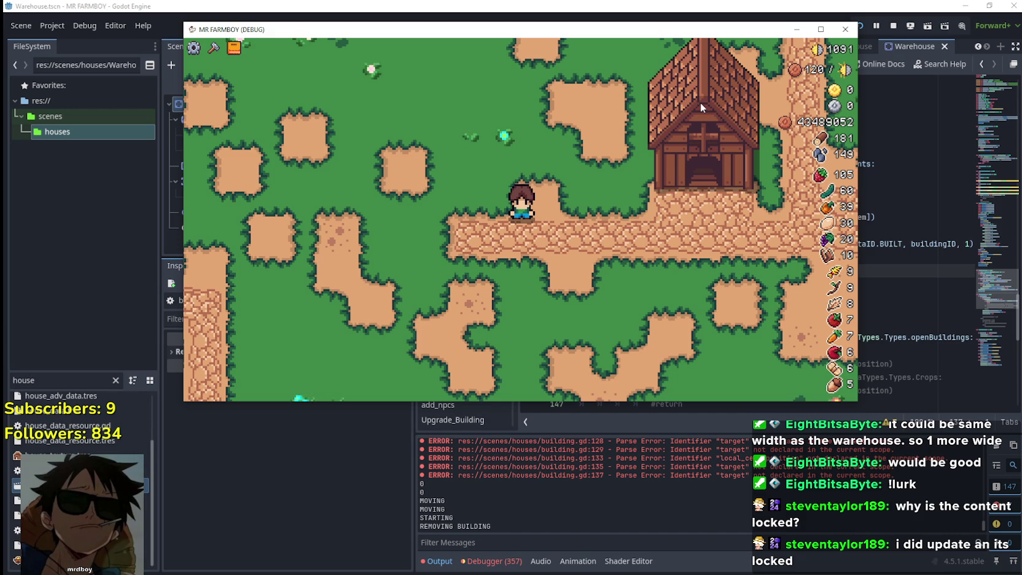
{"action": "scroll", "coordinate": [700, 102], "scroll_direction": "up", "scroll_amount": 1}
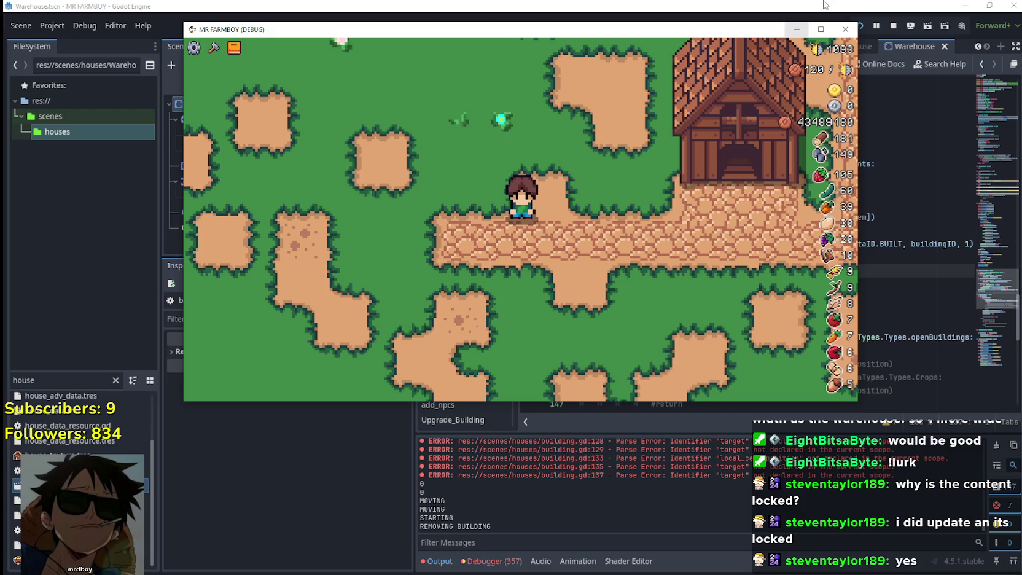
Step: Maximize the MR FARMBOY (DEBUG) window from its title bar
{"action": "left_click", "coordinate": [820, 29]}
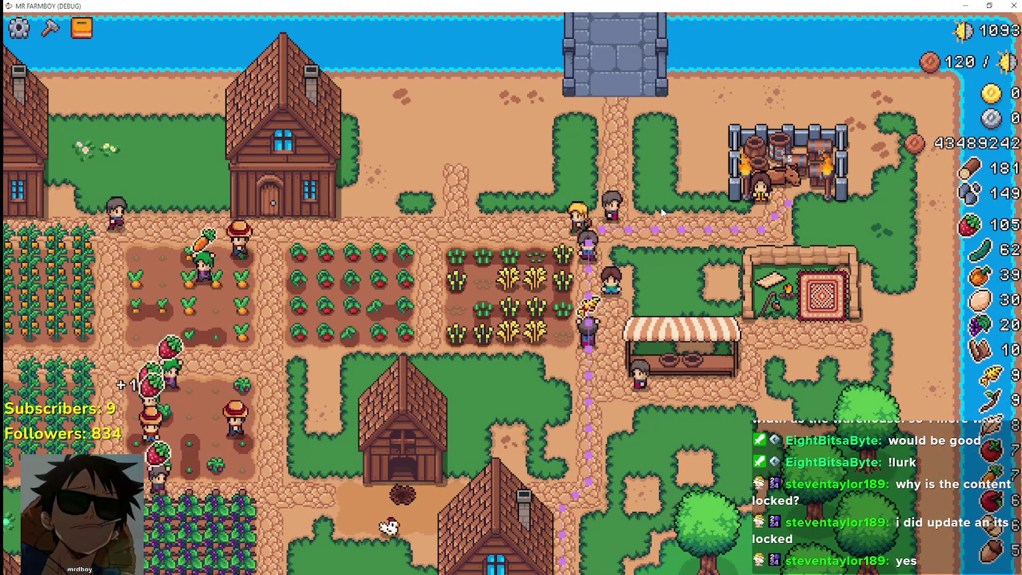
Step: Walk the farmer across the farm to the barrel warehouse, zooming the view
{"action": "key", "text": "s"}
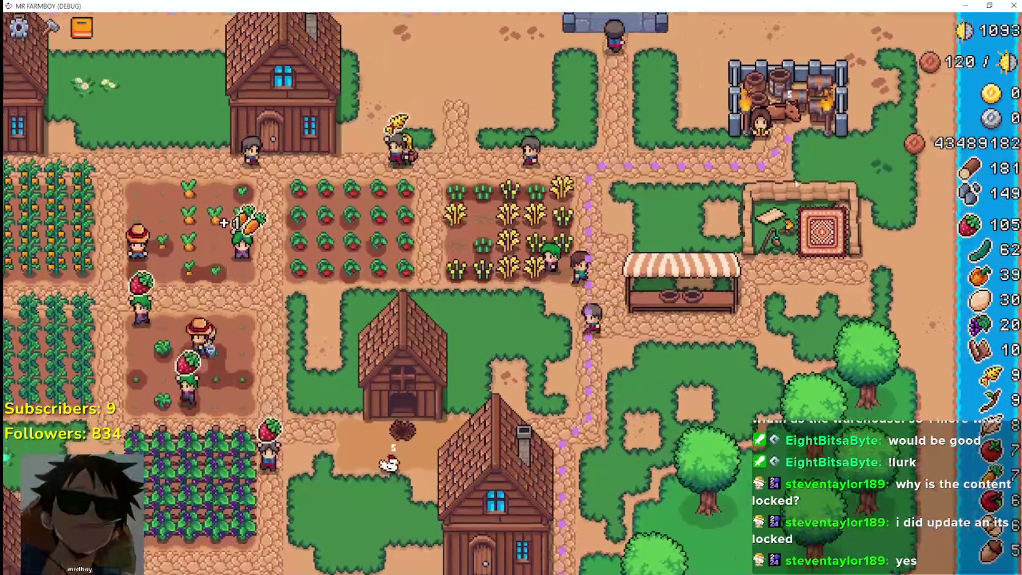
{"action": "scroll", "coordinate": [585, 235], "scroll_direction": "up", "scroll_amount": 3}
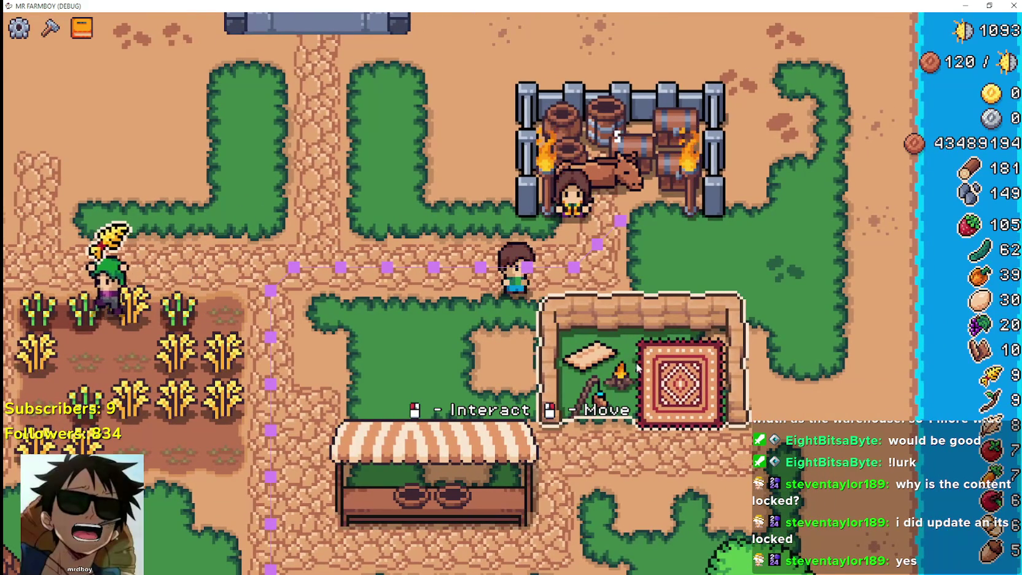
{"action": "right_click", "coordinate": [608, 218]}
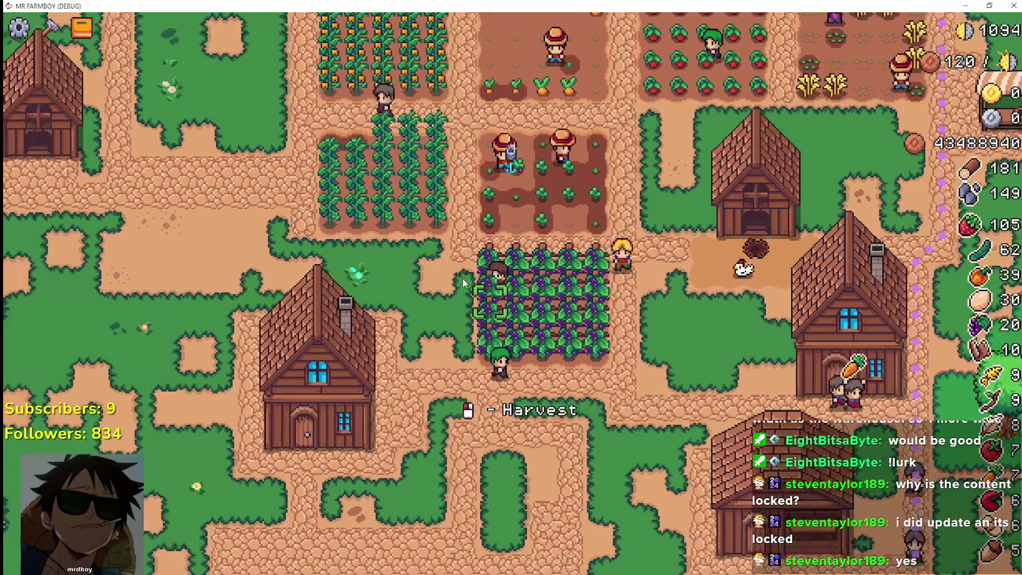
{"action": "scroll", "coordinate": [463, 281], "scroll_direction": "down", "scroll_amount": 5}
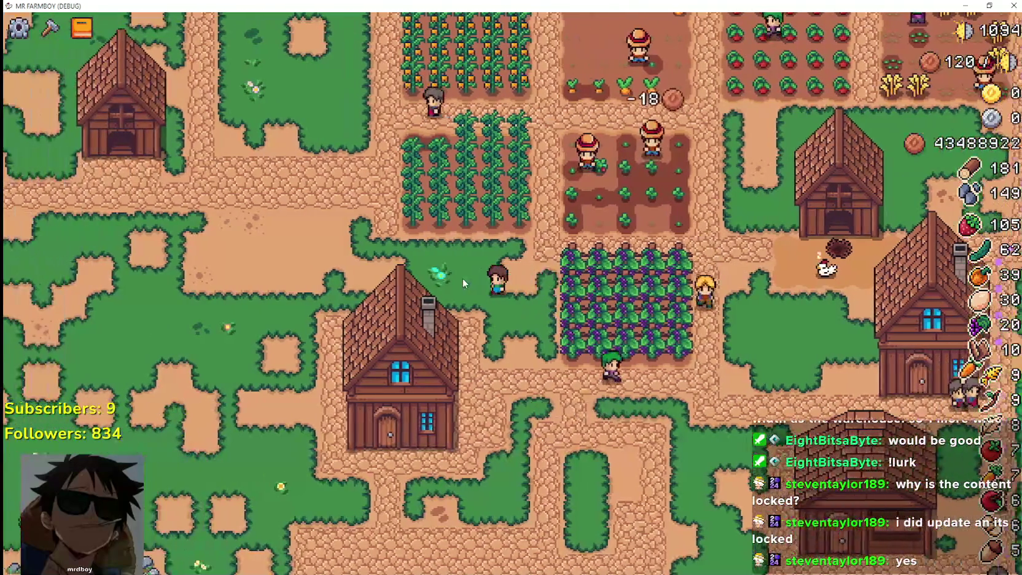
{"action": "scroll", "coordinate": [463, 282], "scroll_direction": "up", "scroll_amount": 5}
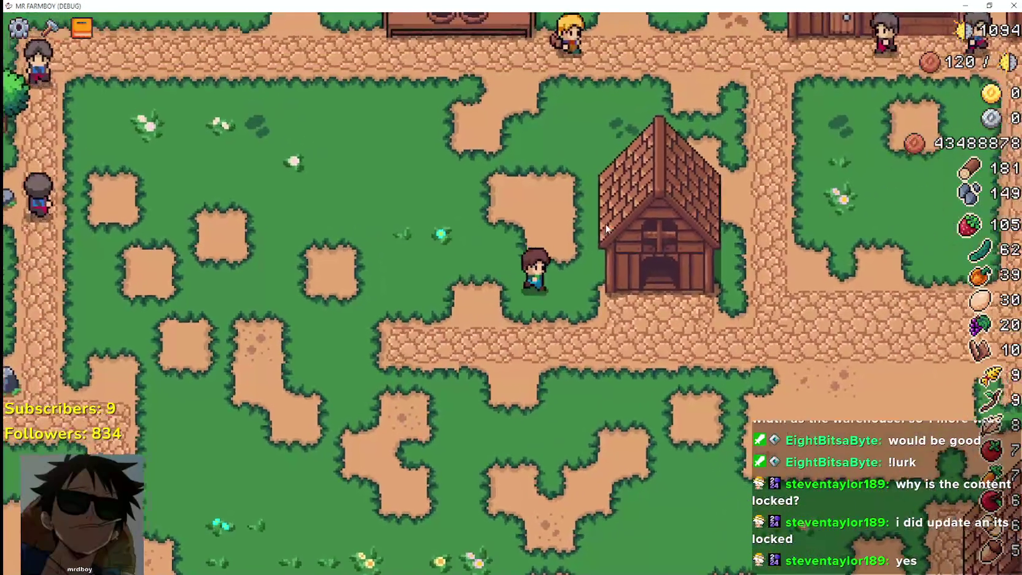
Step: Check the chickens in the coop, then bring up the Advancements panel with Tab
{"action": "left_click", "coordinate": [606, 229]}
{"action": "key", "text": "Escape"}
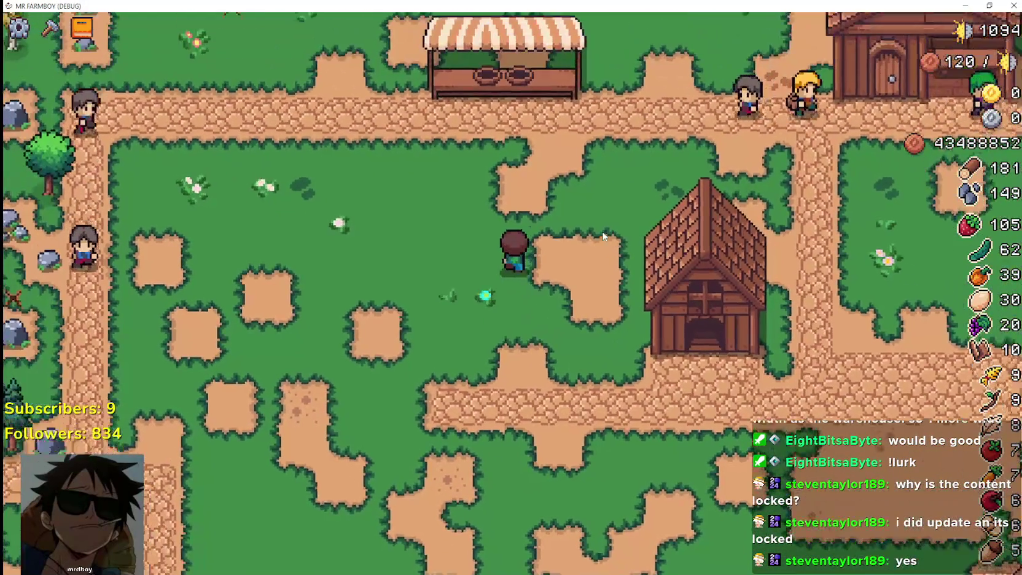
{"action": "key", "text": "Tab"}
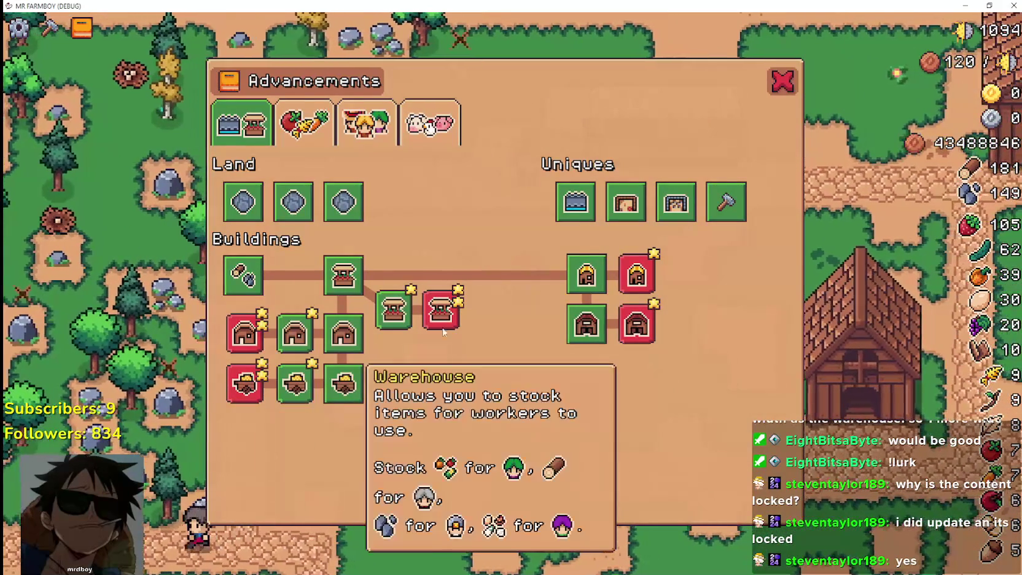
Step: Browse the Crops and animal upgrade trees, then close the Advancements panel
{"action": "left_click", "coordinate": [318, 143]}
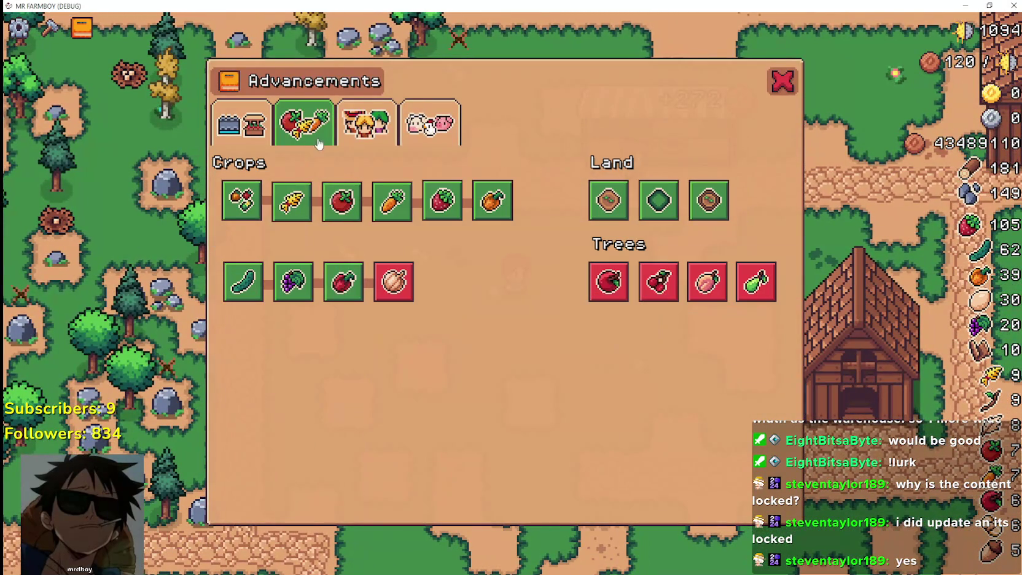
{"action": "left_click", "coordinate": [428, 128]}
{"action": "left_click", "coordinate": [775, 85]}
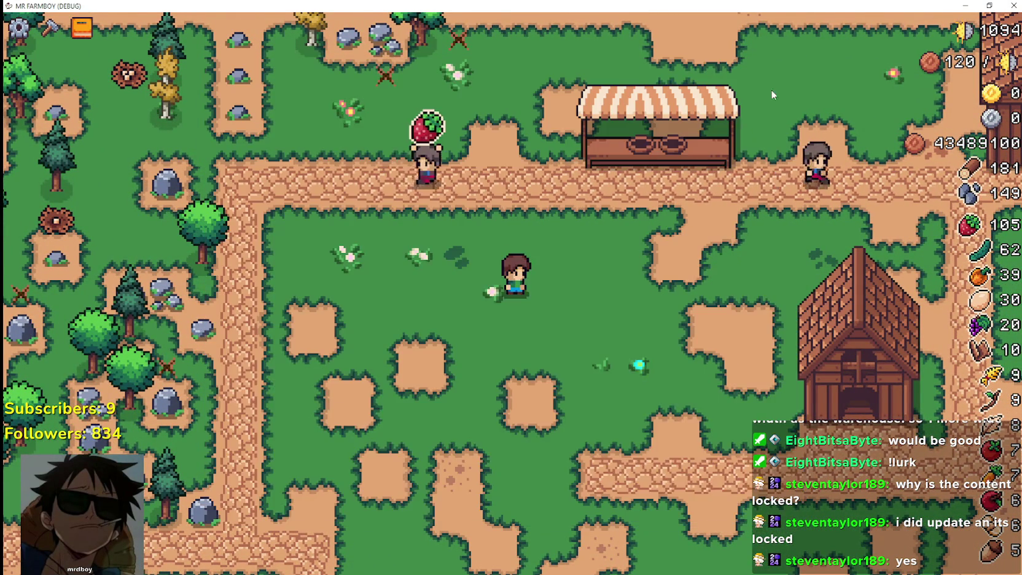
Step: Open the Crafting panel and build a Warehouse near the barn
{"action": "key", "text": "s"}
{"action": "key", "text": "d"}
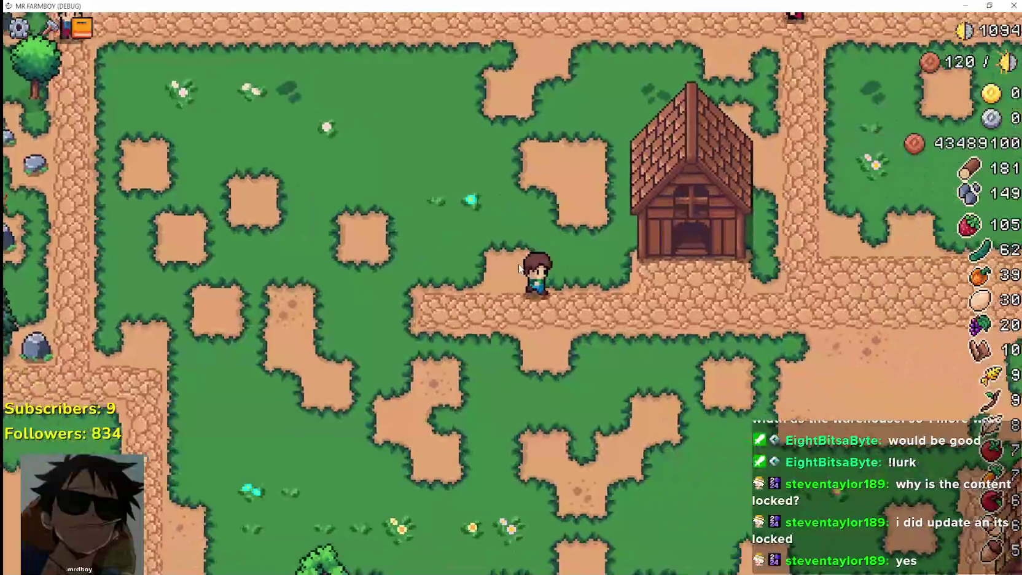
{"action": "key", "text": "c"}
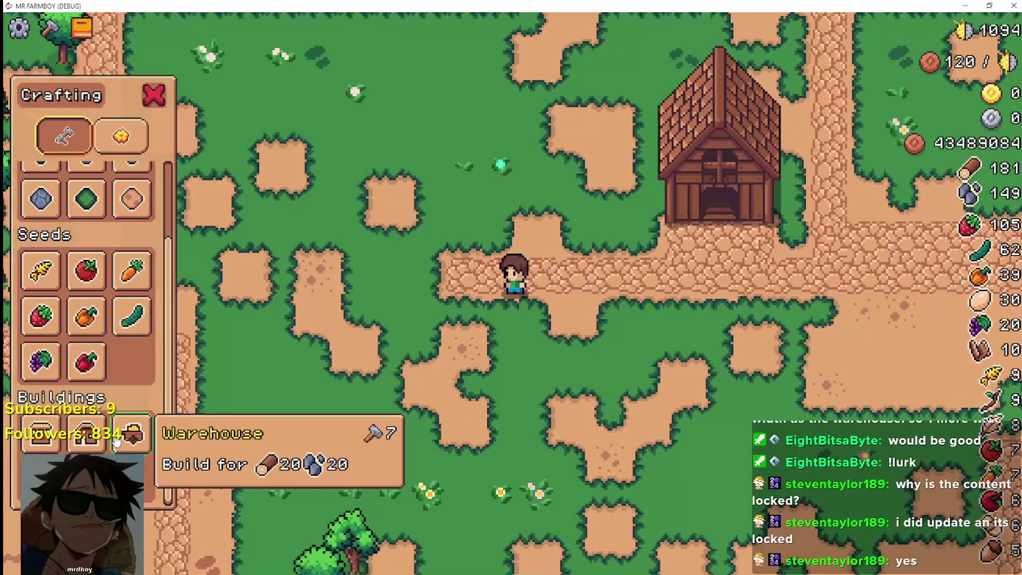
{"action": "left_click", "coordinate": [131, 433]}
{"action": "key", "text": "w"}
{"action": "left_click", "coordinate": [648, 371]}
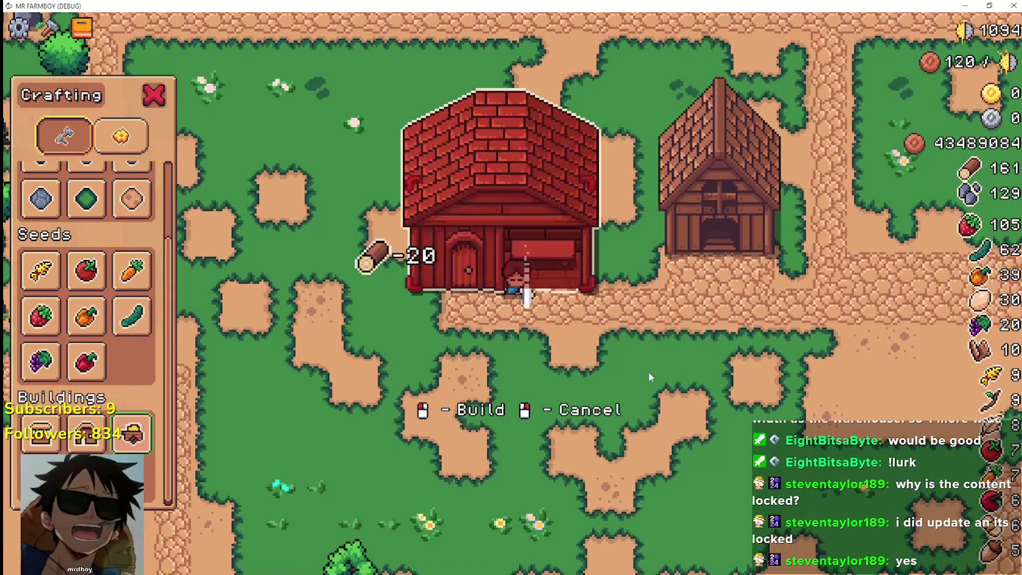
{"action": "key", "text": "s"}
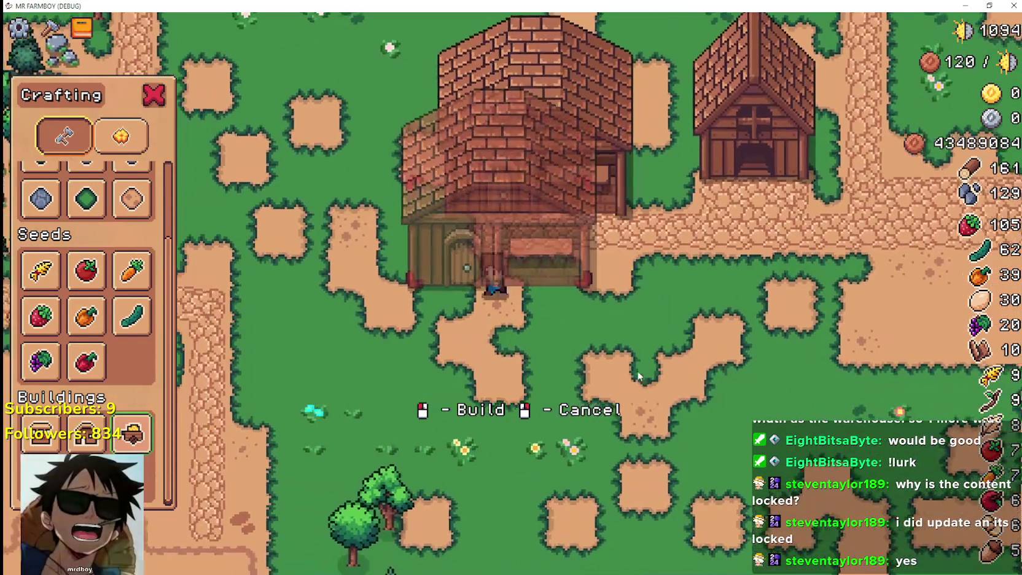
Step: Cancel placing another warehouse, then pick up the new warehouse and drop it further left
{"action": "key", "text": "a"}
{"action": "key", "text": "w"}
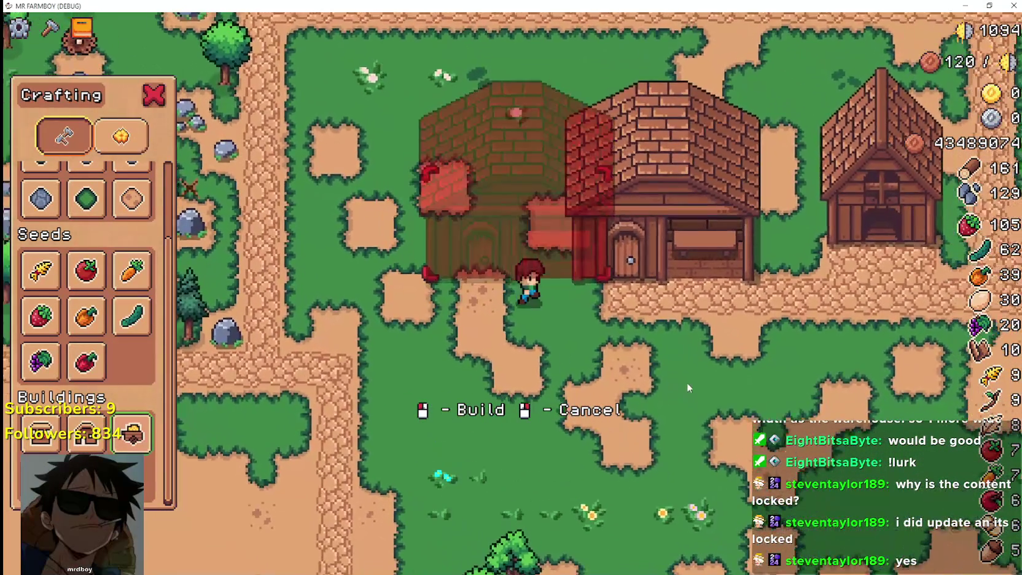
{"action": "right_click", "coordinate": [687, 386]}
{"action": "key", "text": "d"}
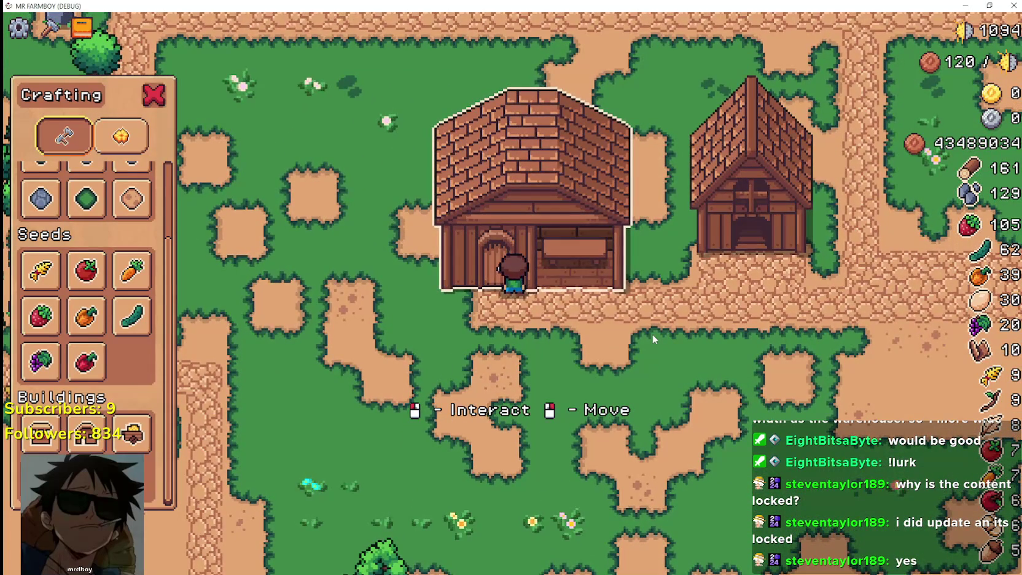
{"action": "right_click", "coordinate": [652, 334]}
{"action": "key", "text": "a"}
{"action": "key", "text": "a"}
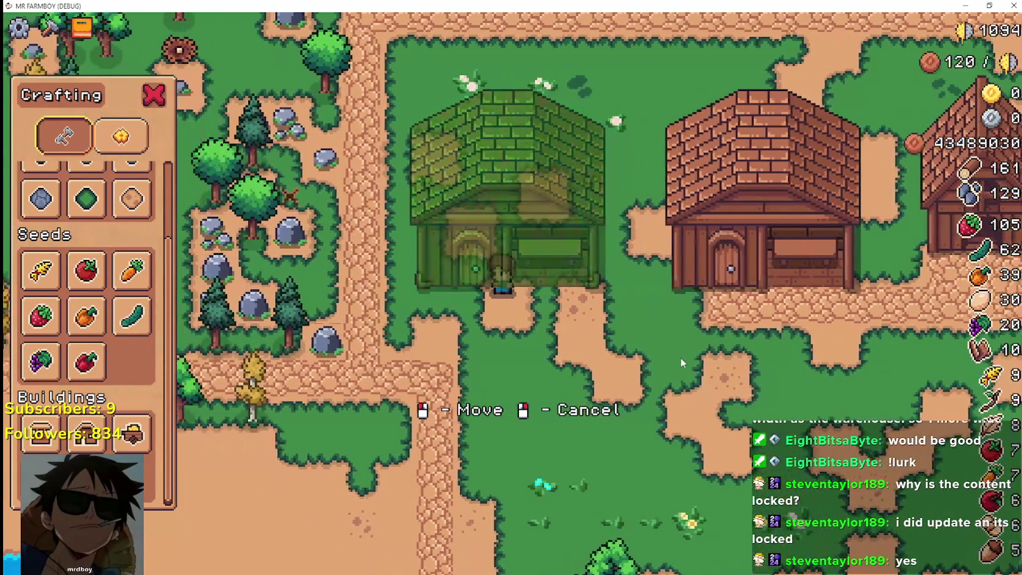
{"action": "left_click", "coordinate": [681, 363]}
Step: Restore the game to a smaller window and move the warehouse next to the barn
{"action": "key", "text": "w"}
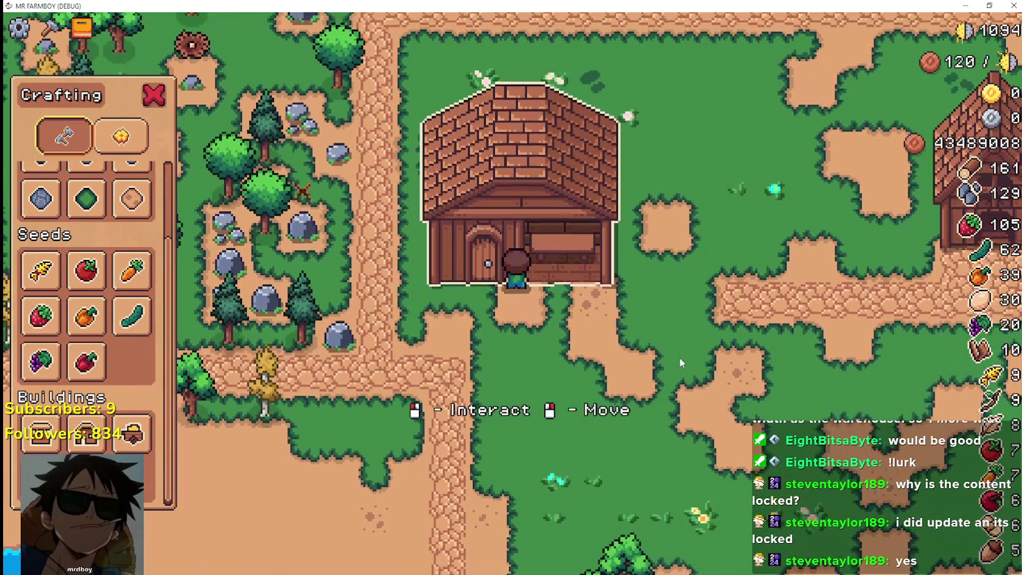
{"action": "key", "text": "d"}
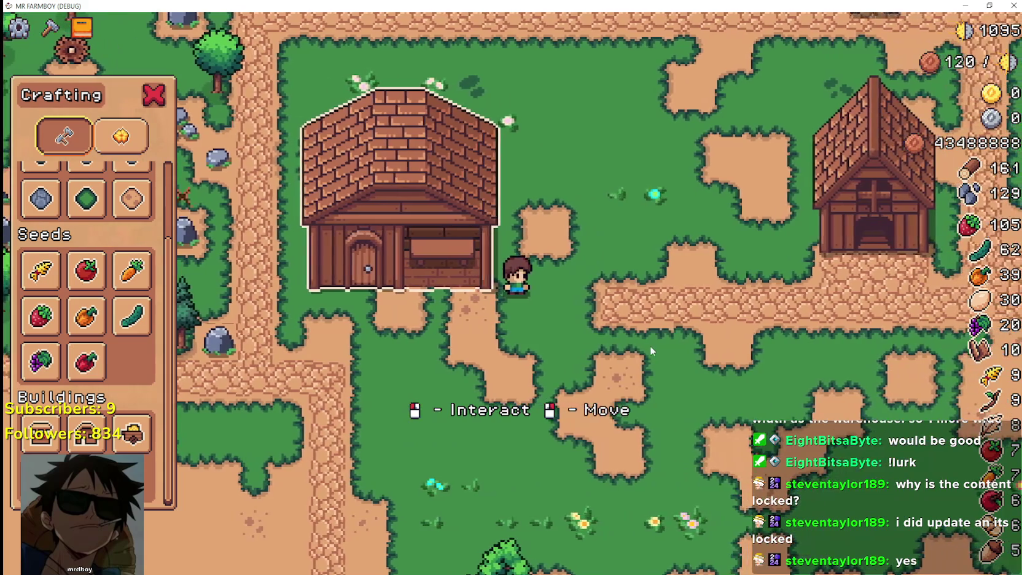
{"action": "key", "text": "super+Down"}
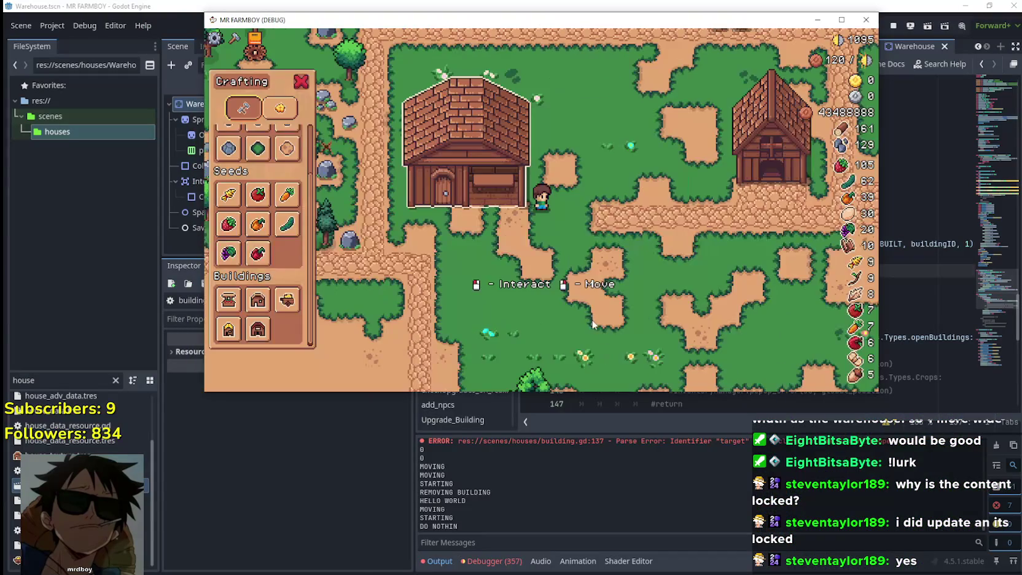
{"action": "key", "text": "a"}
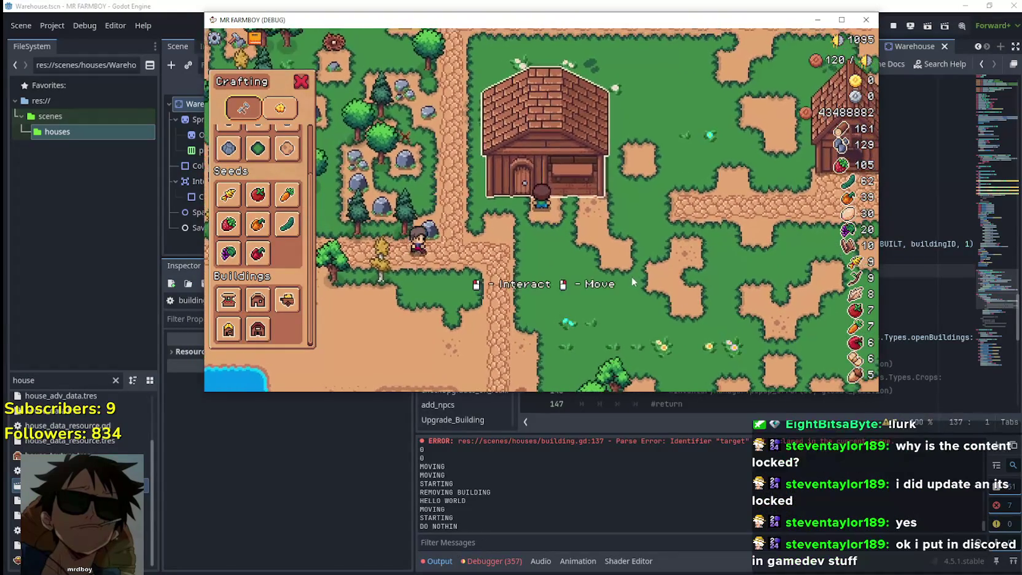
{"action": "right_click", "coordinate": [633, 278]}
{"action": "key", "text": "d"}
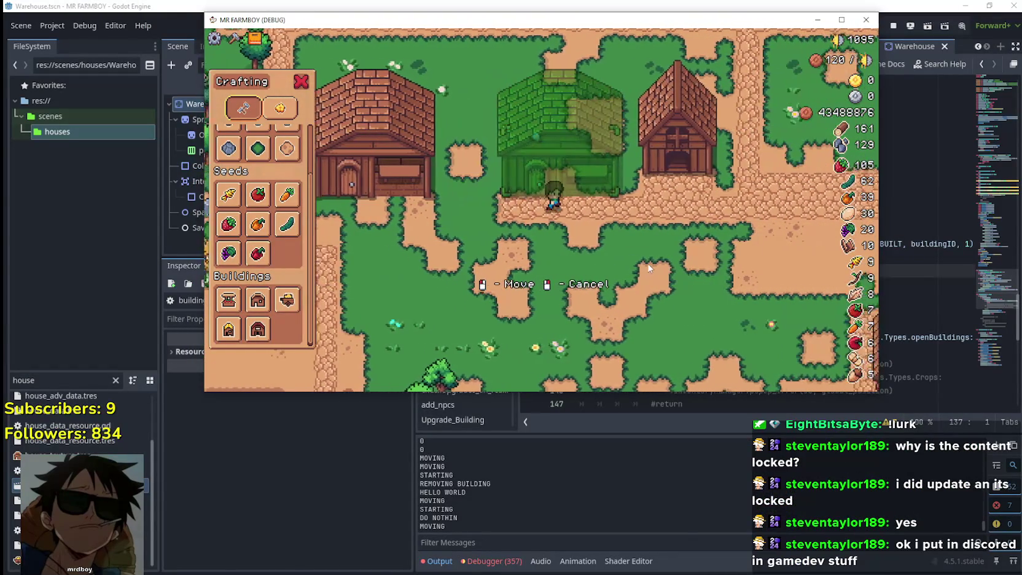
{"action": "left_click", "coordinate": [648, 267]}
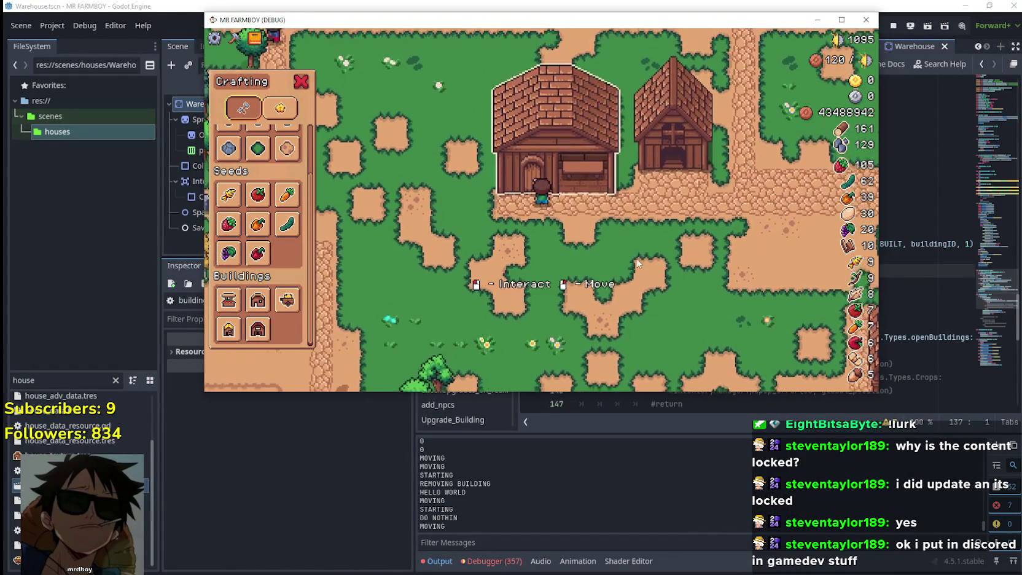
Step: Pick up the warehouse again and set it down slightly to the left
{"action": "right_click", "coordinate": [637, 263]}
{"action": "key", "text": "a"}
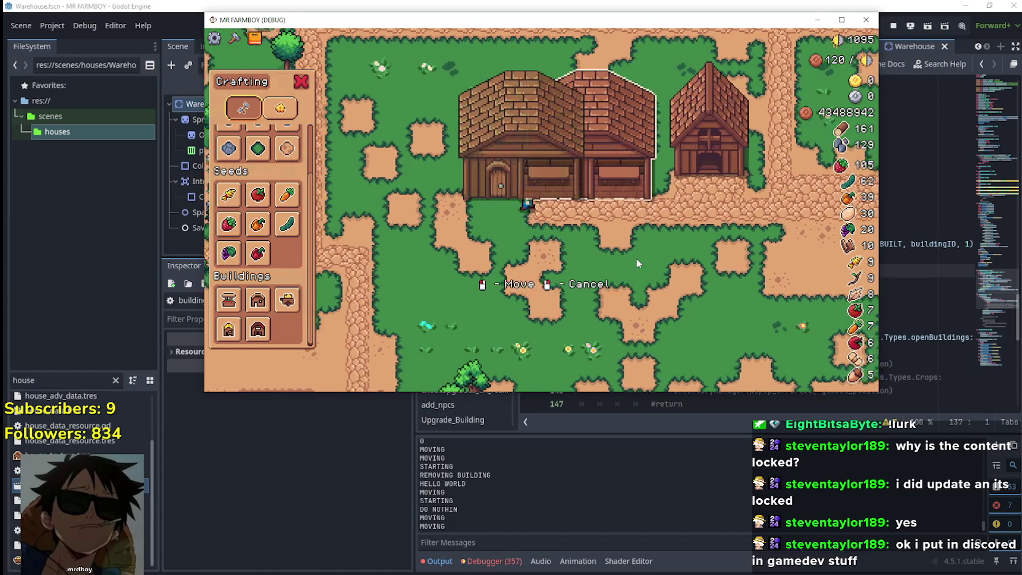
{"action": "left_click", "coordinate": [636, 263]}
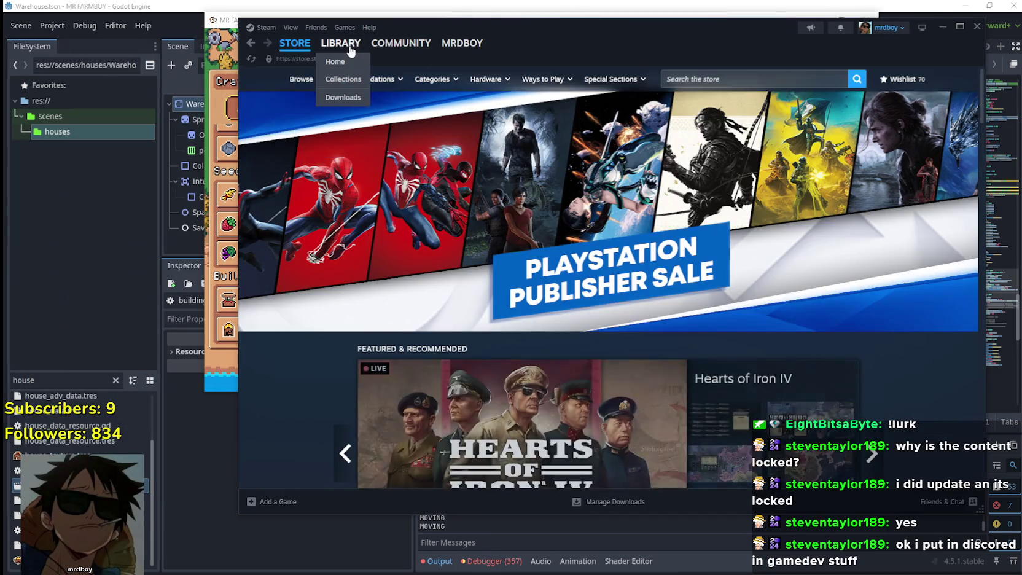
Step: Check MR FARMBOY's Installed Files in its Steam Properties, then close the window
{"action": "left_click", "coordinate": [351, 52]}
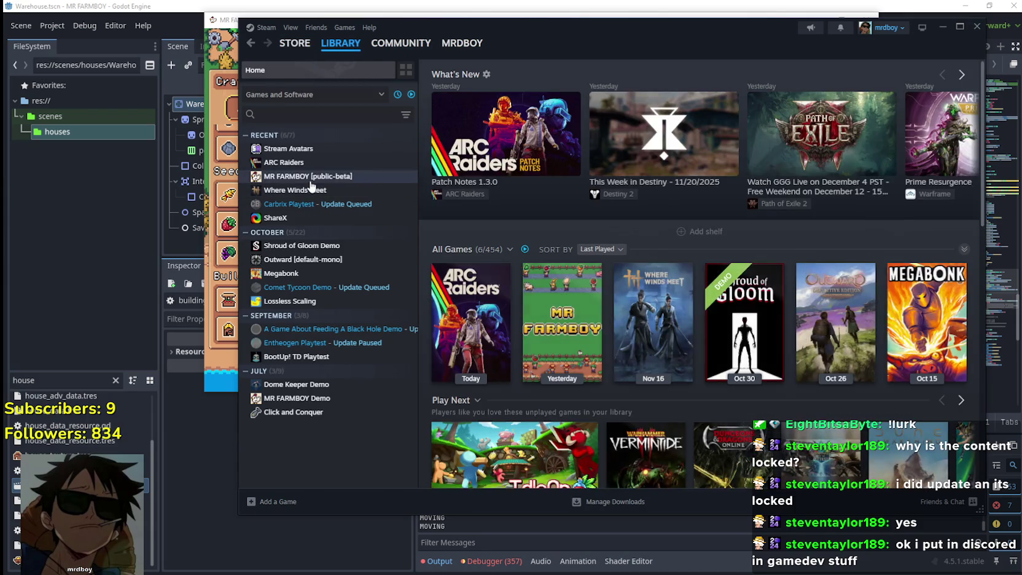
{"action": "left_click", "coordinate": [295, 176]}
{"action": "right_click", "coordinate": [311, 181]}
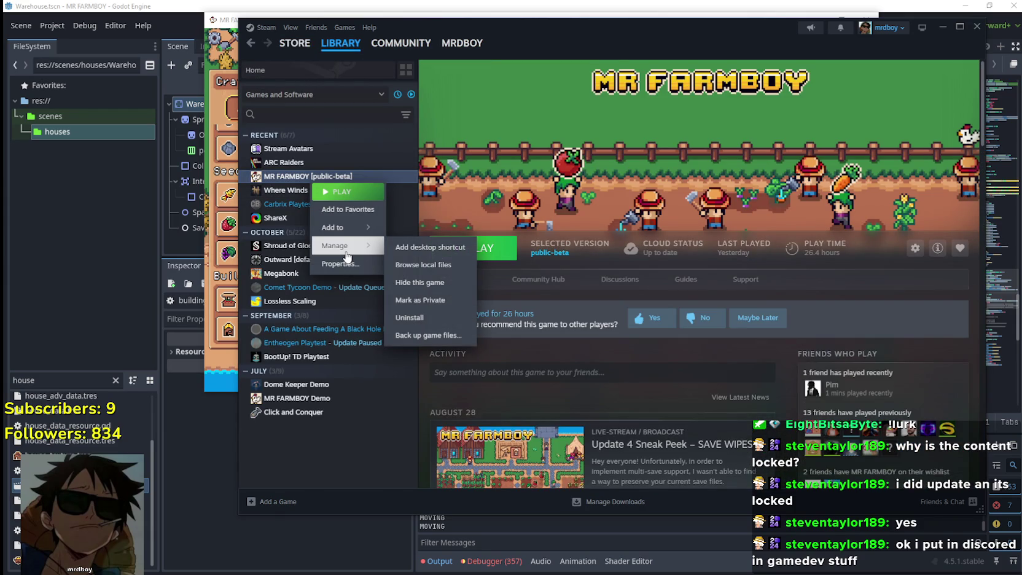
{"action": "left_click", "coordinate": [342, 263]}
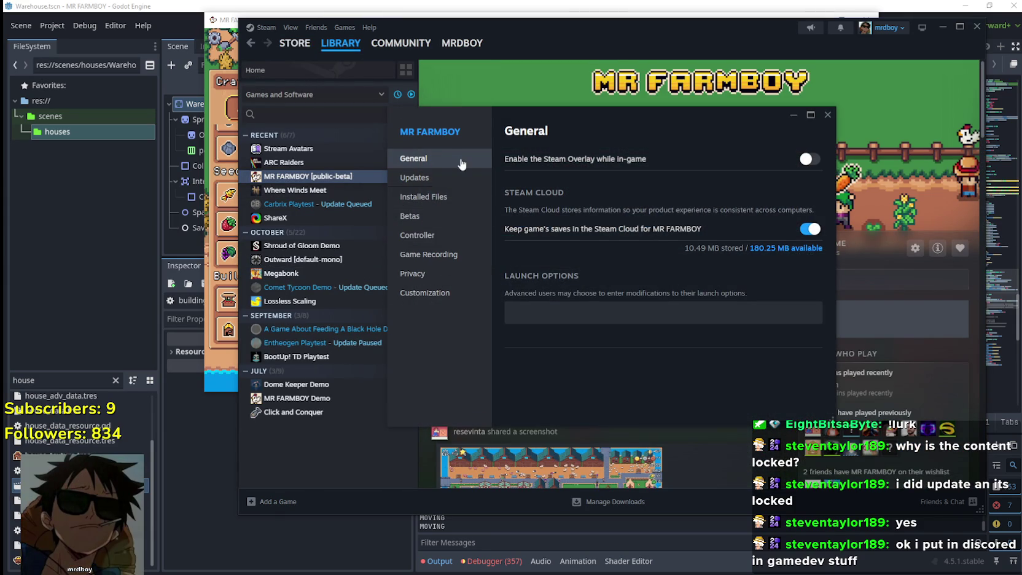
{"action": "left_click", "coordinate": [443, 196]}
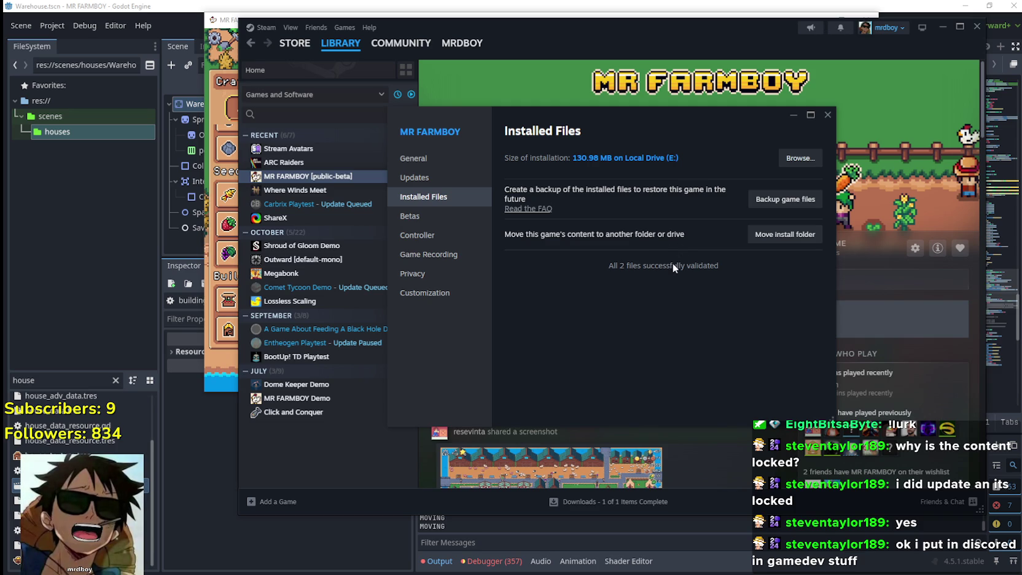
{"action": "left_click", "coordinate": [827, 115]}
Step: Clear the completed MR FARMBOY download from the Steam Downloads queue
{"action": "left_click", "coordinate": [614, 501]}
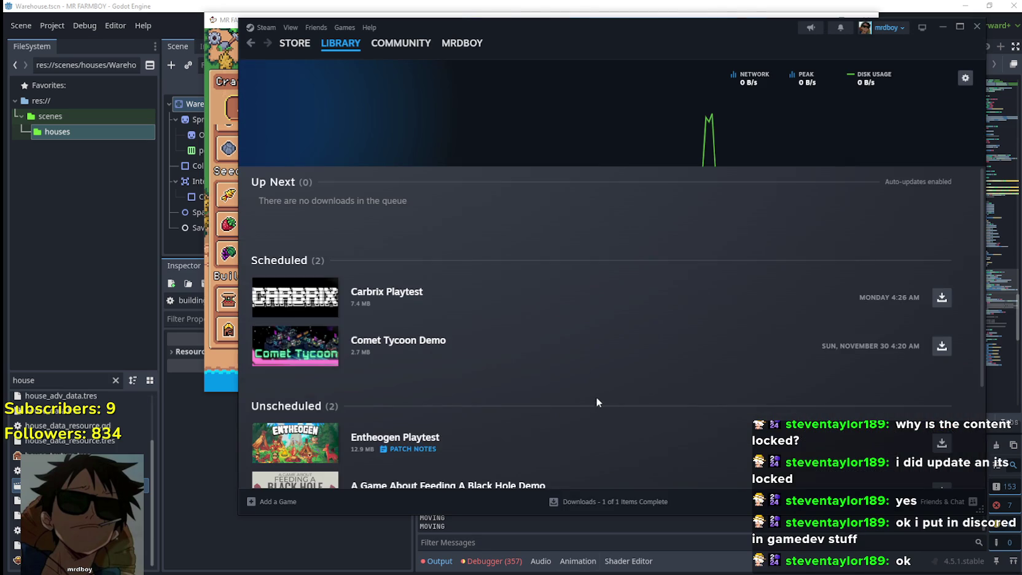
{"action": "scroll", "coordinate": [596, 402], "scroll_direction": "down", "scroll_amount": 3}
{"action": "left_click", "coordinate": [907, 410]}
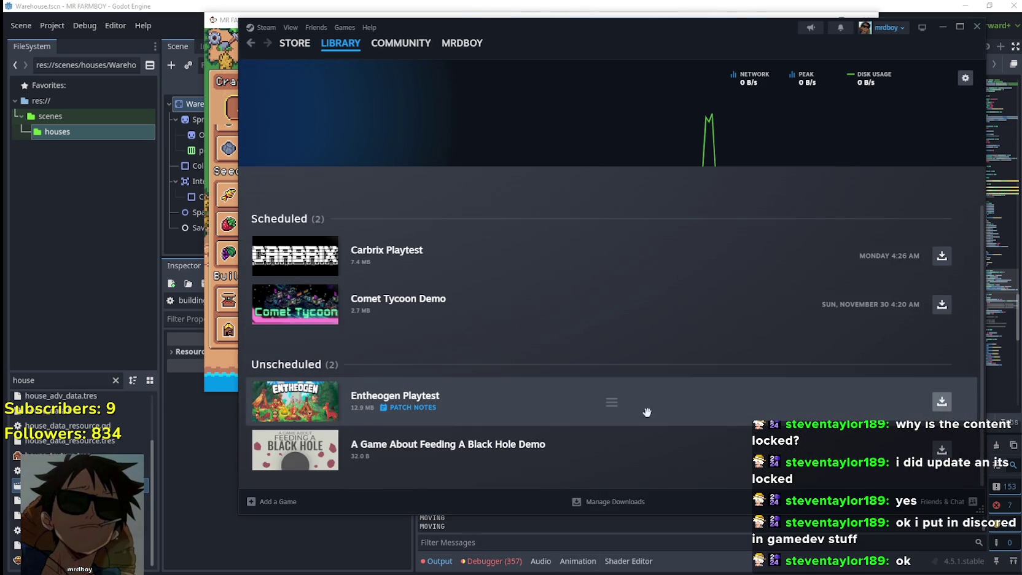
{"action": "scroll", "coordinate": [433, 174], "scroll_direction": "up", "scroll_amount": 1}
{"action": "left_click", "coordinate": [359, 62]}
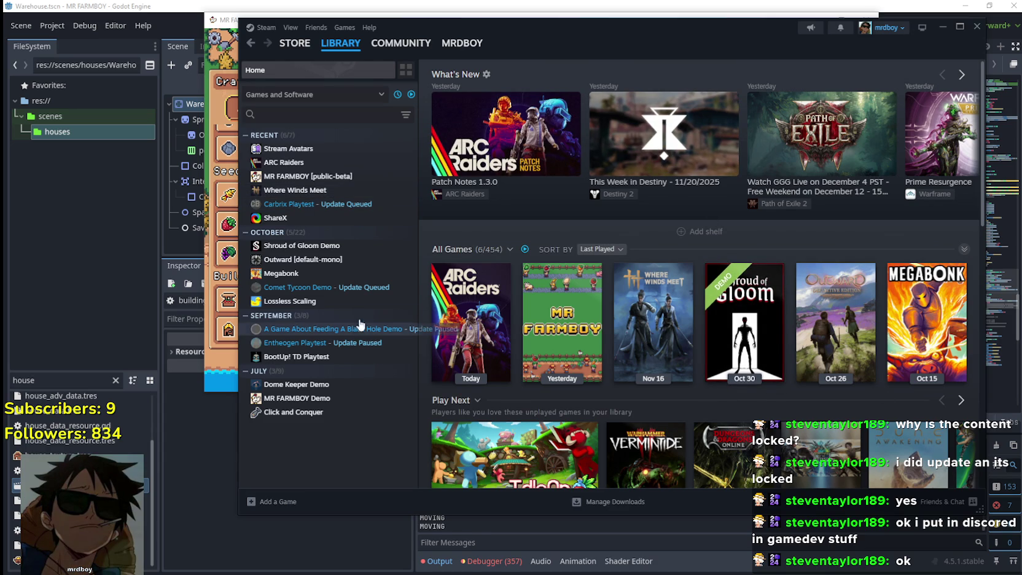
Step: Reopen Downloads, shift the Steam window, and bring the MR FARMBOY game to front
{"action": "left_click", "coordinate": [606, 504]}
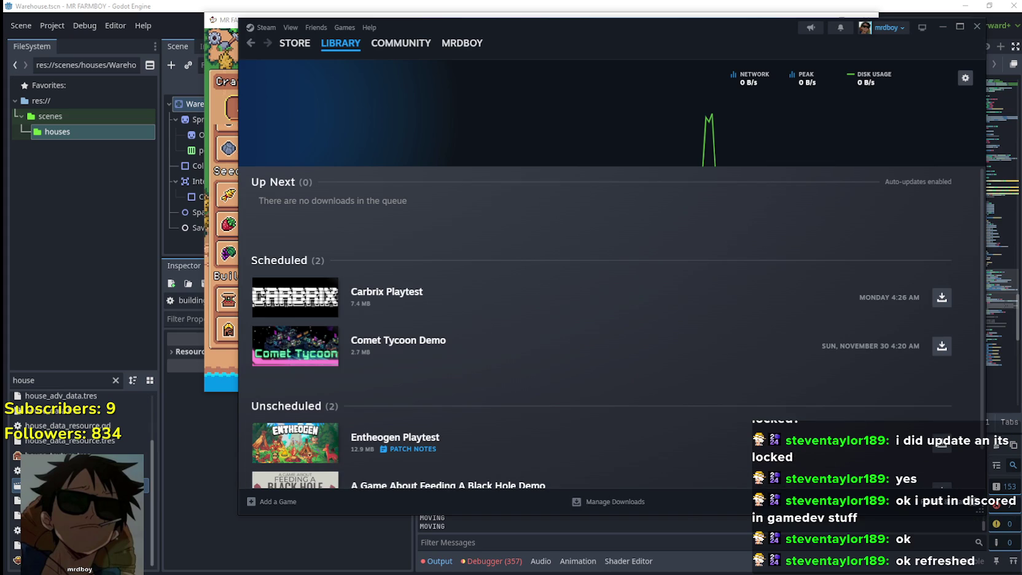
{"action": "mouse_move", "coordinate": [557, 48]}
{"action": "left_mouse_down"}
{"action": "mouse_move", "coordinate": [546, 90]}
{"action": "mouse_move", "coordinate": [537, 76]}
{"action": "left_mouse_up"}
{"action": "left_click", "coordinate": [559, 61]}
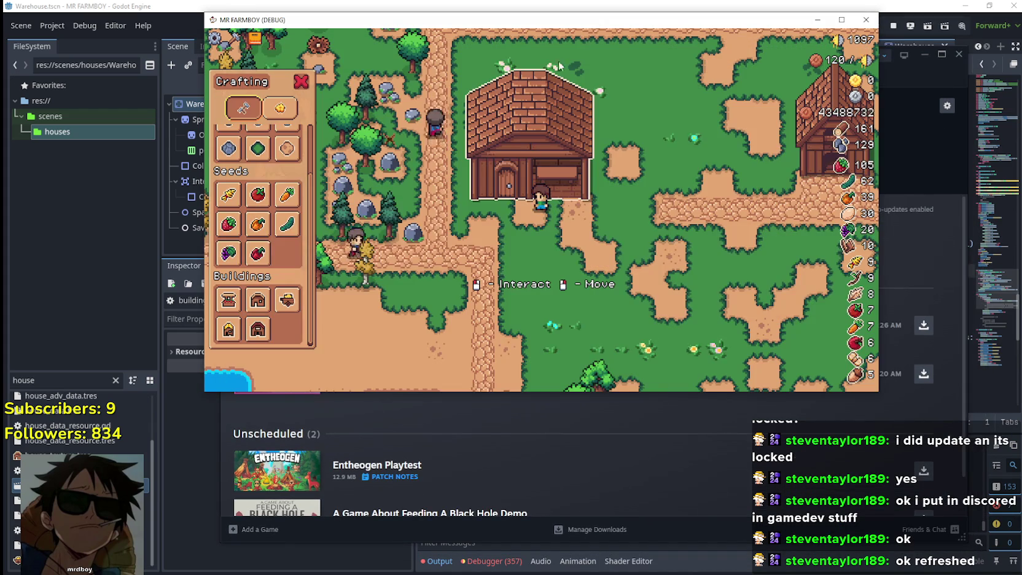
Step: Maximize the game window and walk the farmer up to the house door
{"action": "left_click", "coordinate": [843, 21]}
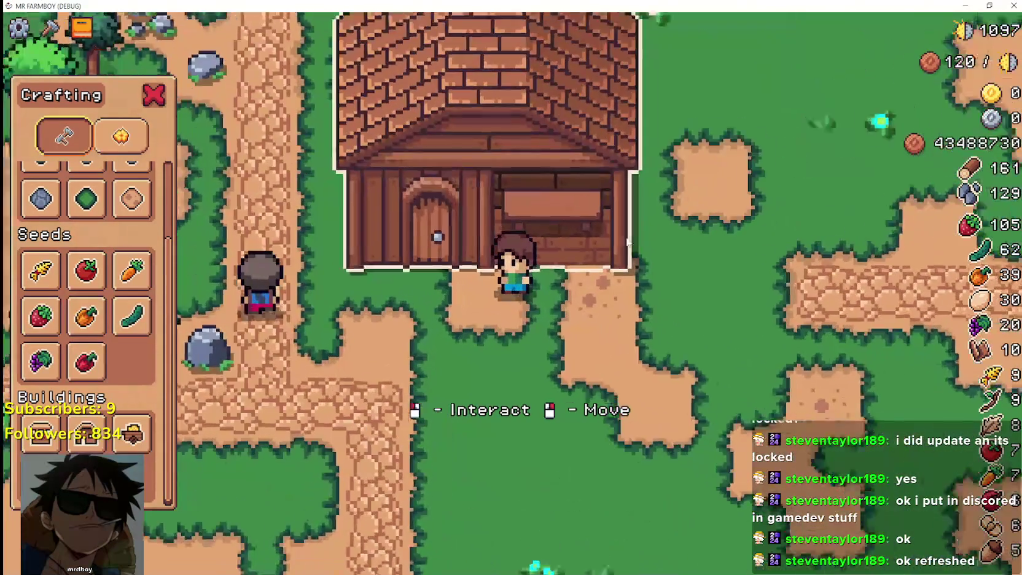
{"action": "key", "text": "w"}
{"action": "key", "text": "Escape"}
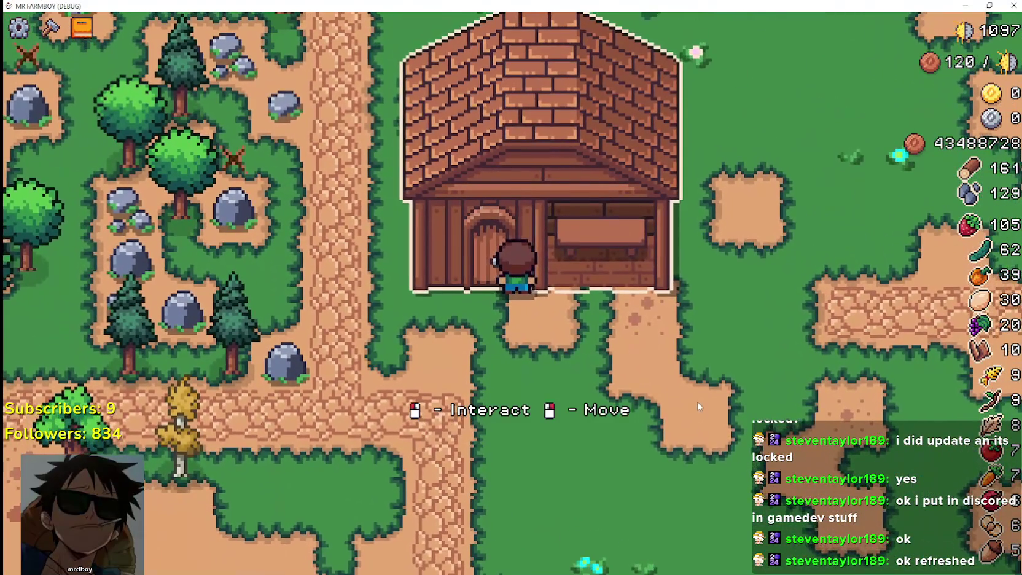
{"action": "key", "text": "d"}
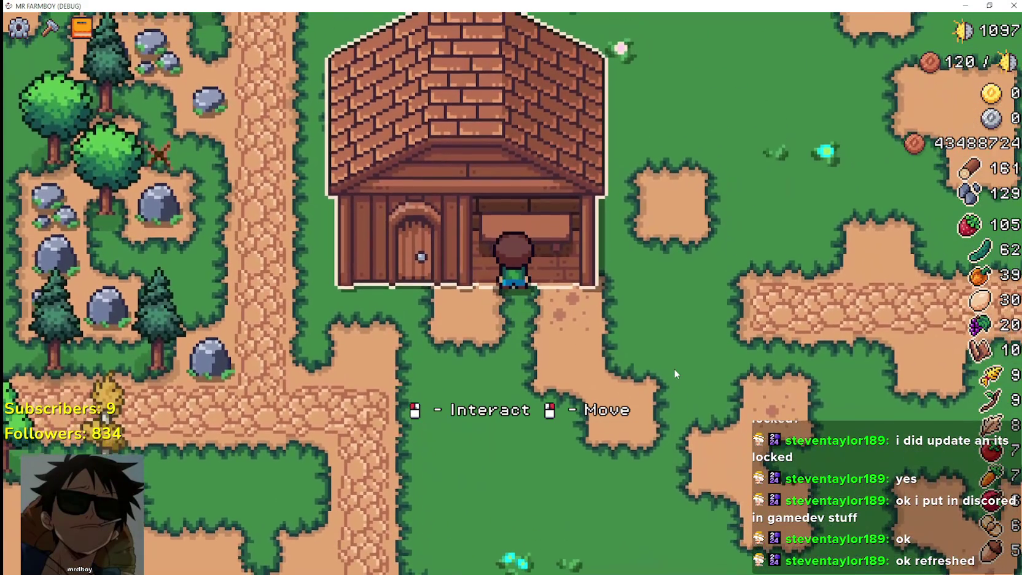
{"action": "scroll", "coordinate": [643, 326], "scroll_direction": "down", "scroll_amount": 3}
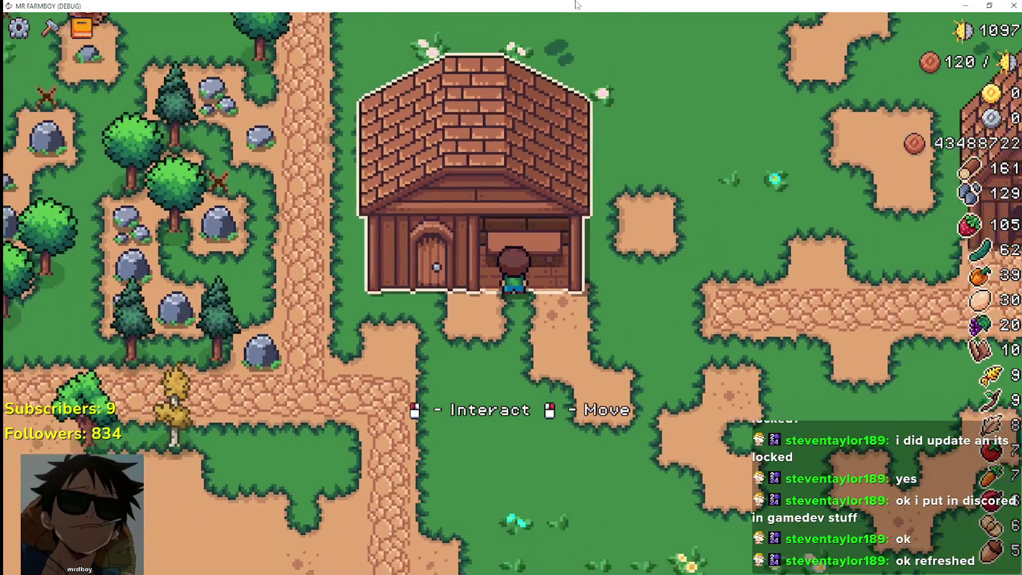
Step: Restore the game to a smaller window, focus the Godot editor, then switch back to the game
{"action": "key", "text": "super+Down"}
{"action": "left_click", "coordinate": [356, 564]}
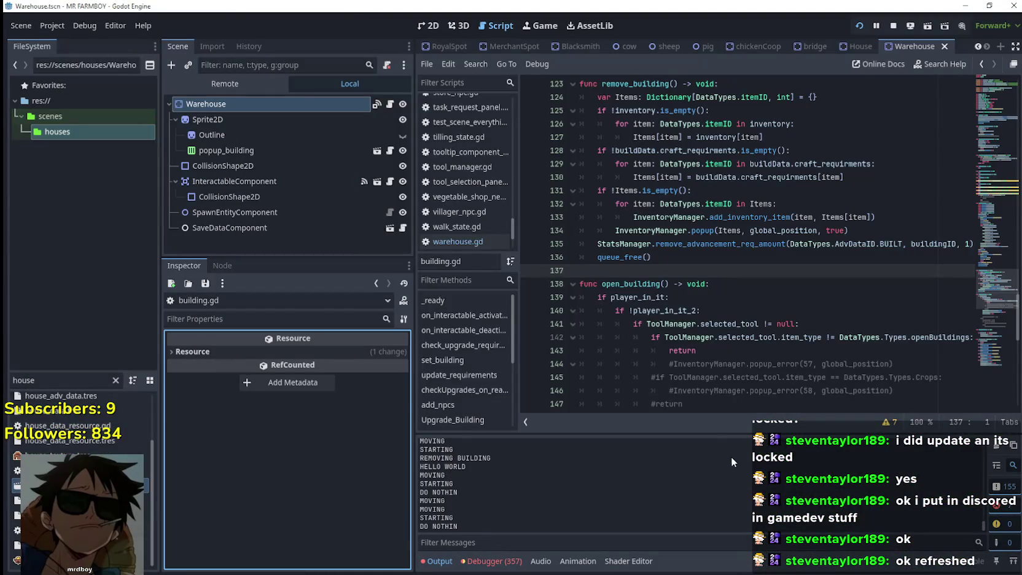
{"action": "key", "text": "alt+Tab"}
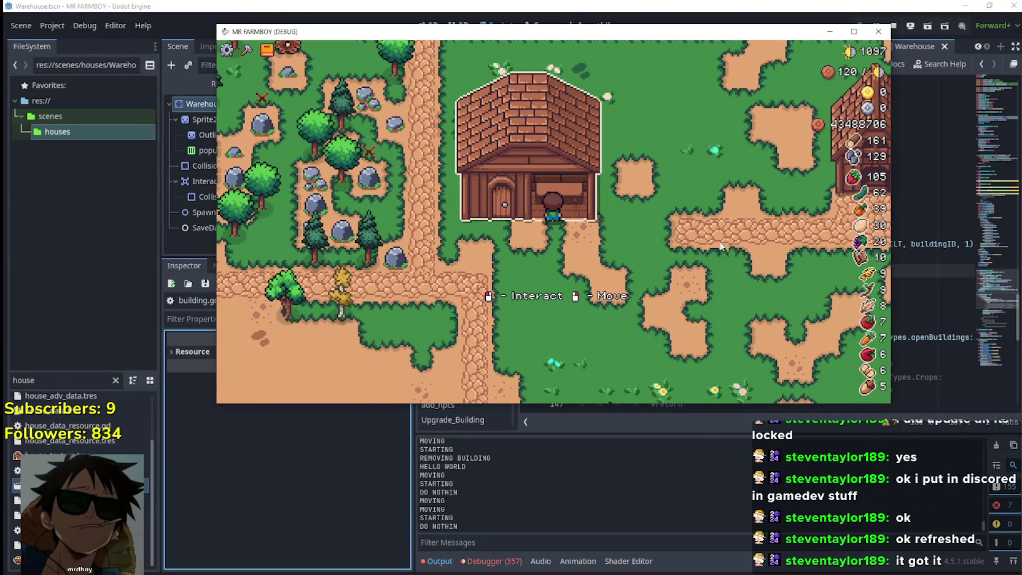
Step: Pick up the brick house and place it at two new spots
{"action": "right_click", "coordinate": [722, 247]}
{"action": "key", "text": "d"}
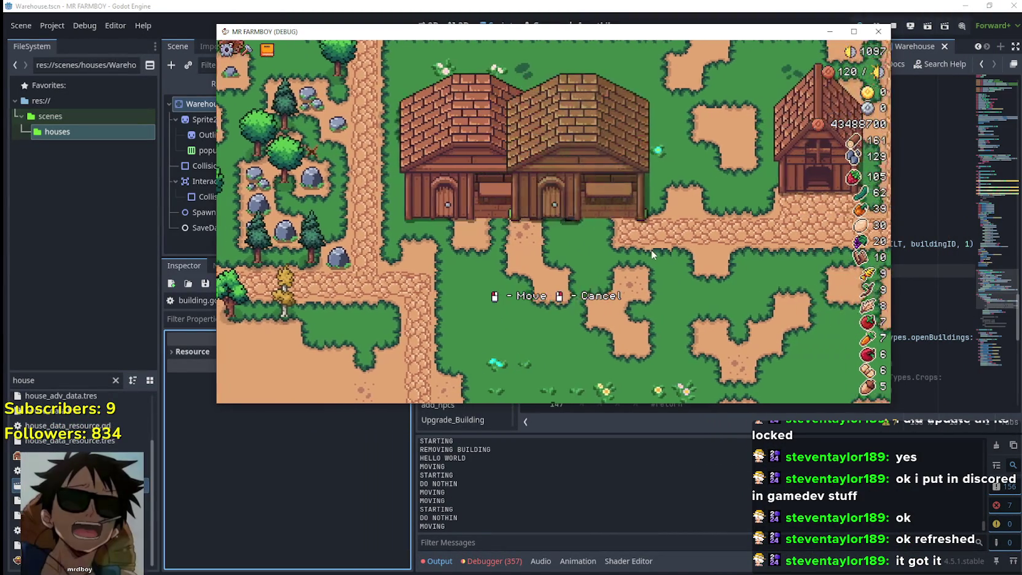
{"action": "key", "text": "s"}
{"action": "key", "text": "w"}
{"action": "key", "text": "a"}
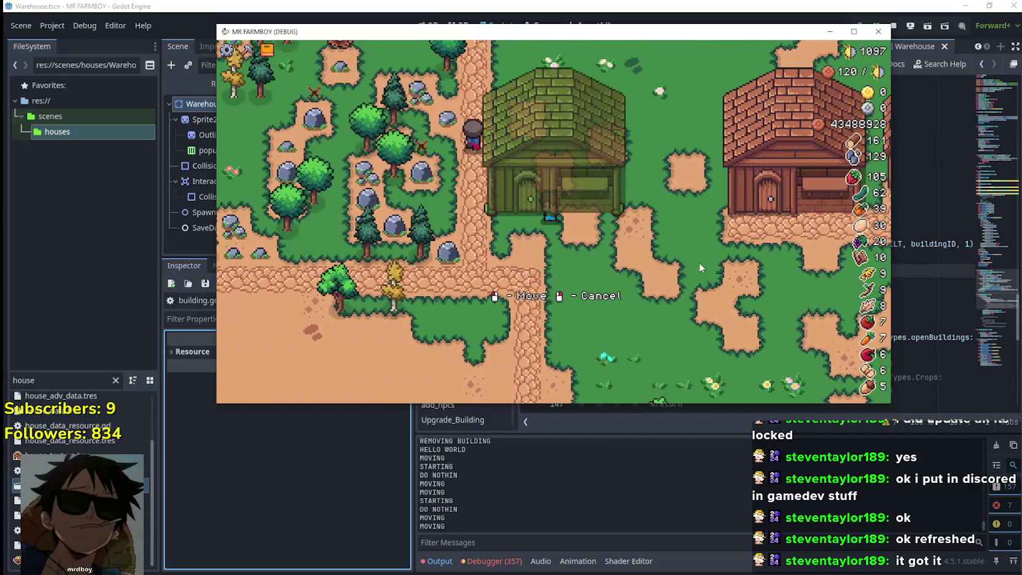
{"action": "left_click", "coordinate": [700, 262]}
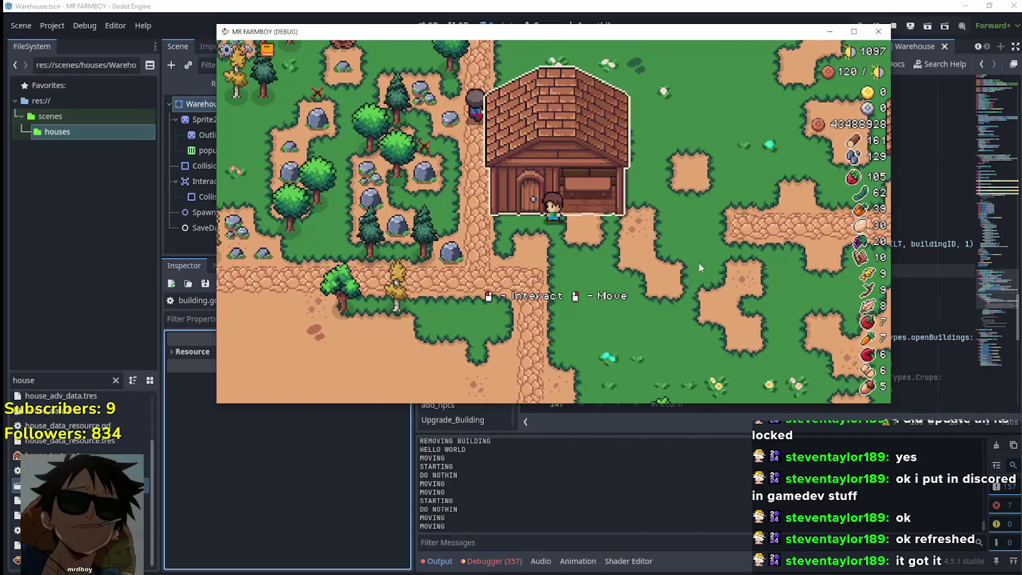
{"action": "key", "text": "d"}
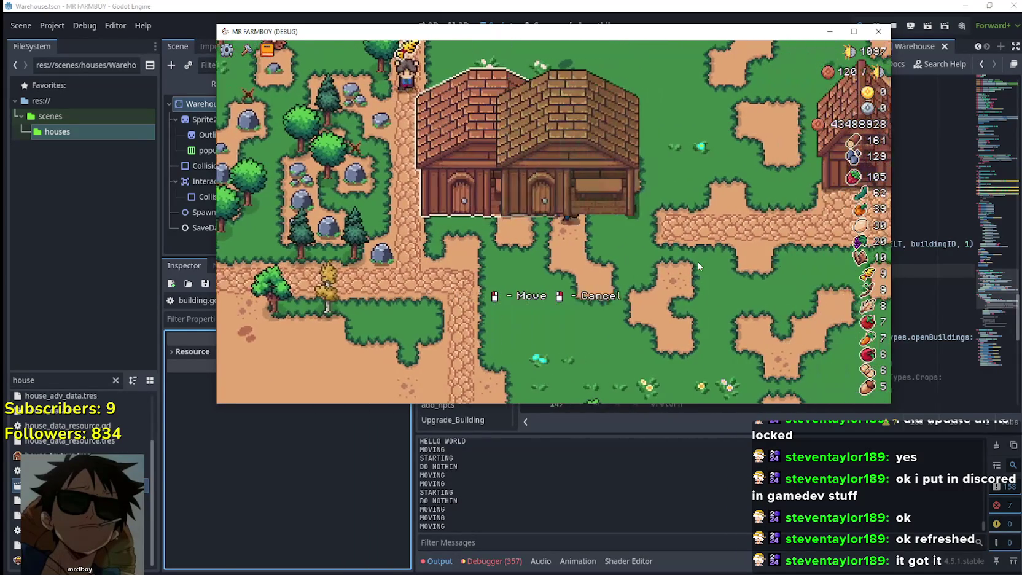
{"action": "right_click", "coordinate": [698, 265]}
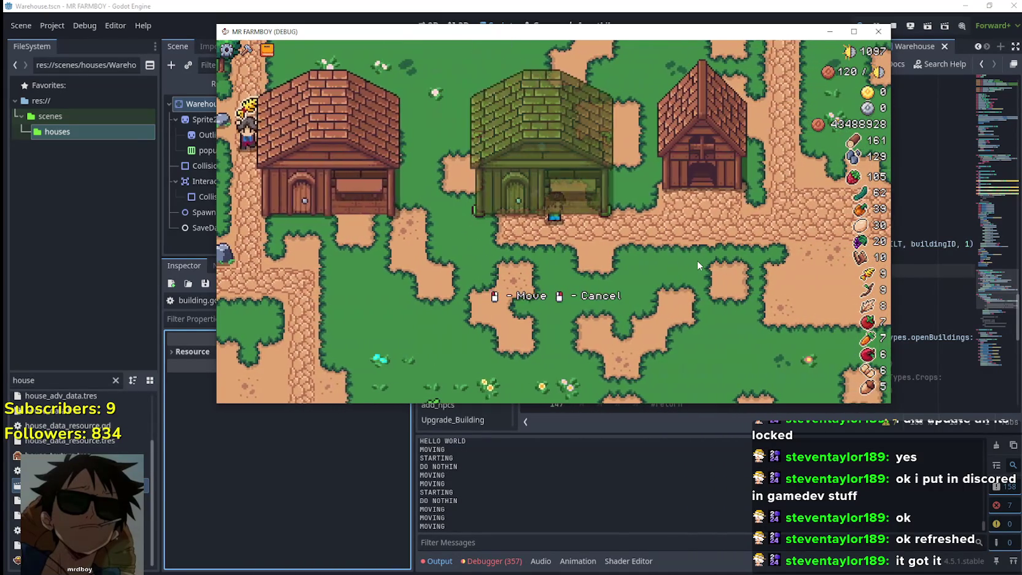
{"action": "left_click", "coordinate": [698, 262]}
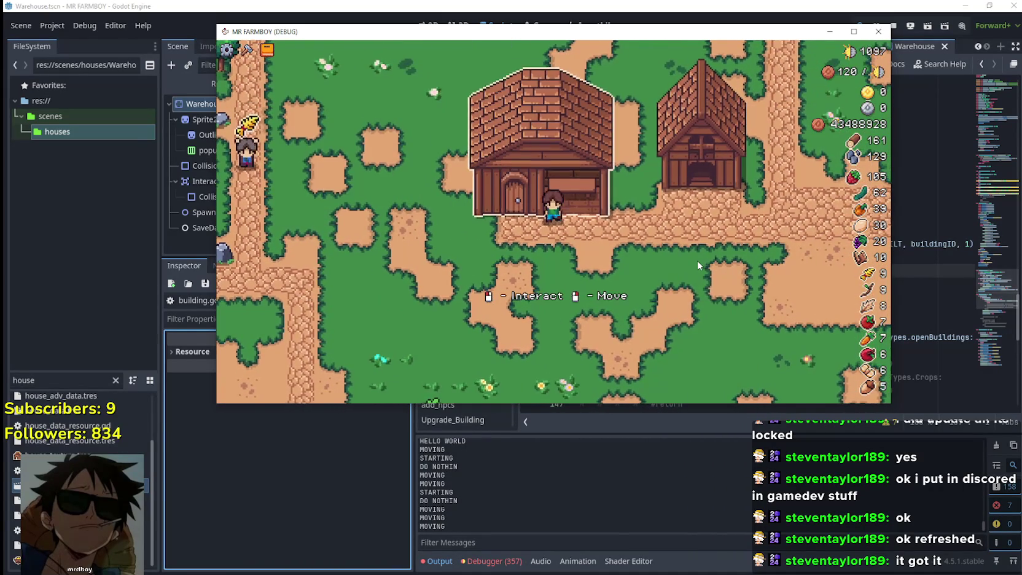
Step: Relocate the house twice more, walking it down-left and then up-right
{"action": "right_click", "coordinate": [697, 260]}
{"action": "key", "text": "a"}
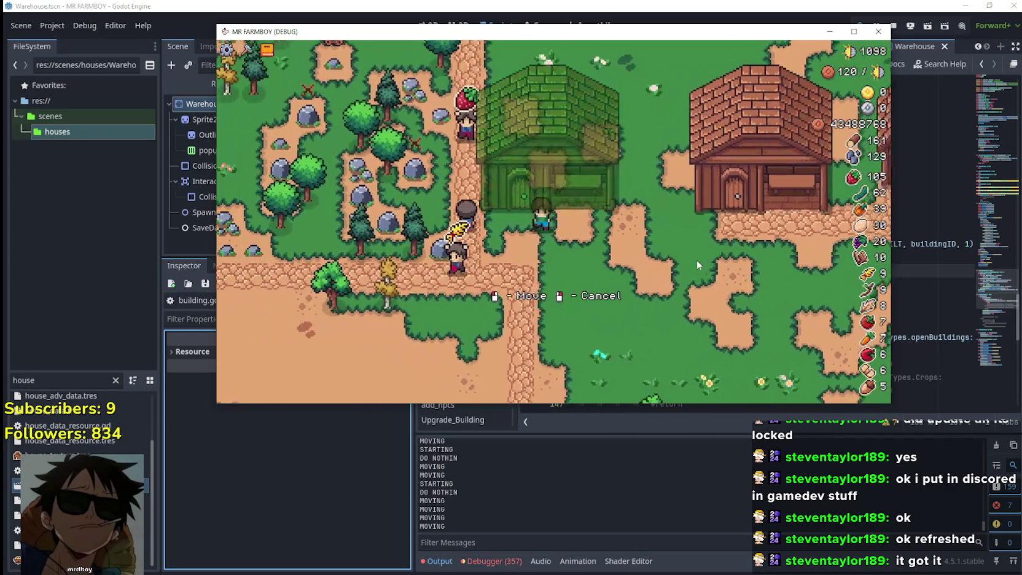
{"action": "key", "text": "s"}
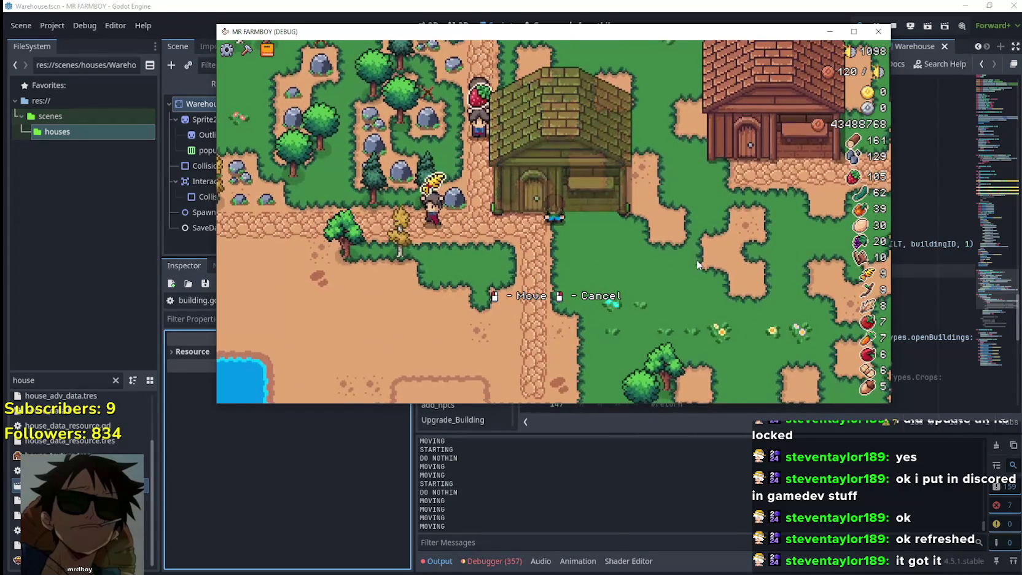
{"action": "left_click", "coordinate": [697, 259]}
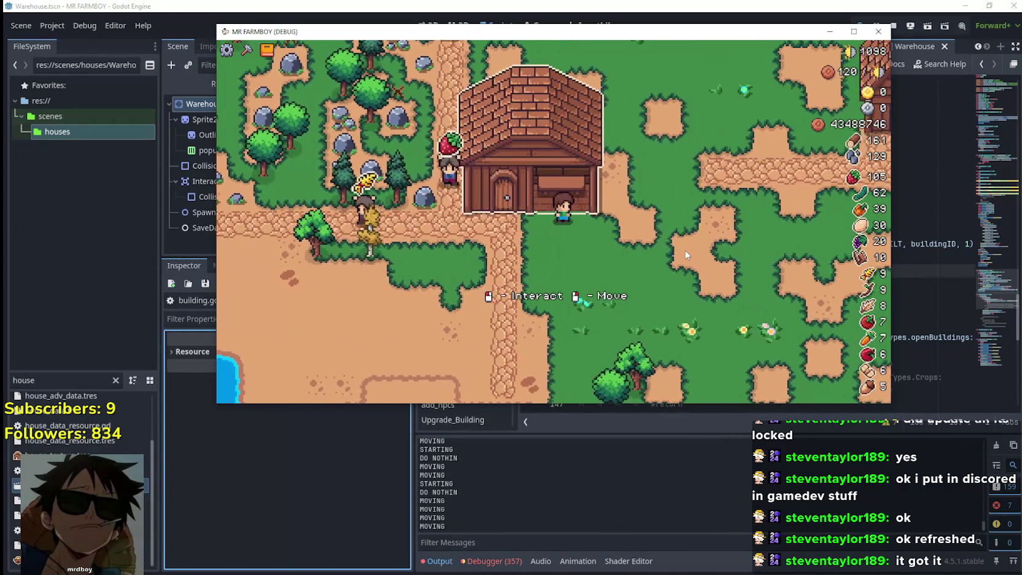
{"action": "right_click", "coordinate": [686, 254]}
{"action": "key", "text": "d"}
{"action": "key", "text": "w"}
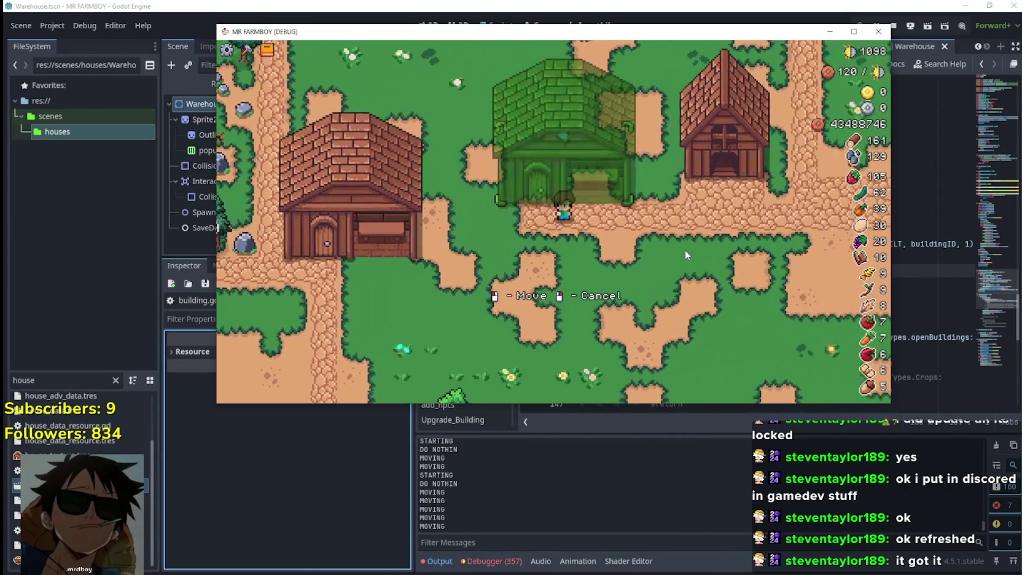
{"action": "key", "text": "w"}
{"action": "left_click", "coordinate": [685, 250]}
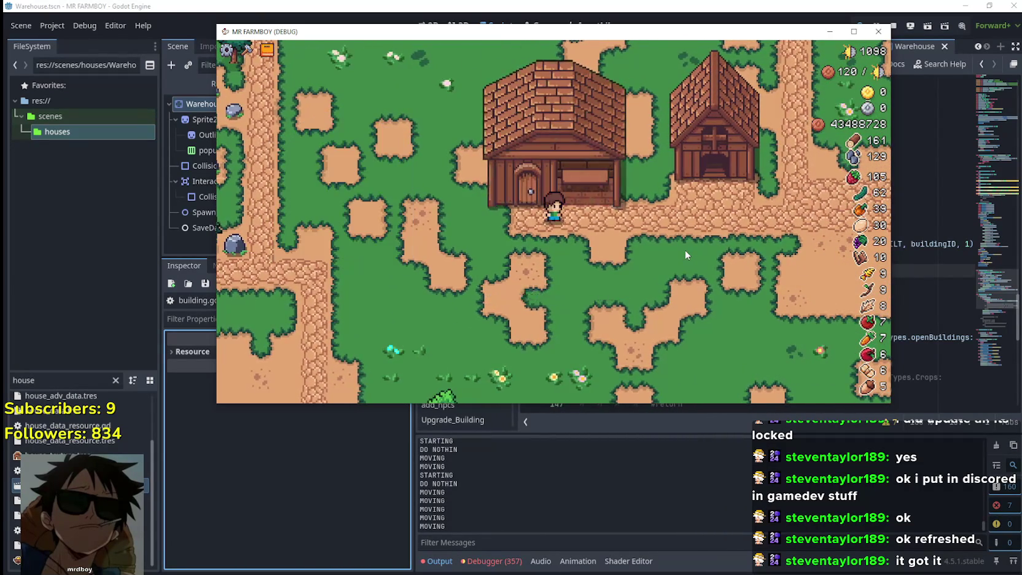
Step: Move the house once more, then remove it with a right-click to refund its wood
{"action": "right_click", "coordinate": [686, 252]}
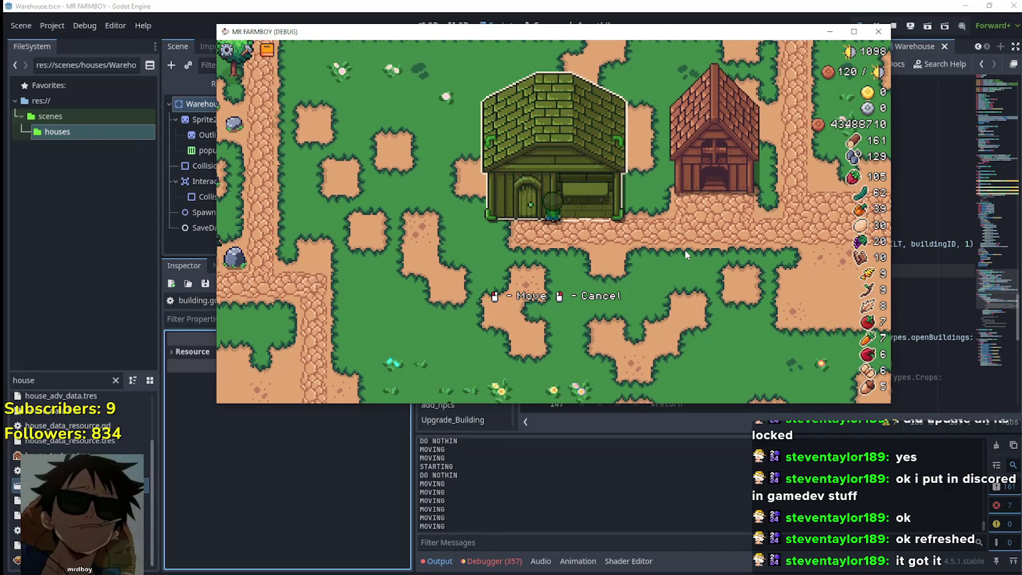
{"action": "key", "text": "a"}
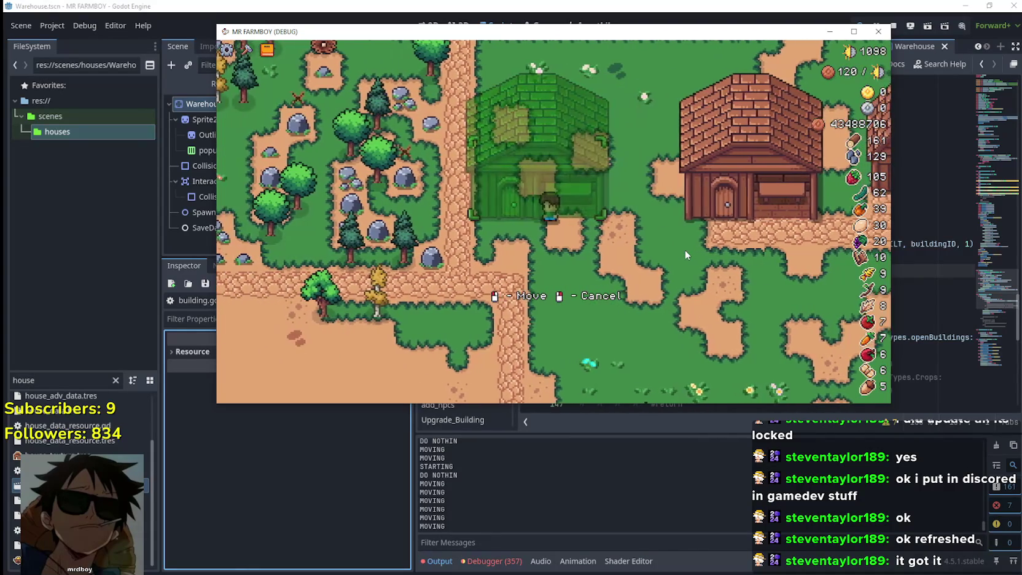
{"action": "left_click", "coordinate": [685, 250]}
{"action": "key", "text": "w"}
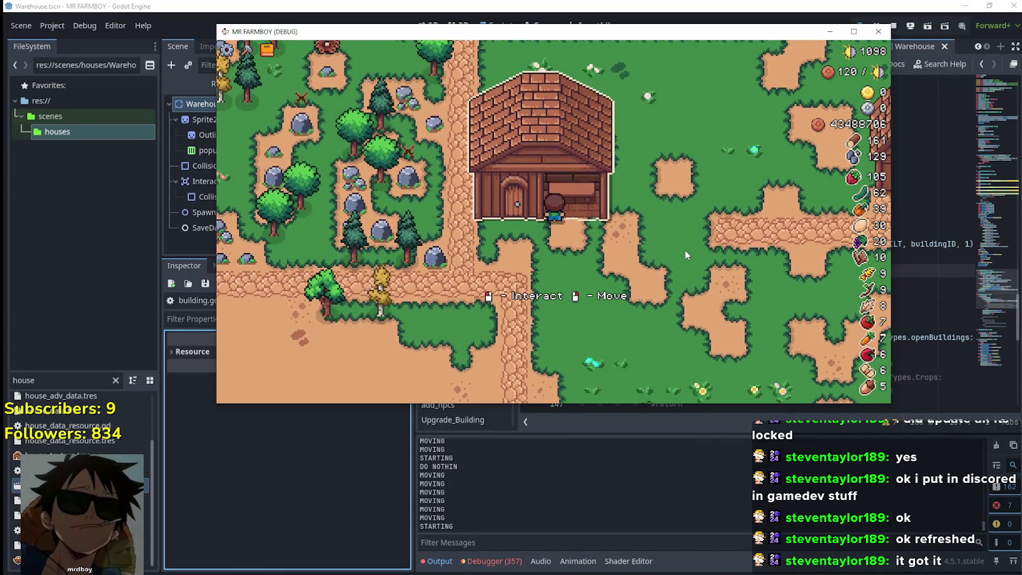
{"action": "right_click", "coordinate": [685, 249]}
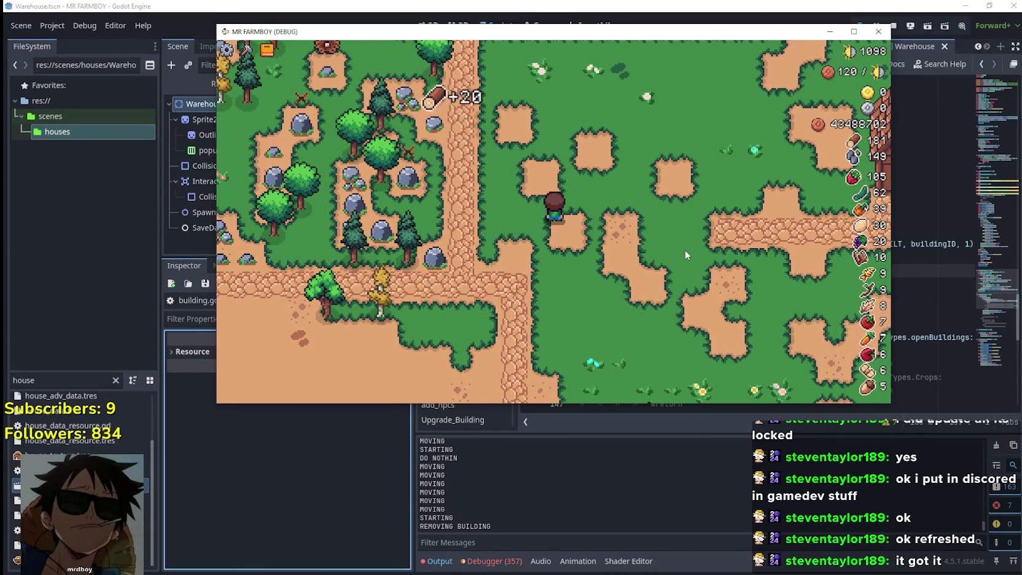
Step: Build a Coop from the Crafting panel and place it beside the farmer
{"action": "key", "text": "d"}
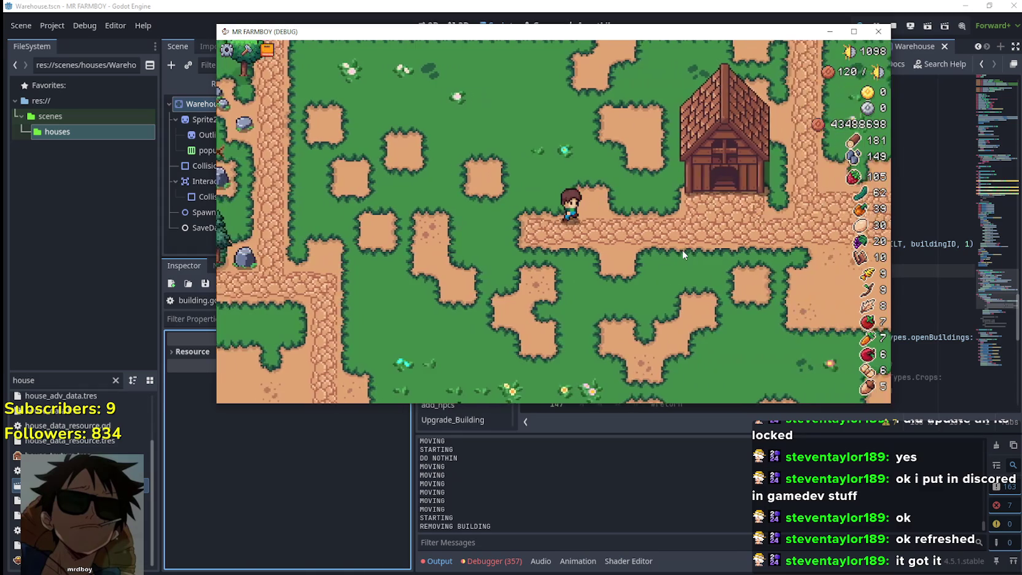
{"action": "key", "text": "c"}
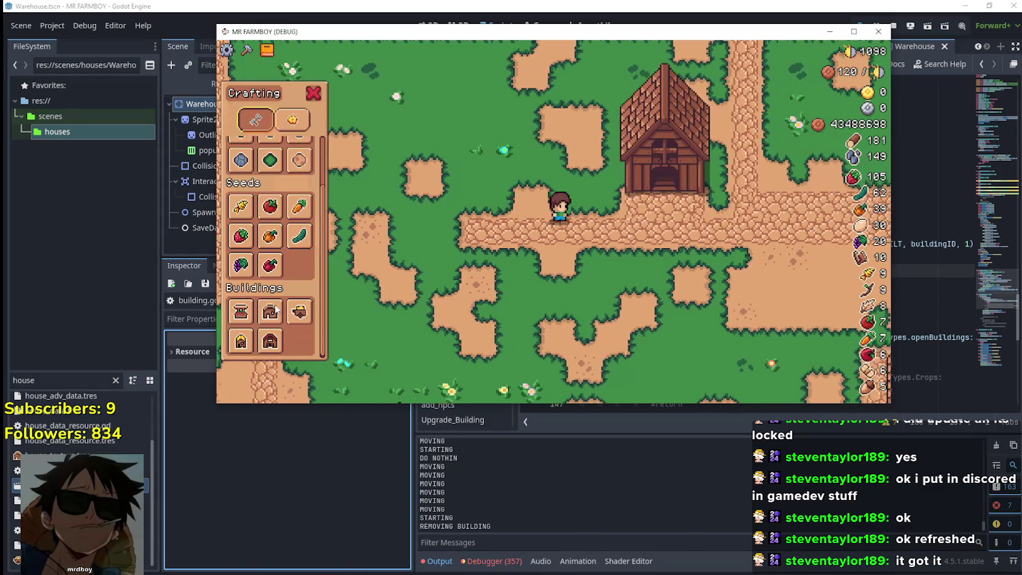
{"action": "left_click", "coordinate": [241, 342]}
{"action": "key", "text": "a"}
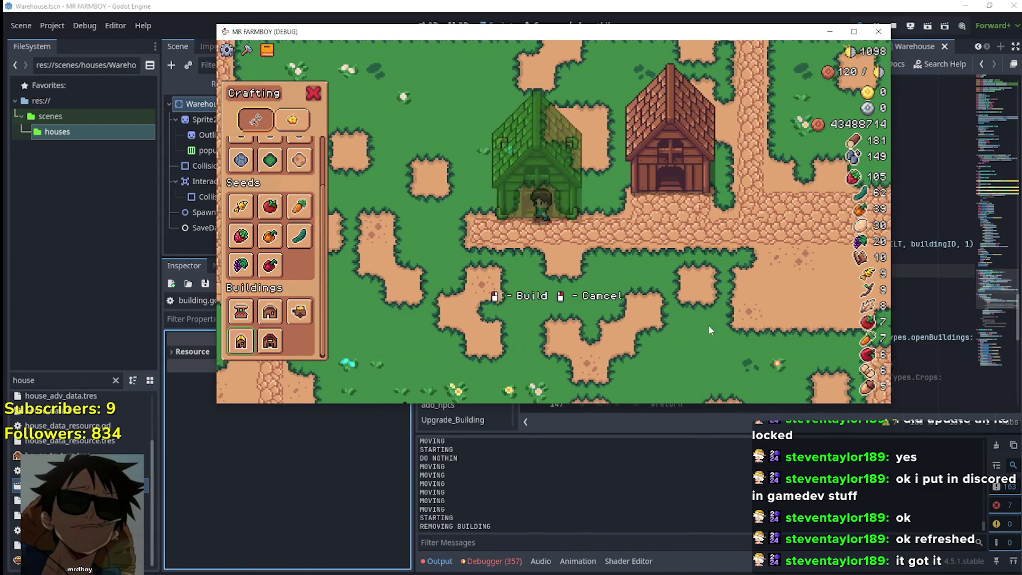
{"action": "left_click", "coordinate": [671, 274]}
Step: Pick up the coop, carry it across the map and place it at a new spot
{"action": "key", "text": "s"}
{"action": "key", "text": "w"}
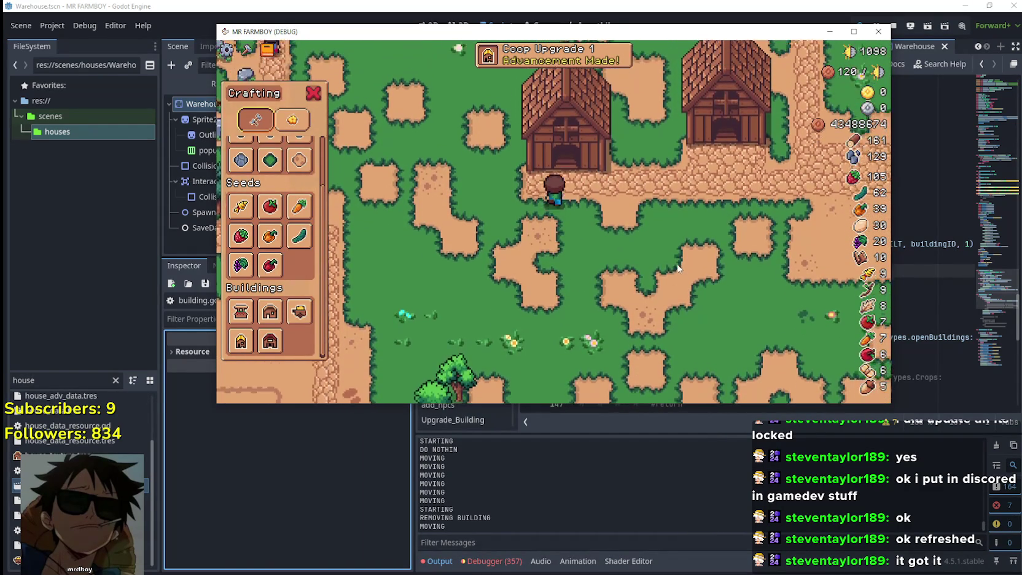
{"action": "key", "text": "e"}
{"action": "key", "text": "c"}
{"action": "key", "text": "a"}
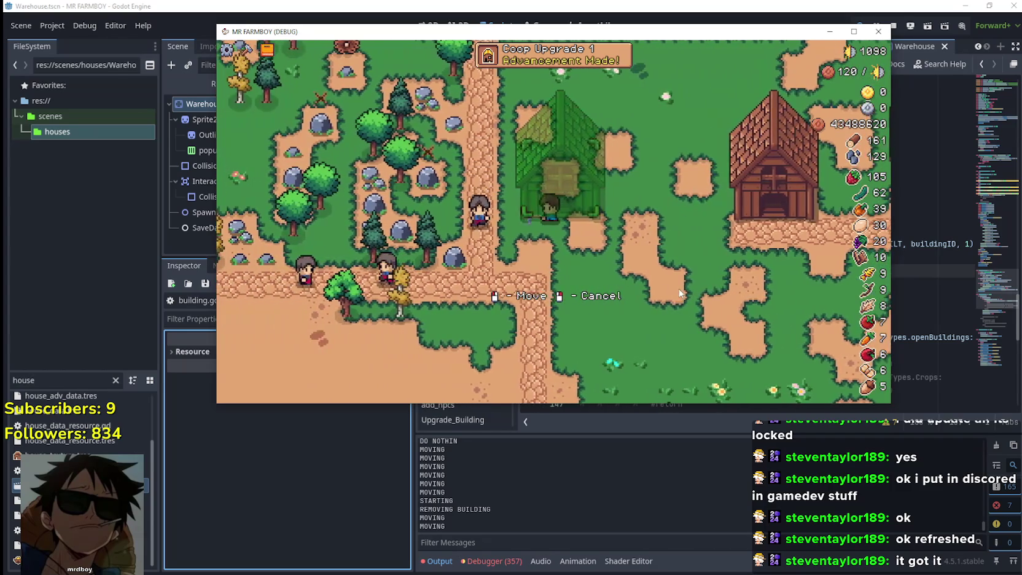
{"action": "key", "text": "d"}
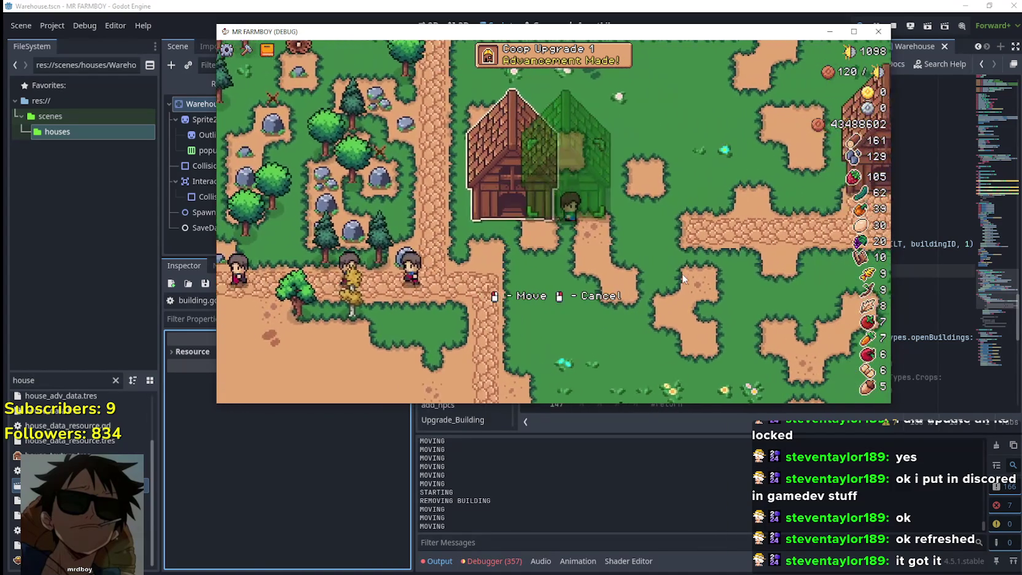
{"action": "key", "text": "d"}
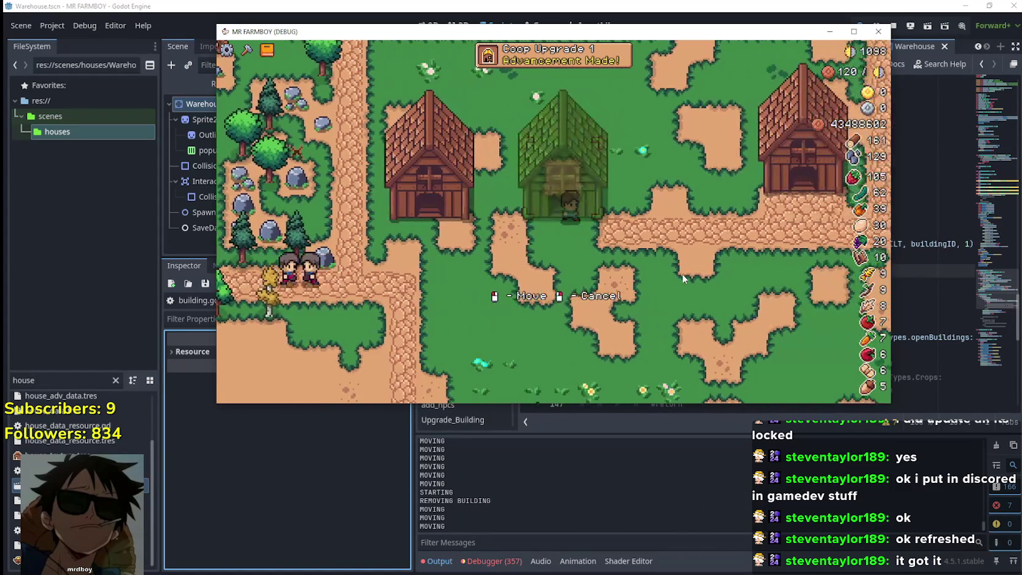
{"action": "left_click", "coordinate": [682, 273]}
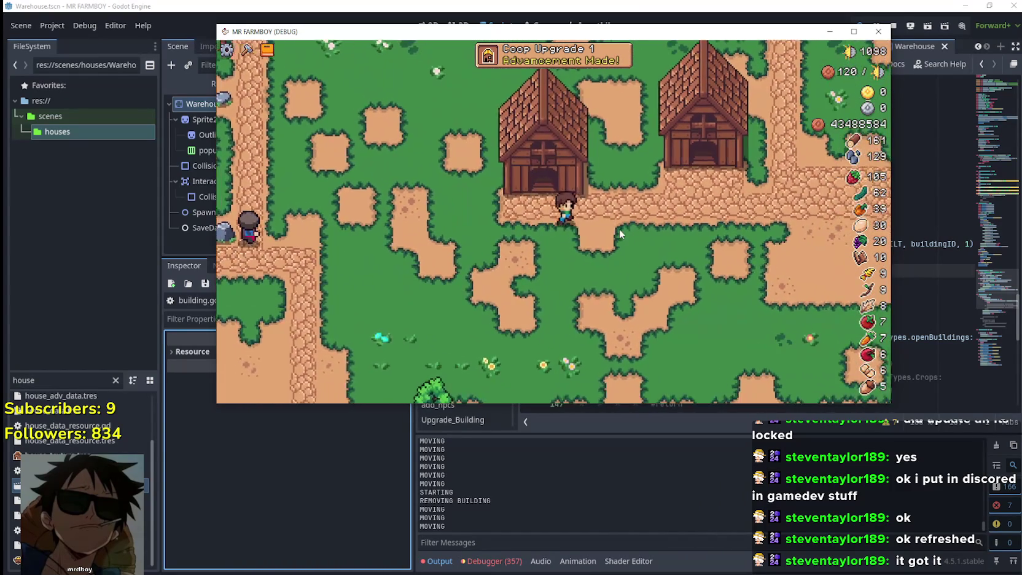
Step: Pick the building up again with a right-click and re-place it twice in new spots
{"action": "right_click", "coordinate": [620, 231]}
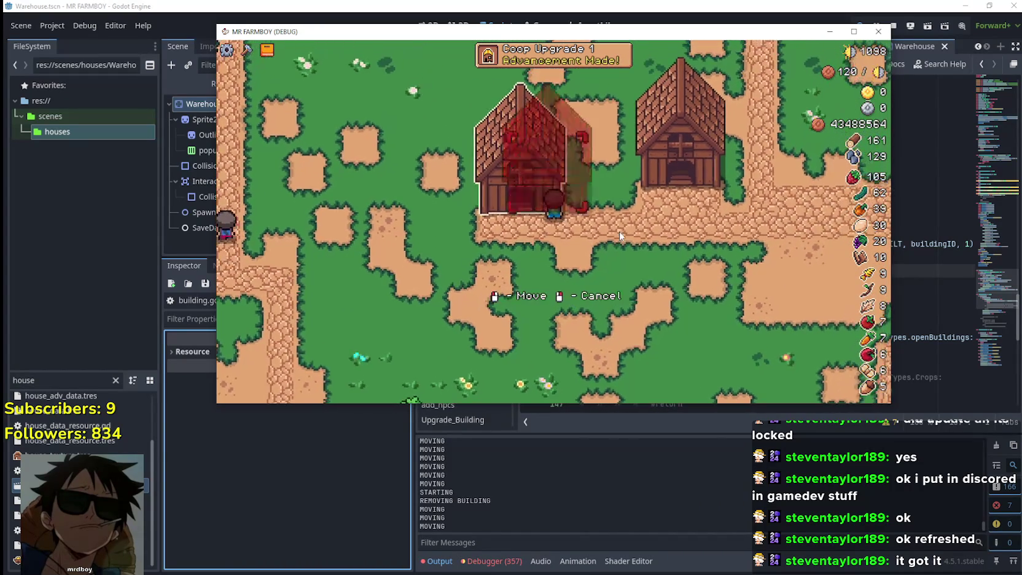
{"action": "key", "text": "a"}
{"action": "left_click", "coordinate": [651, 268]}
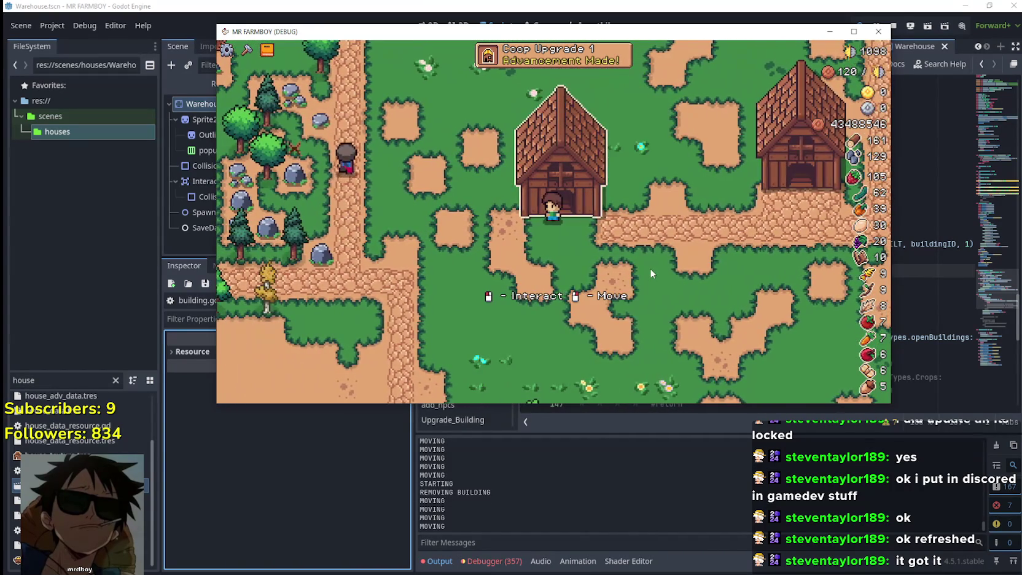
{"action": "right_click", "coordinate": [650, 268]}
{"action": "key", "text": "a"}
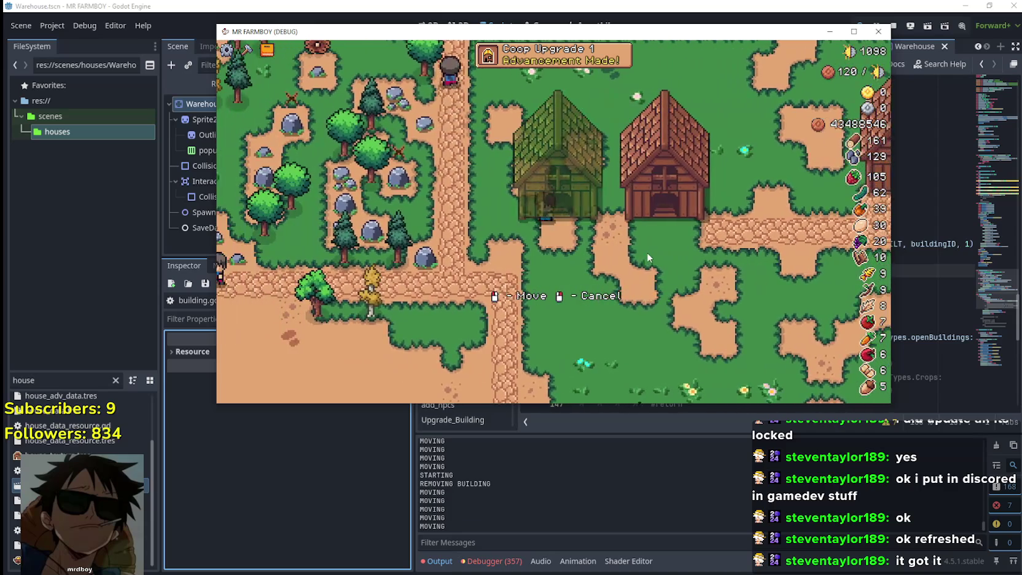
{"action": "key", "text": "d"}
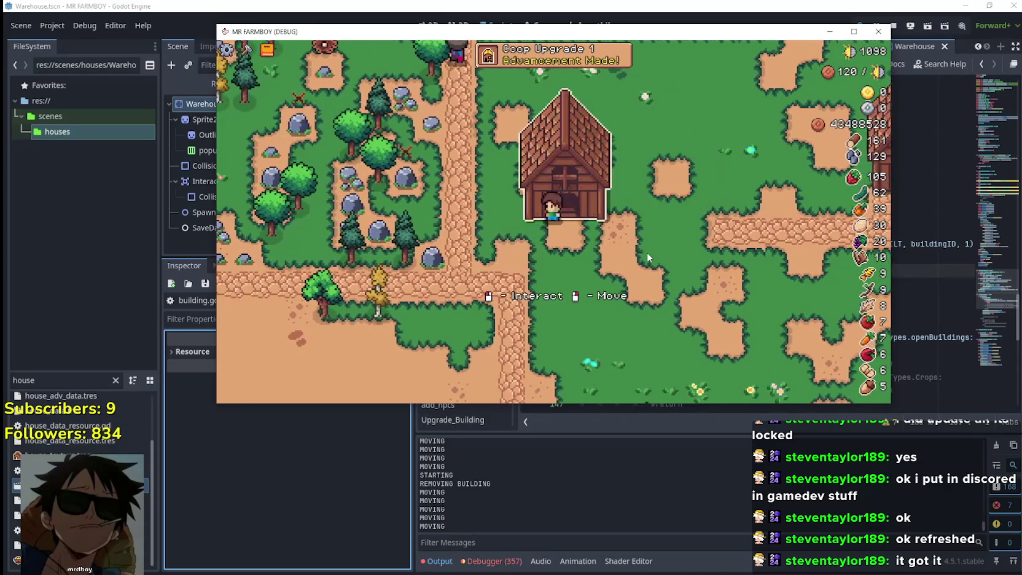
{"action": "key", "text": "d"}
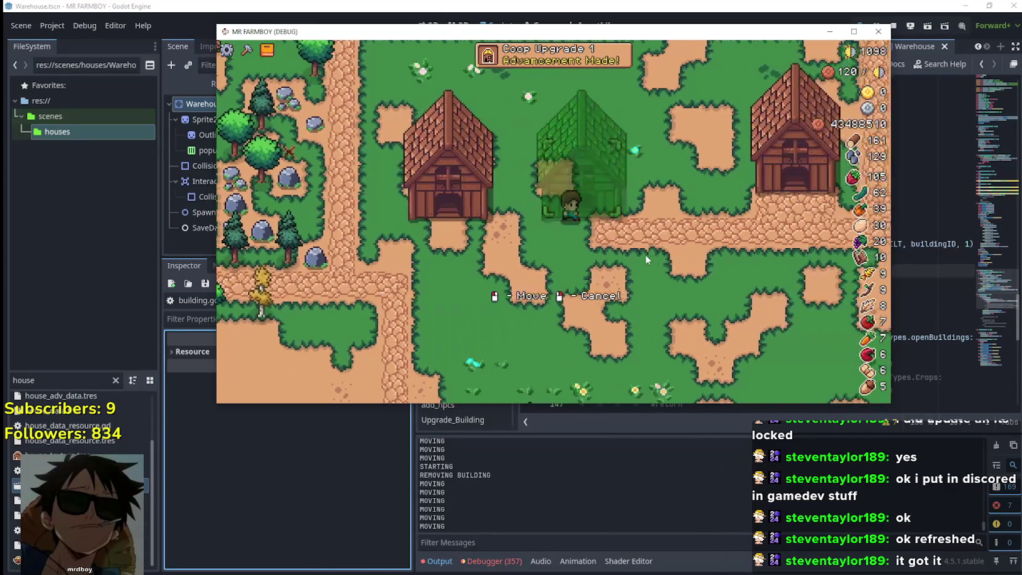
{"action": "left_click", "coordinate": [645, 257]}
Step: Remove the building at the farmer's door, then return to the Godot editor
{"action": "key", "text": "w"}
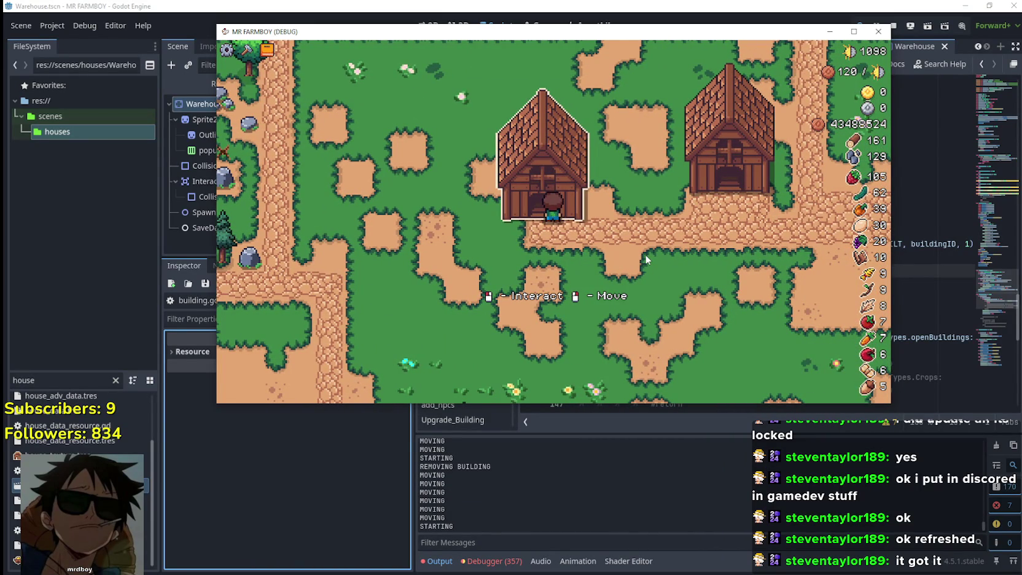
{"action": "left_click", "coordinate": [645, 253]}
{"action": "key", "text": "d"}
{"action": "key", "text": "s"}
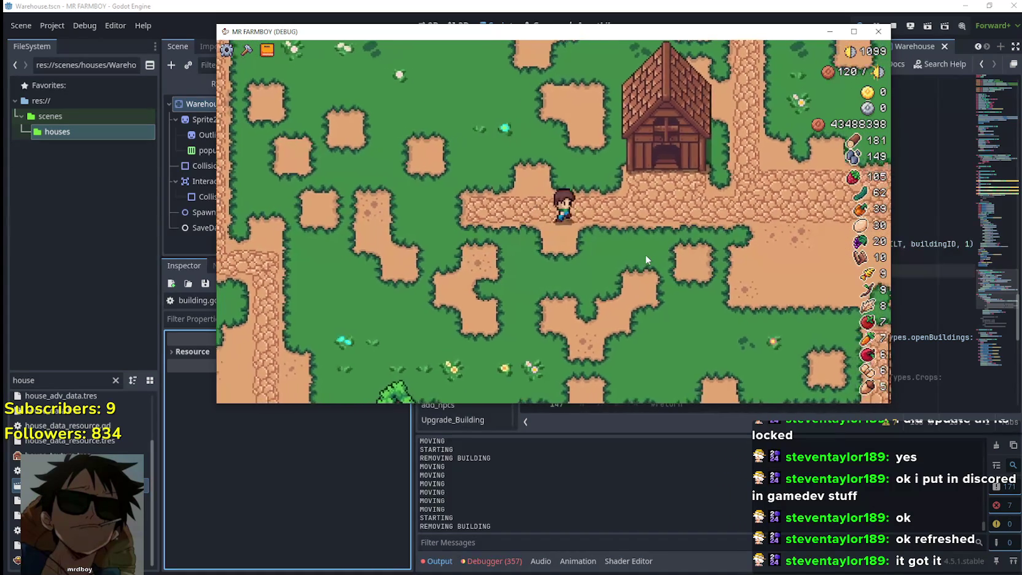
{"action": "key", "text": "a"}
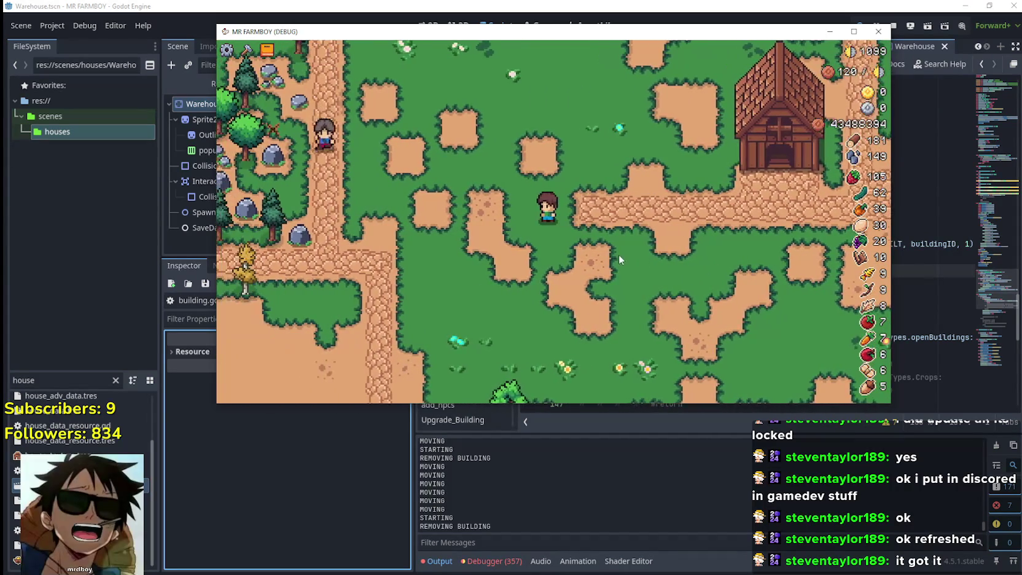
{"action": "key", "text": "c"}
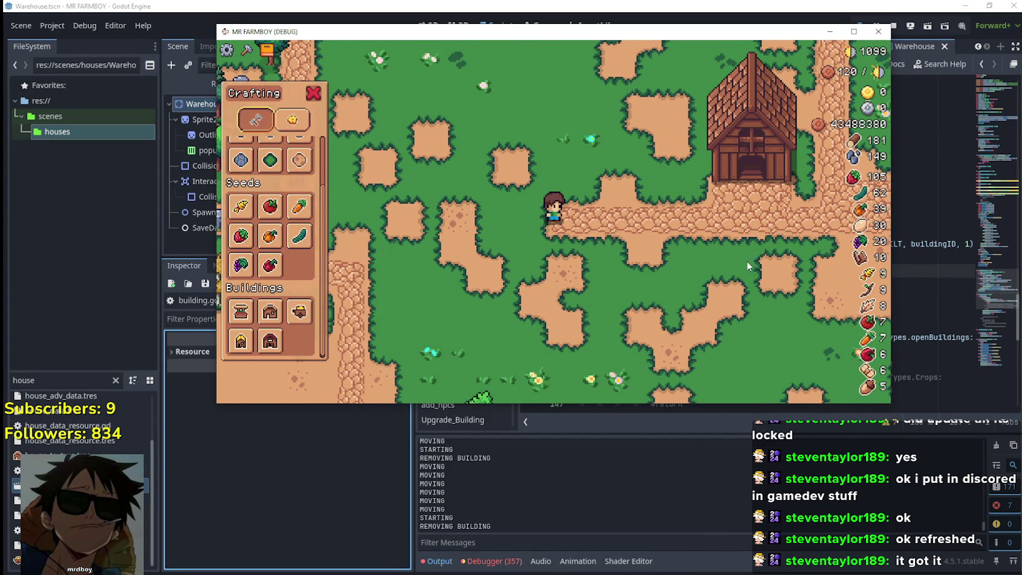
{"action": "left_click", "coordinate": [925, 265]}
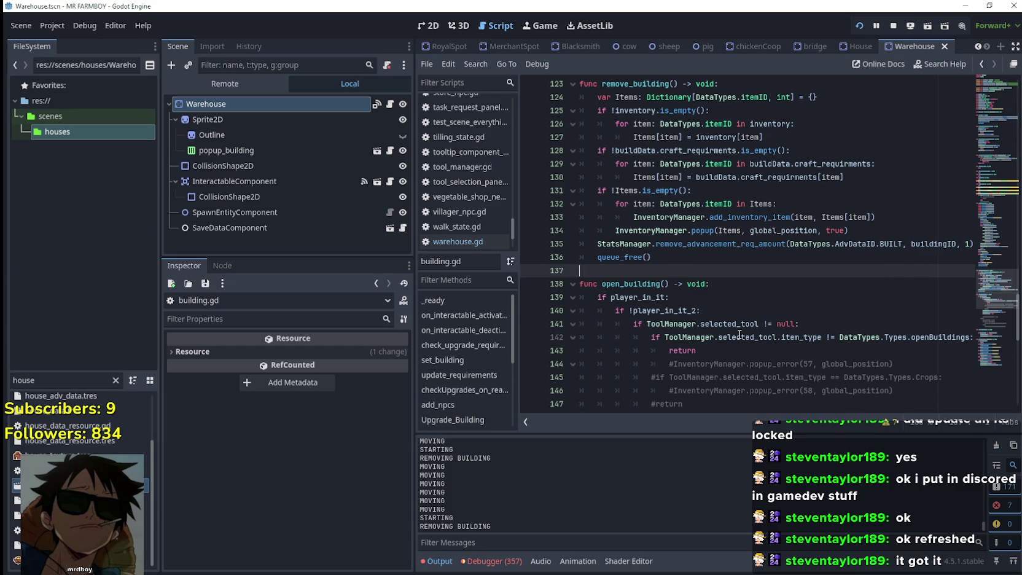
Step: Comment out lines 125–127 of remove_building with Ctrl+K and relaunch the game with F5
{"action": "scroll", "coordinate": [737, 324], "scroll_direction": "up", "scroll_amount": 1}
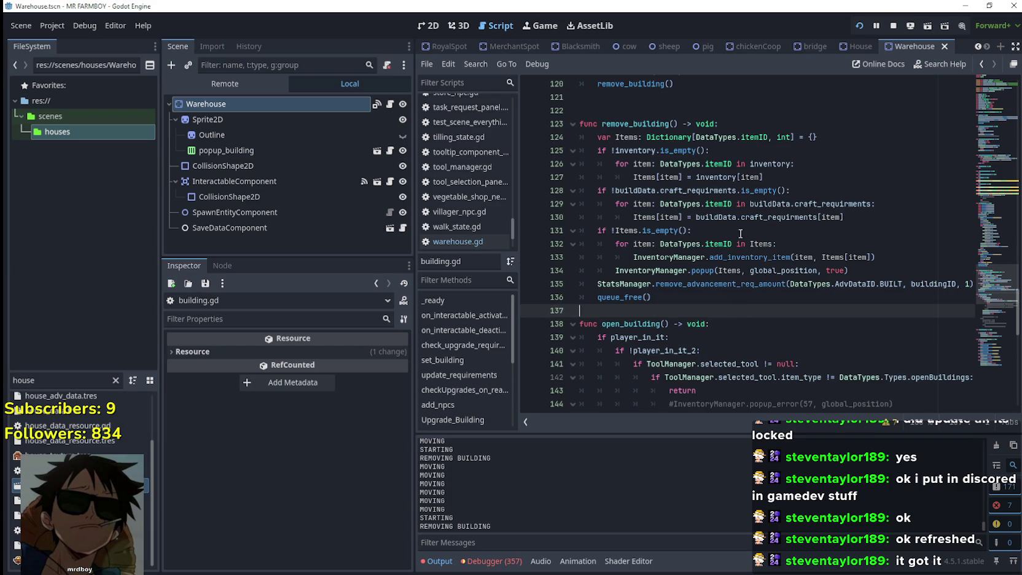
{"action": "left_click_drag", "start_coordinate": [765, 177], "coordinate": [557, 169]}
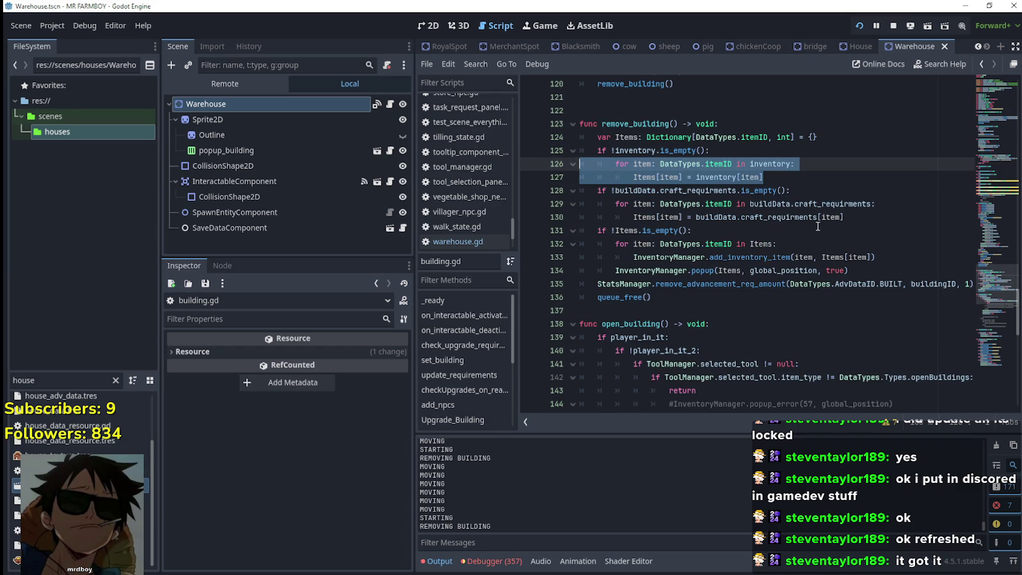
{"action": "left_click", "coordinate": [798, 182]}
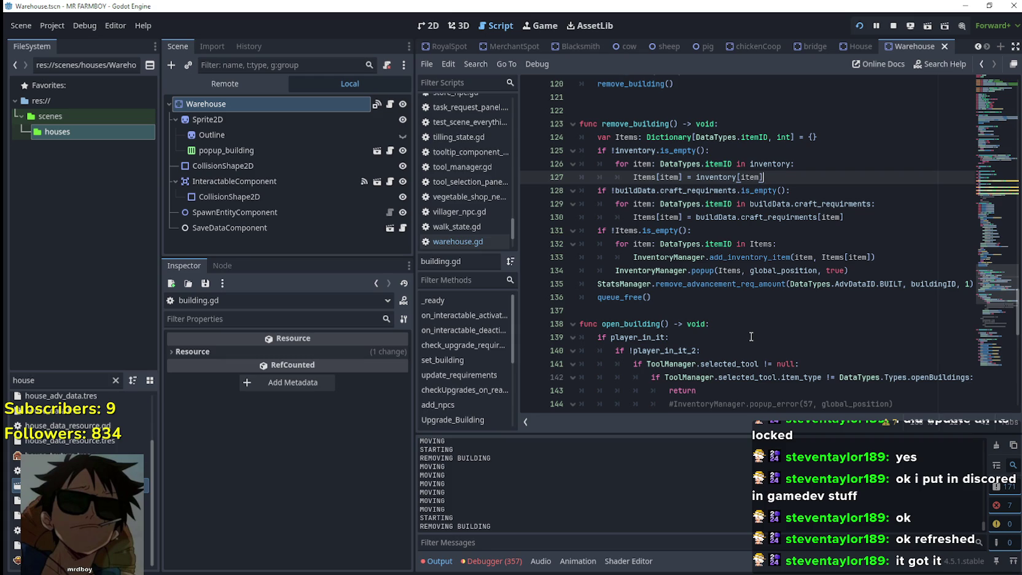
{"action": "left_click_drag", "start_coordinate": [783, 175], "coordinate": [588, 160]}
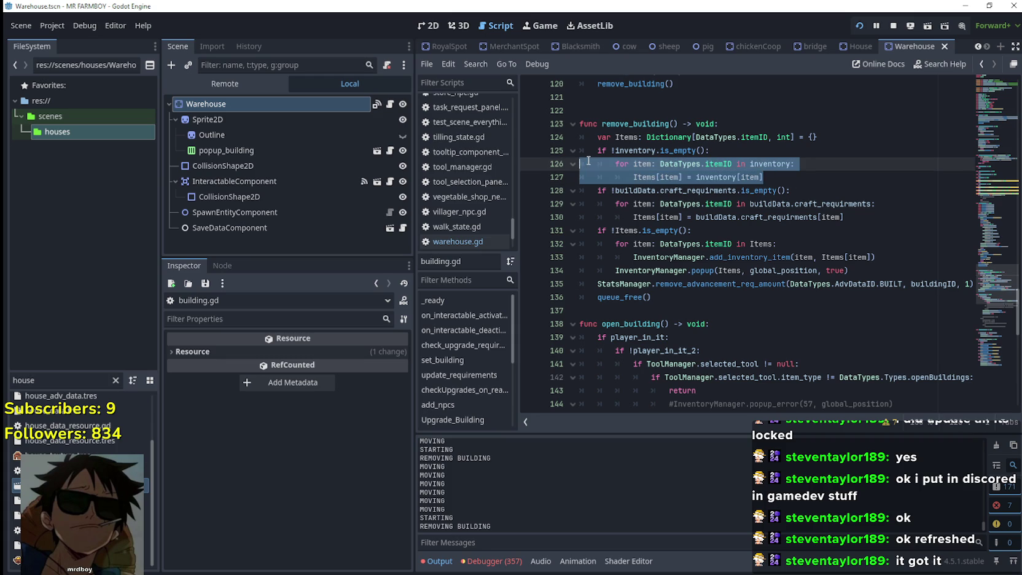
{"action": "left_click_drag", "start_coordinate": [776, 178], "coordinate": [544, 154]}
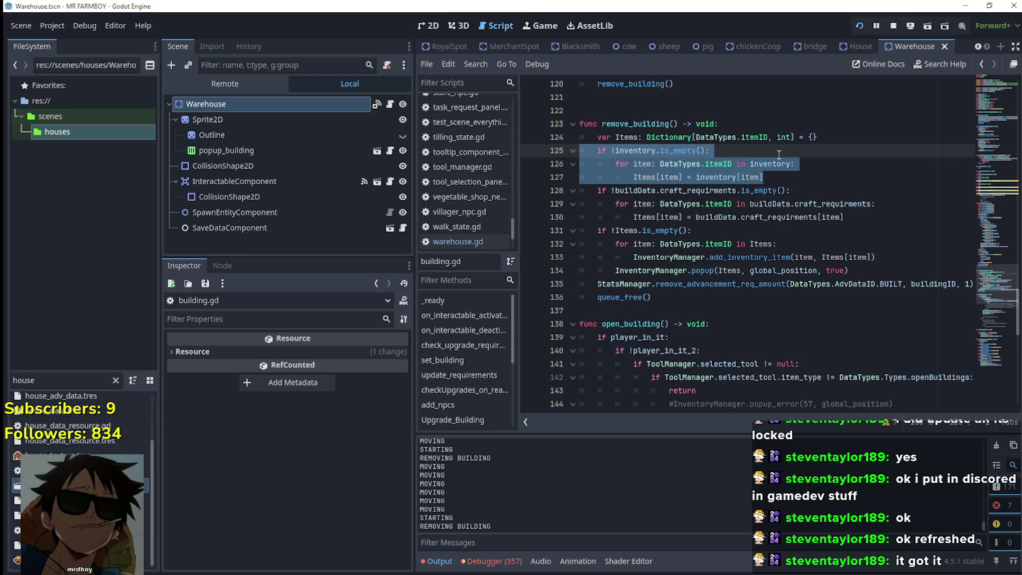
{"action": "key", "text": "ctrl+k"}
{"action": "key", "text": "F5"}
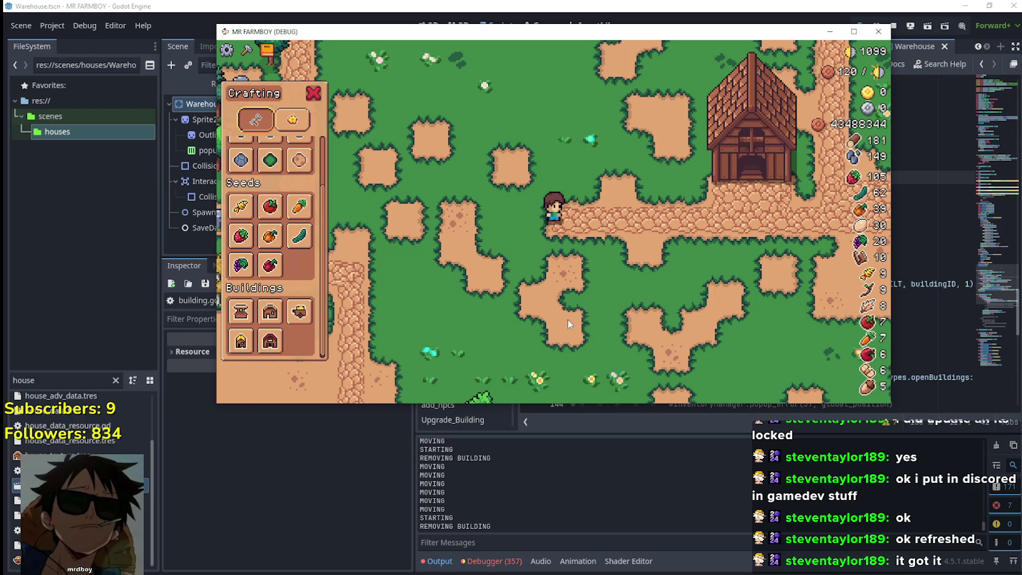
Step: Choose the Coop from Crafting and build it where the ghost stands
{"action": "key", "text": "w"}
{"action": "key", "text": "a"}
{"action": "mouse_move", "coordinate": [249, 349]}
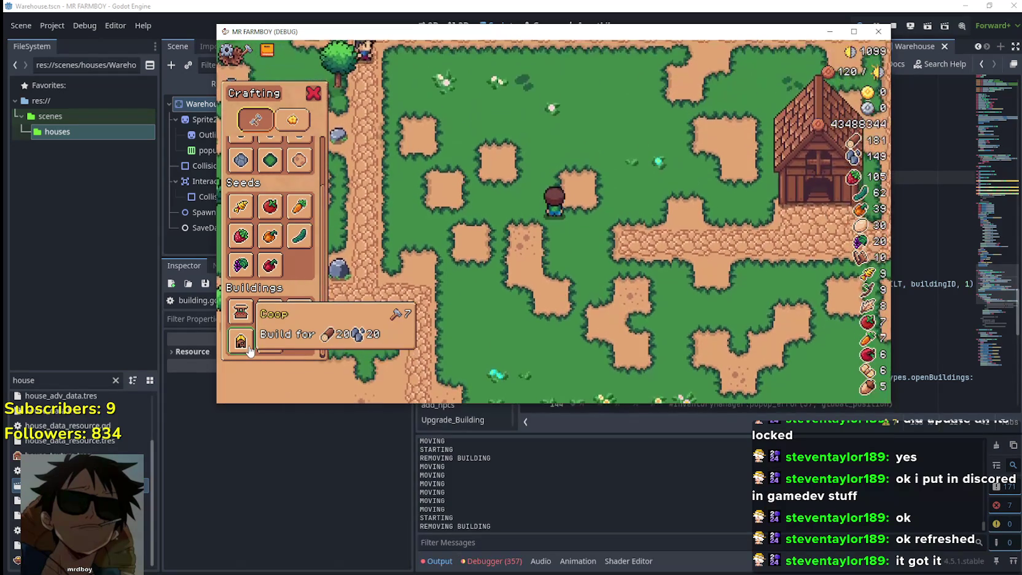
{"action": "key", "text": "d"}
{"action": "left_click", "coordinate": [249, 349]}
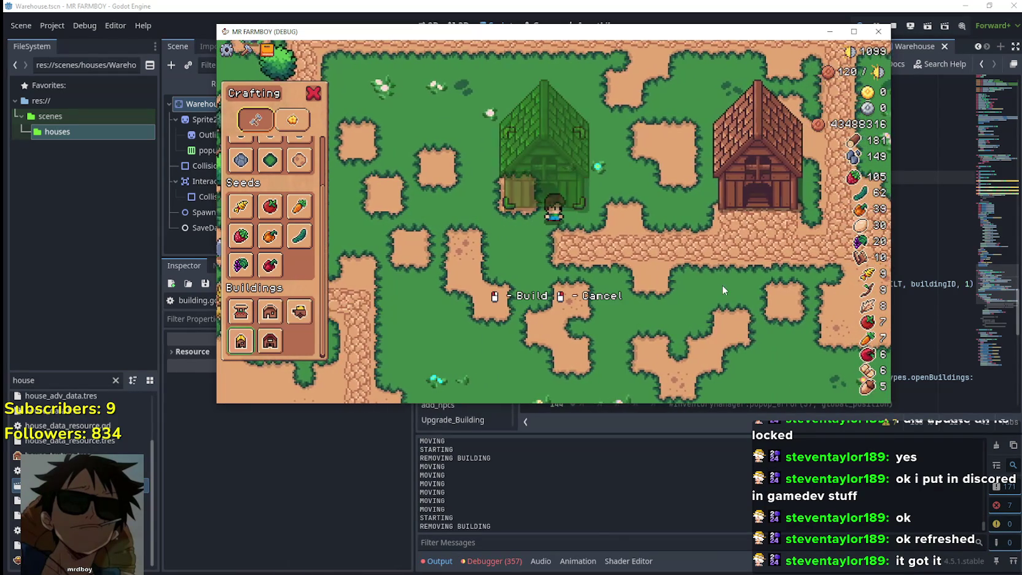
{"action": "key", "text": "s"}
{"action": "key", "text": "d"}
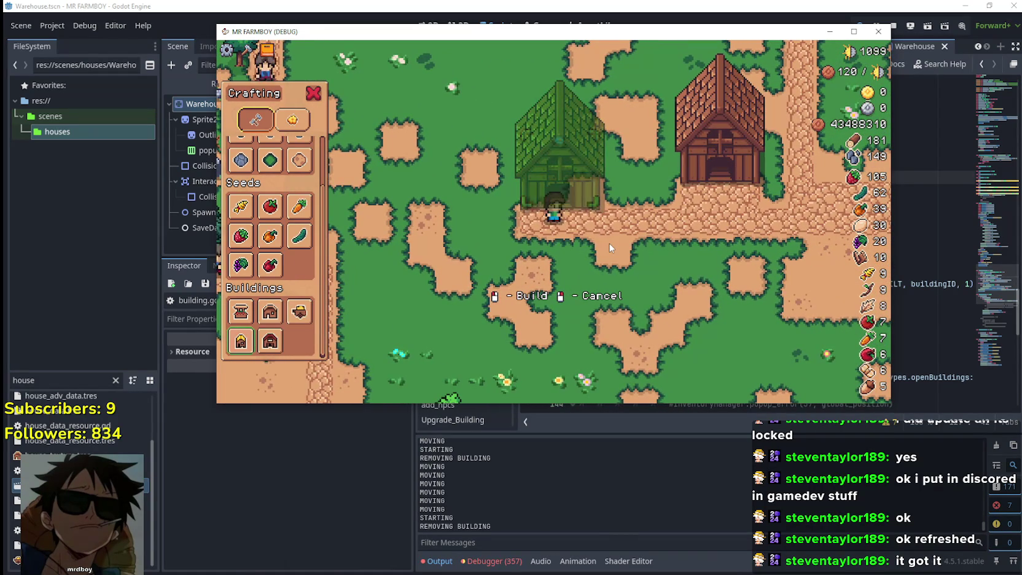
{"action": "left_click", "coordinate": [610, 248]}
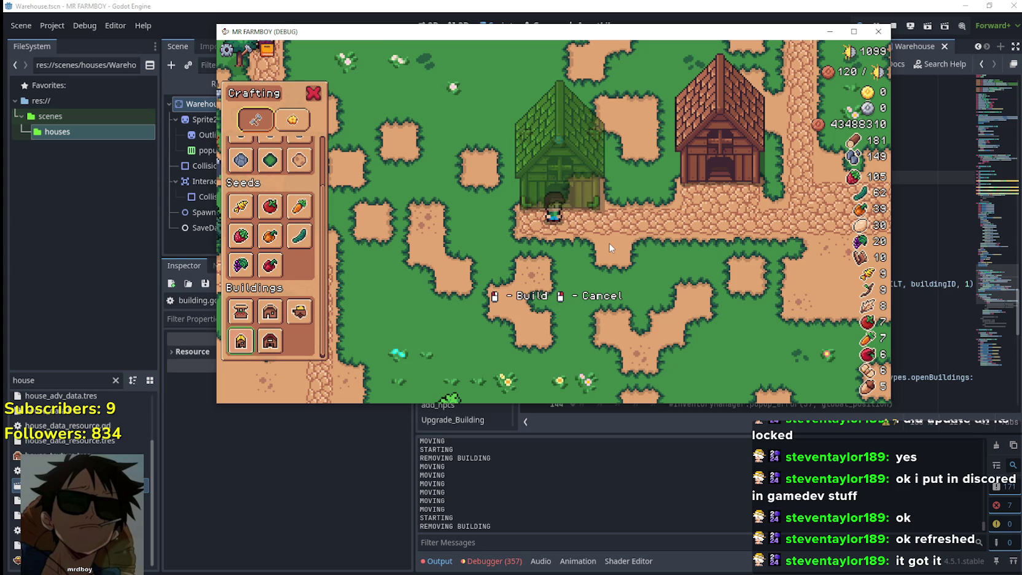
{"action": "left_click", "coordinate": [676, 247]}
Step: Cancel further coop placement, then pick up the left coop and place it elsewhere
{"action": "key", "text": "a"}
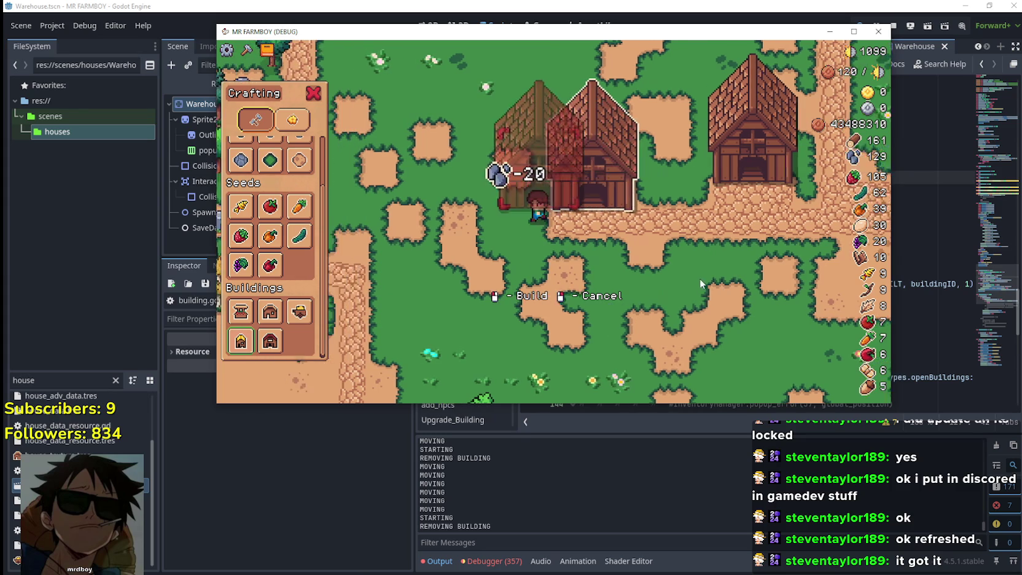
{"action": "key", "text": "s"}
{"action": "key", "text": "d"}
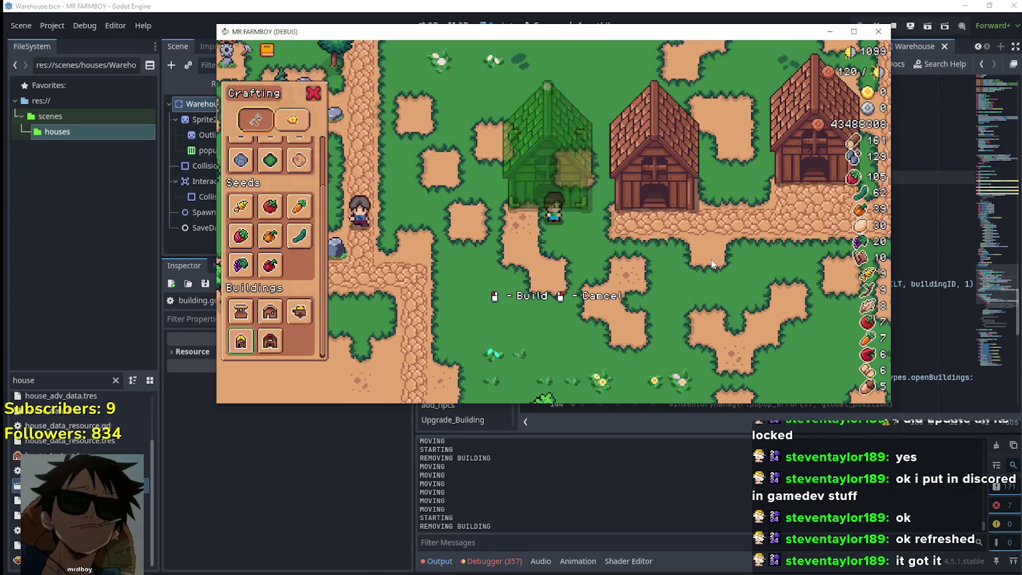
{"action": "right_click", "coordinate": [649, 248]}
{"action": "key", "text": "a"}
{"action": "key", "text": "e"}
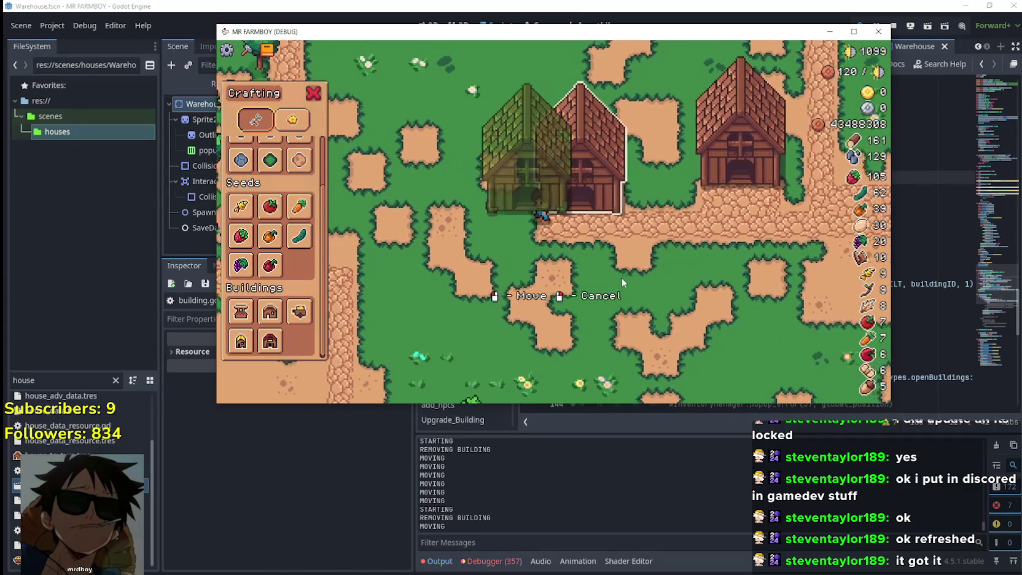
{"action": "key", "text": "a"}
{"action": "left_click", "coordinate": [657, 274]}
Step: Pick the coop up again, set it beside the path, and stop the game with F8
{"action": "key", "text": "s"}
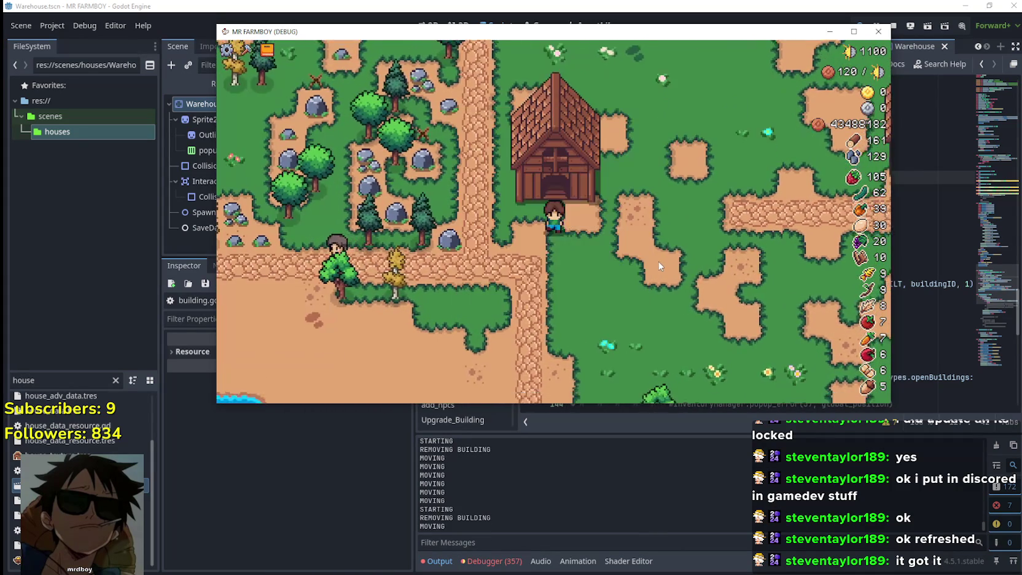
{"action": "key", "text": "w"}
{"action": "key", "text": "e"}
{"action": "key", "text": "d"}
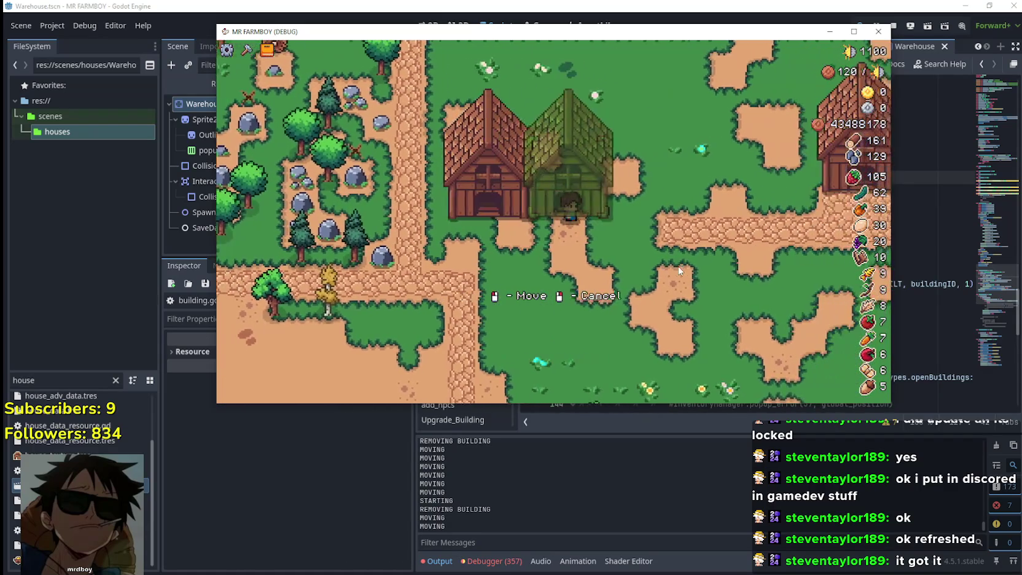
{"action": "left_click", "coordinate": [670, 269]}
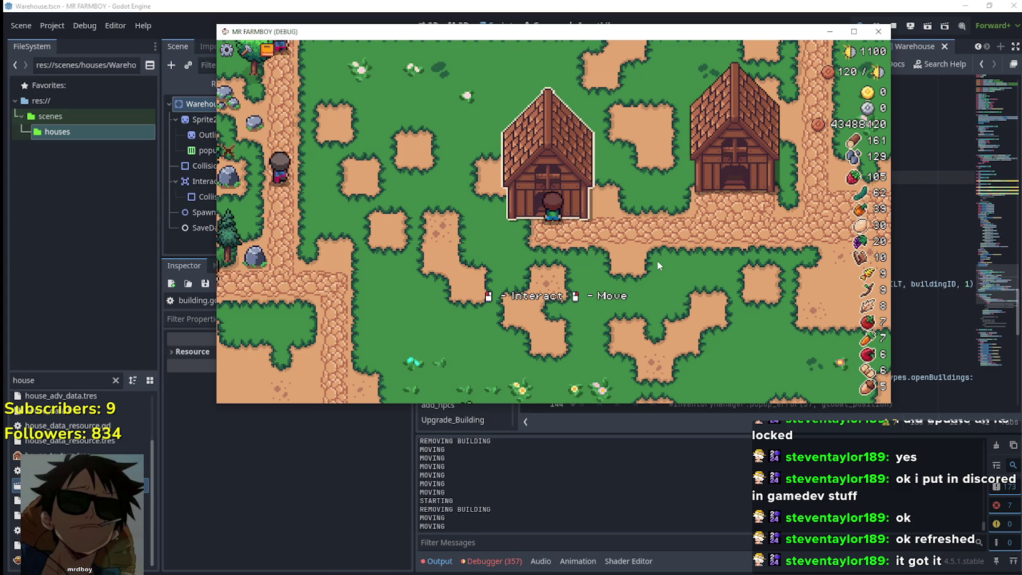
{"action": "key", "text": "F8"}
Step: Change the timer wait_time from 2 to 1, save, and rerun the game
{"action": "scroll", "coordinate": [719, 241], "scroll_direction": "up", "scroll_amount": 10}
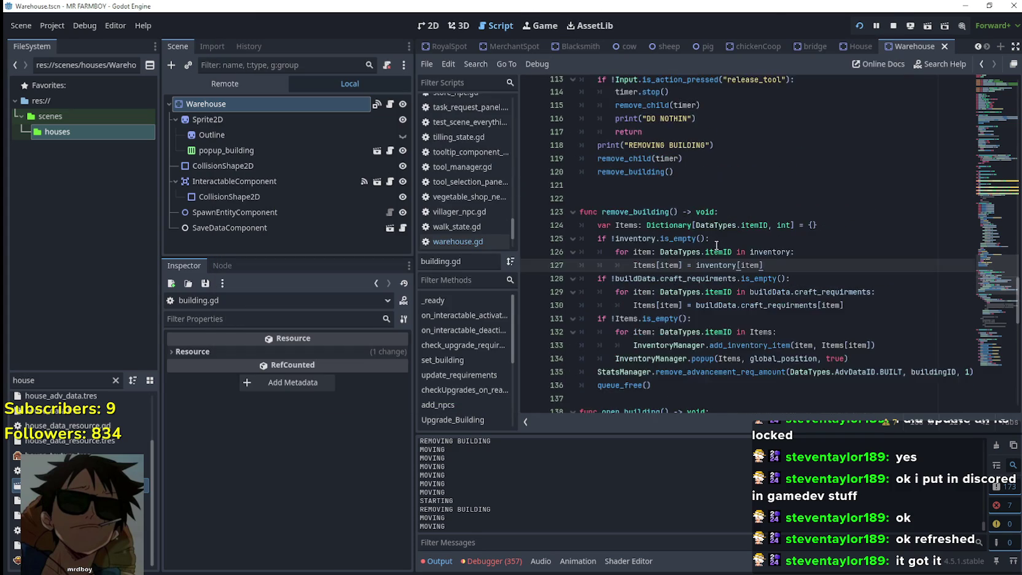
{"action": "scroll", "coordinate": [717, 274], "scroll_direction": "up", "scroll_amount": 3}
{"action": "left_click", "coordinate": [725, 183]}
{"action": "key", "text": "BackSpace"}
{"action": "type", "text": "1"}
{"action": "key", "text": "ctrl+s"}
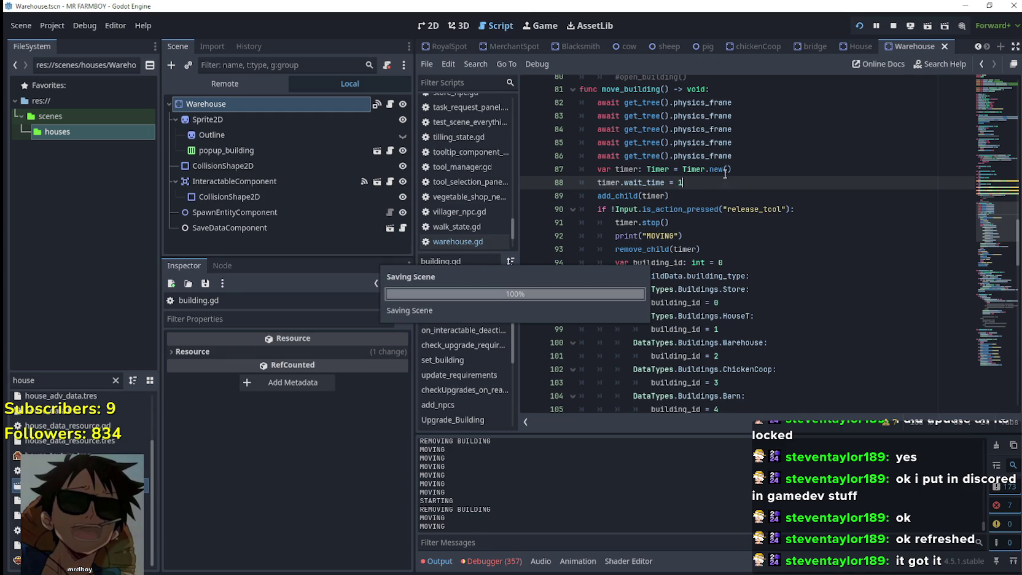
{"action": "key", "text": "F5"}
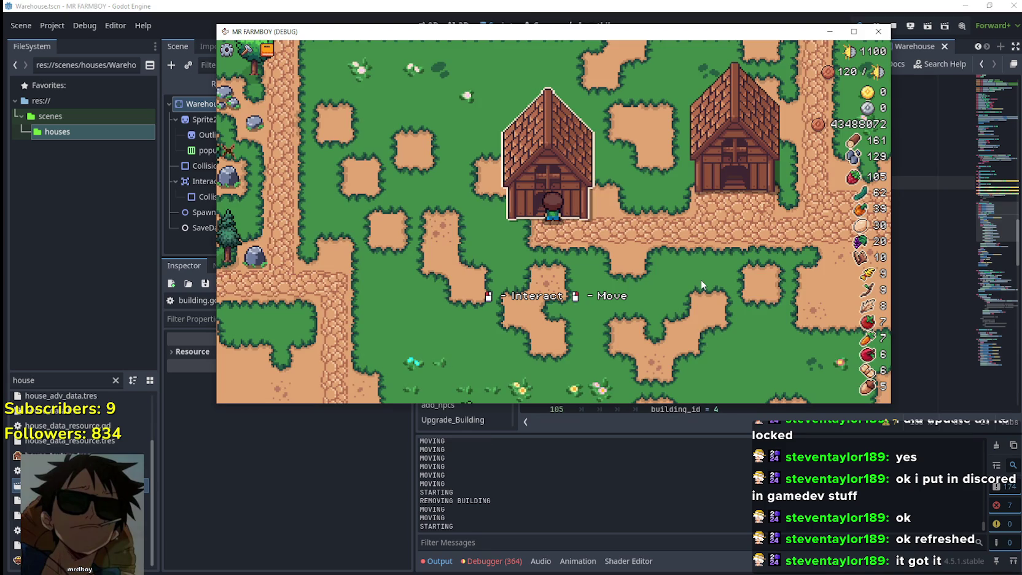
Step: Remove a house, then build two houses from the Crafting panel's Buildings list
{"action": "key", "text": "e"}
{"action": "key", "text": "a"}
{"action": "key", "text": "s"}
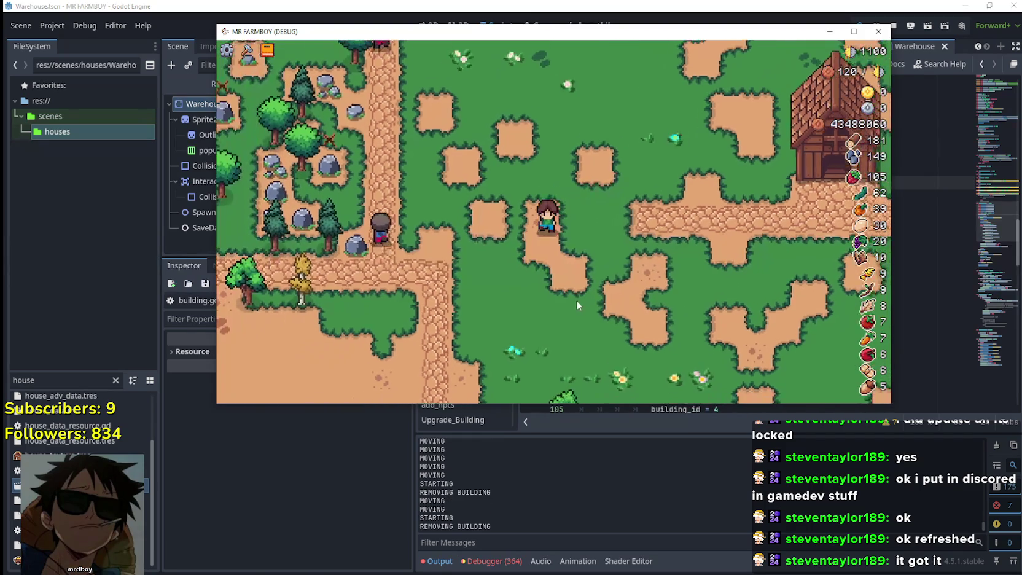
{"action": "key", "text": "c"}
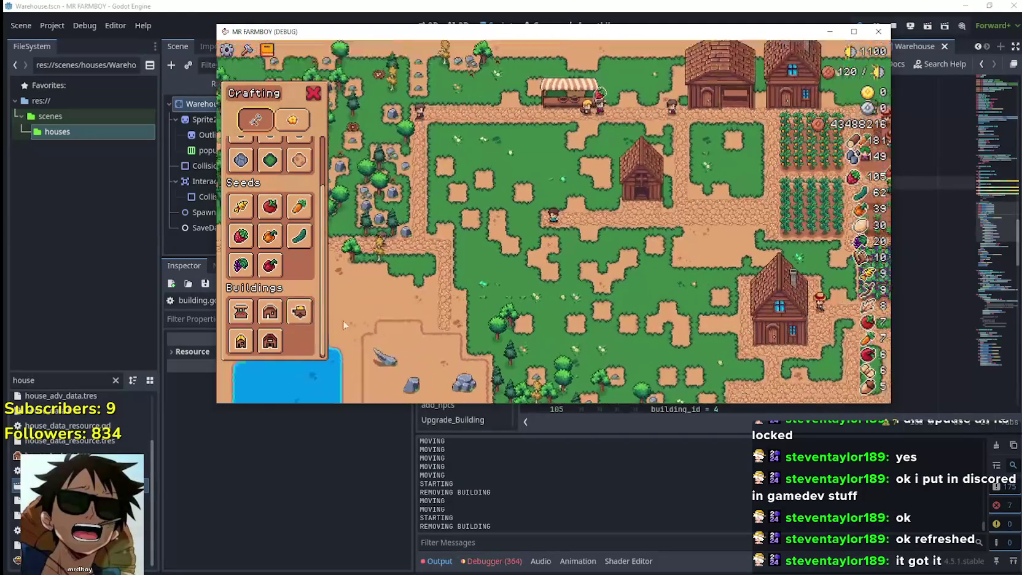
{"action": "left_click", "coordinate": [241, 341]}
{"action": "left_click", "coordinate": [654, 278]}
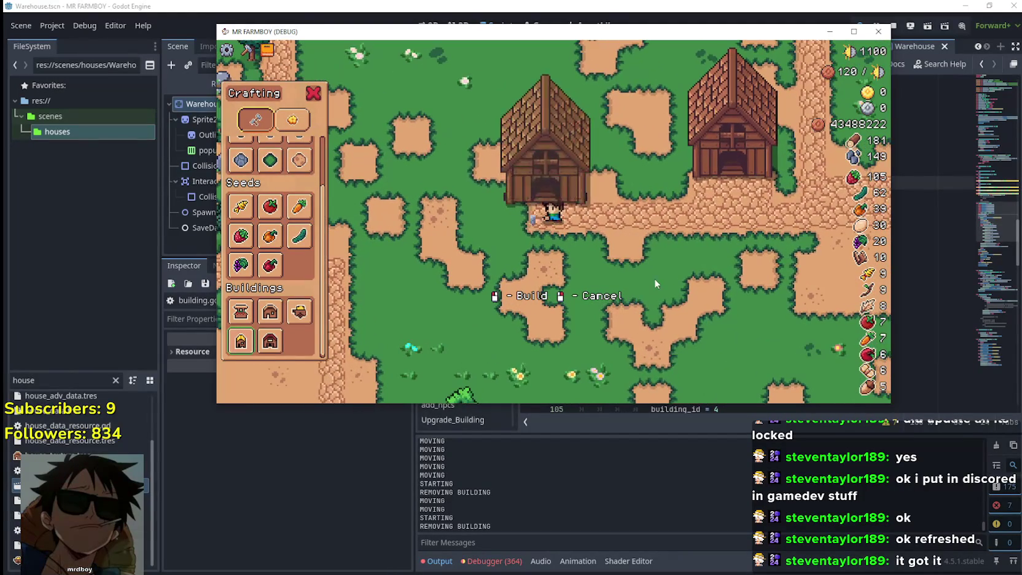
{"action": "key", "text": "a"}
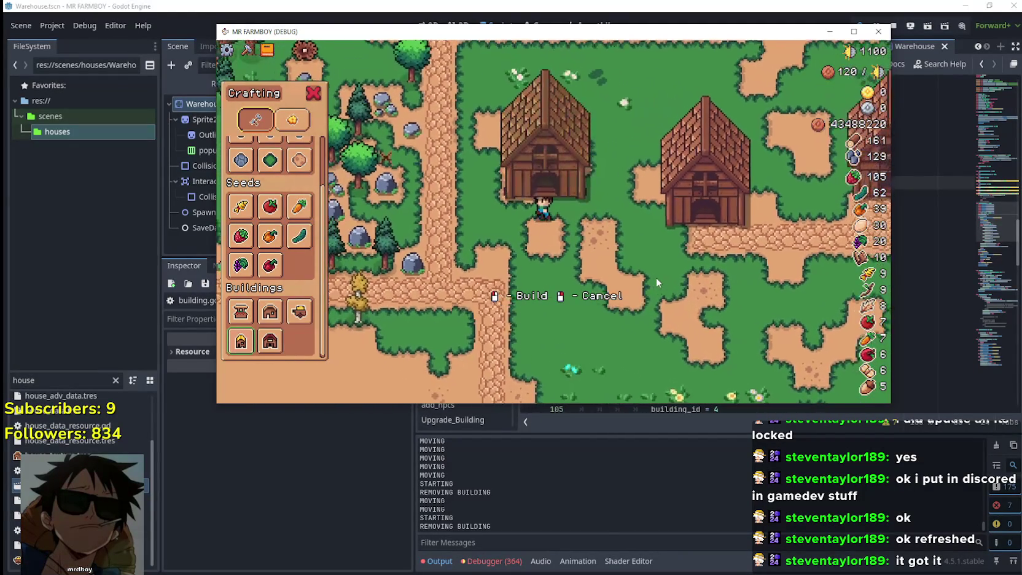
{"action": "left_click", "coordinate": [654, 275]}
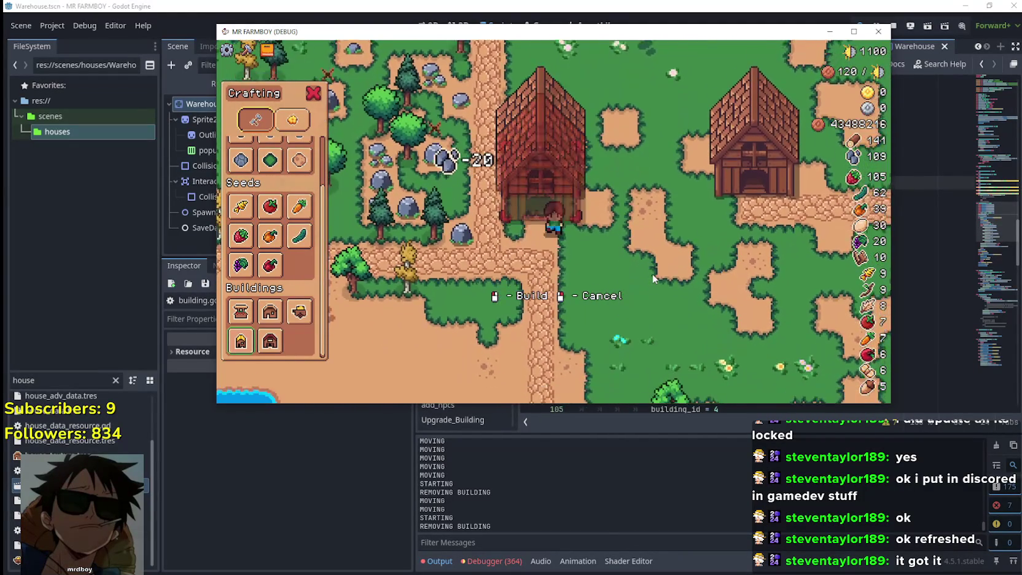
{"action": "right_click", "coordinate": [652, 273]}
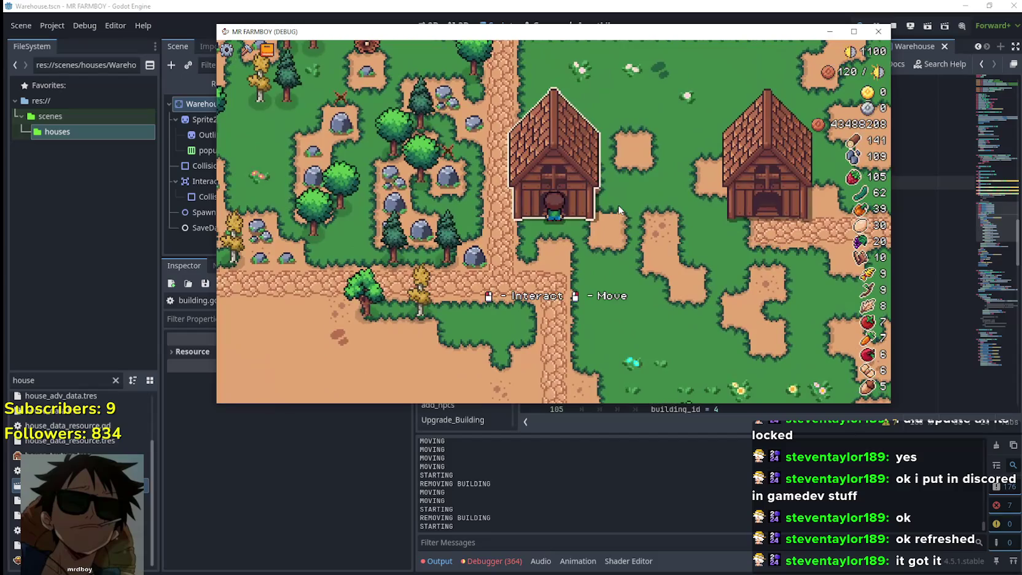
Step: Remove the houses beside the farmer and return to the Godot editor's move_building code
{"action": "left_click", "coordinate": [619, 206]}
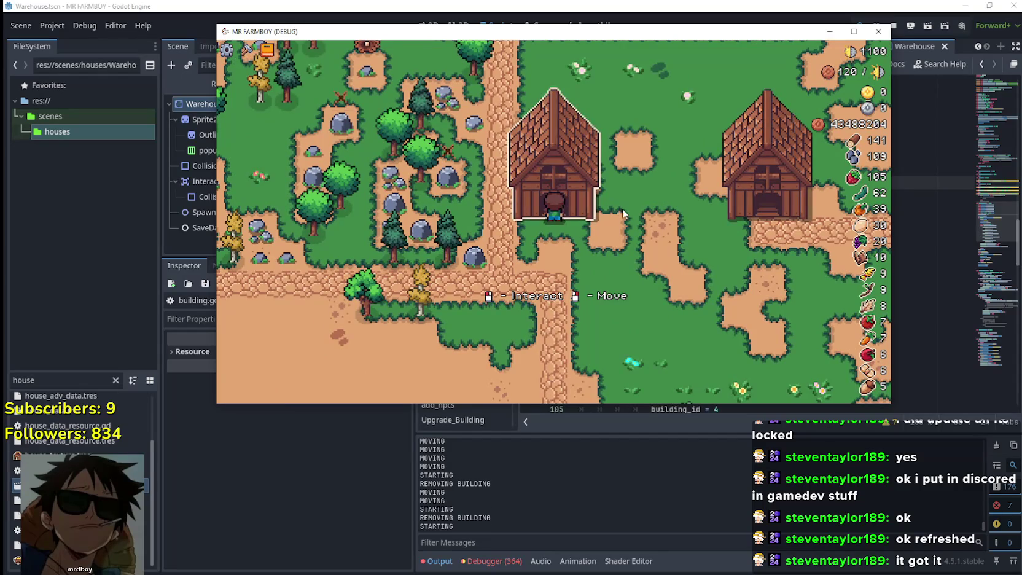
{"action": "key", "text": "d"}
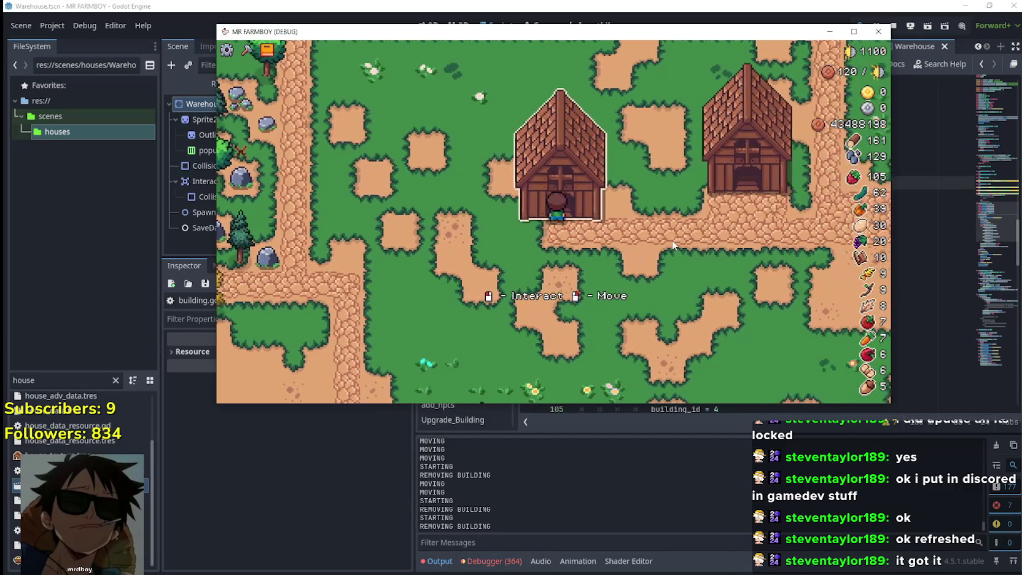
{"action": "left_click", "coordinate": [673, 245]}
{"action": "right_click", "coordinate": [672, 245]}
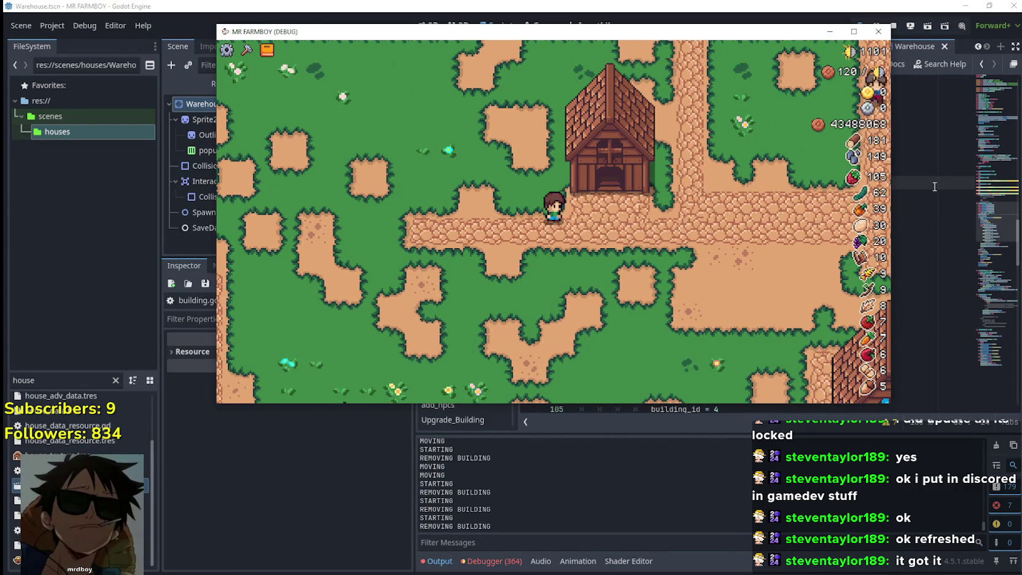
{"action": "left_click", "coordinate": [929, 182]}
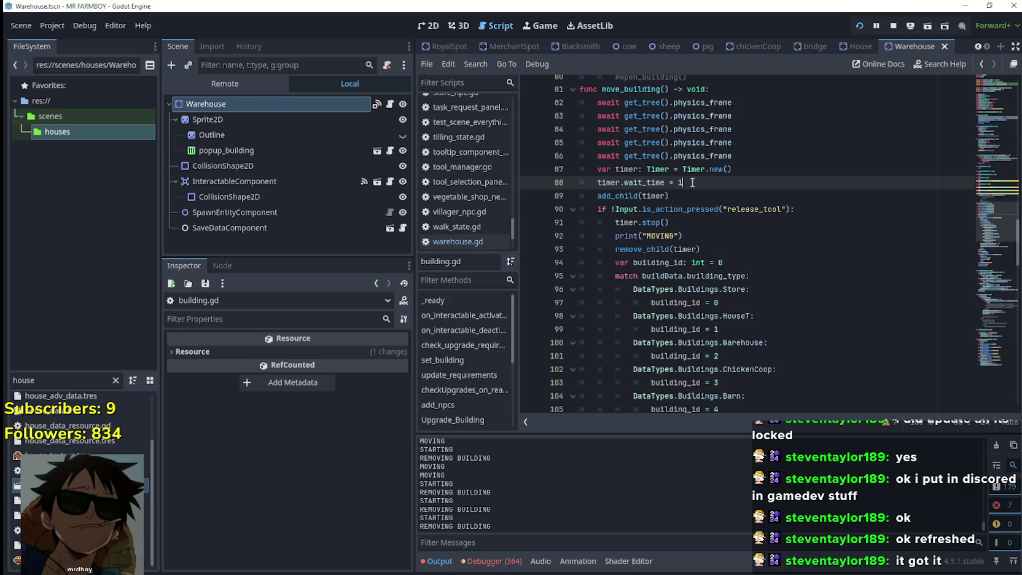
Step: Save the 0.5 wait_time change, rerun the game, and place a house
{"action": "key", "text": "ctrl+s"}
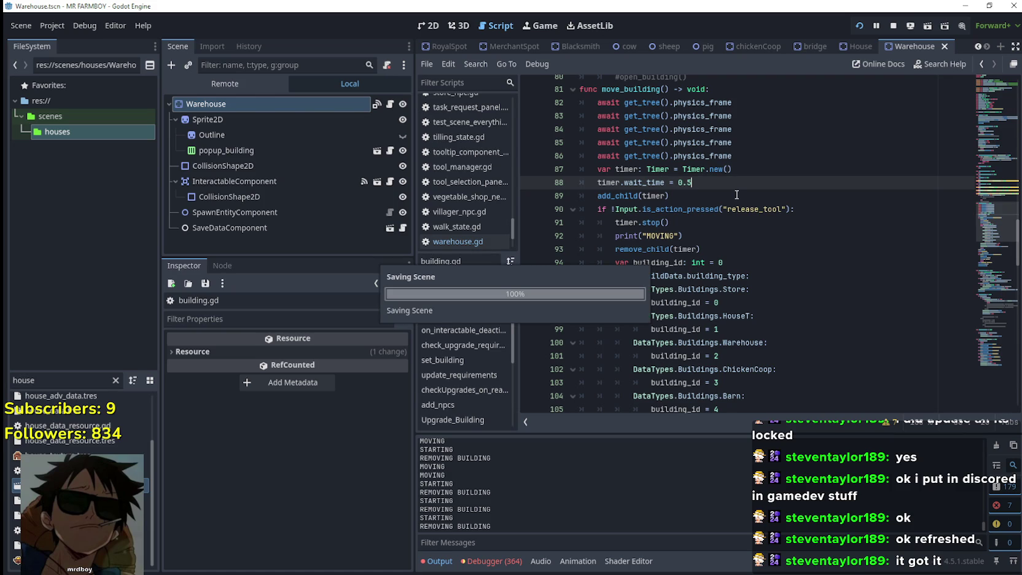
{"action": "key", "text": "F5"}
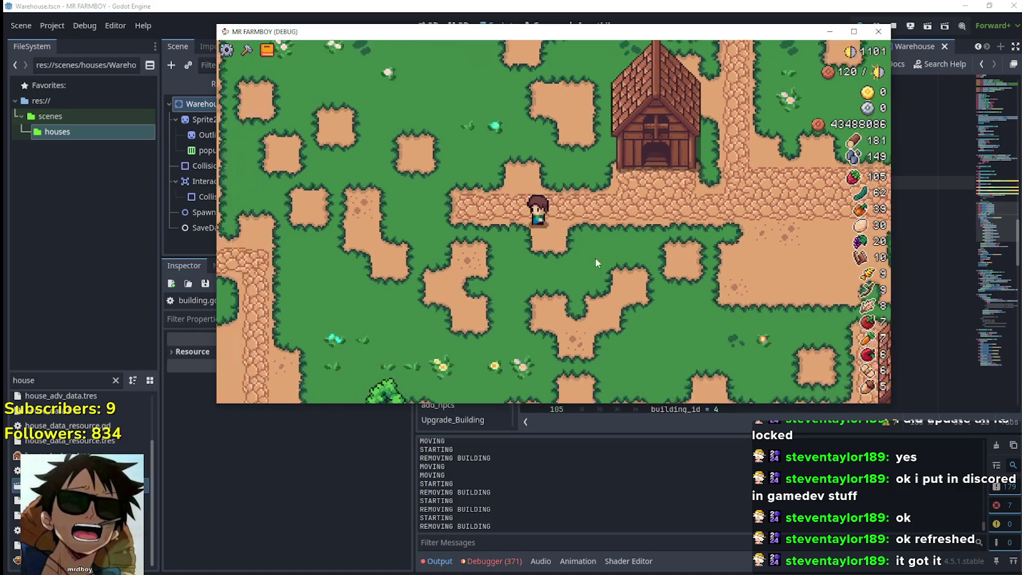
{"action": "left_click", "coordinate": [241, 341]}
{"action": "left_click", "coordinate": [645, 293]}
{"action": "key", "text": "a"}
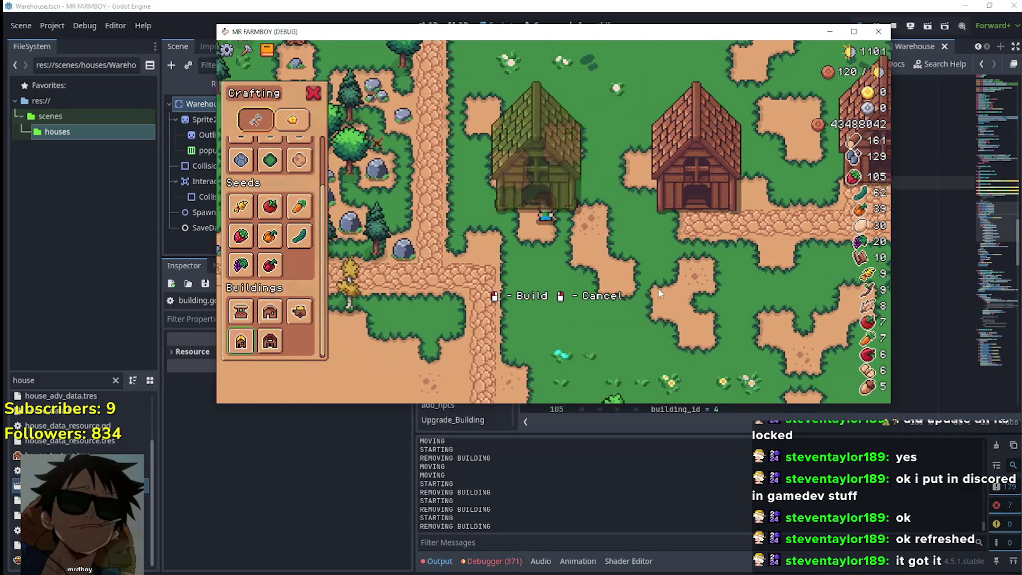
{"action": "left_click", "coordinate": [659, 294]}
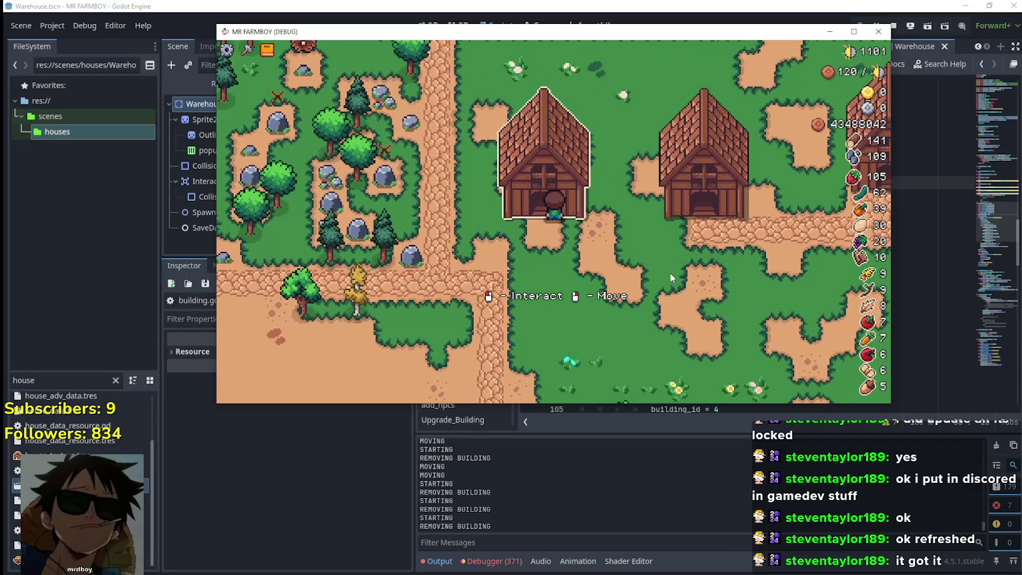
Step: Remove two houses beside the farmer, then build a new house from Crafting
{"action": "left_click", "coordinate": [669, 273]}
{"action": "key", "text": "d"}
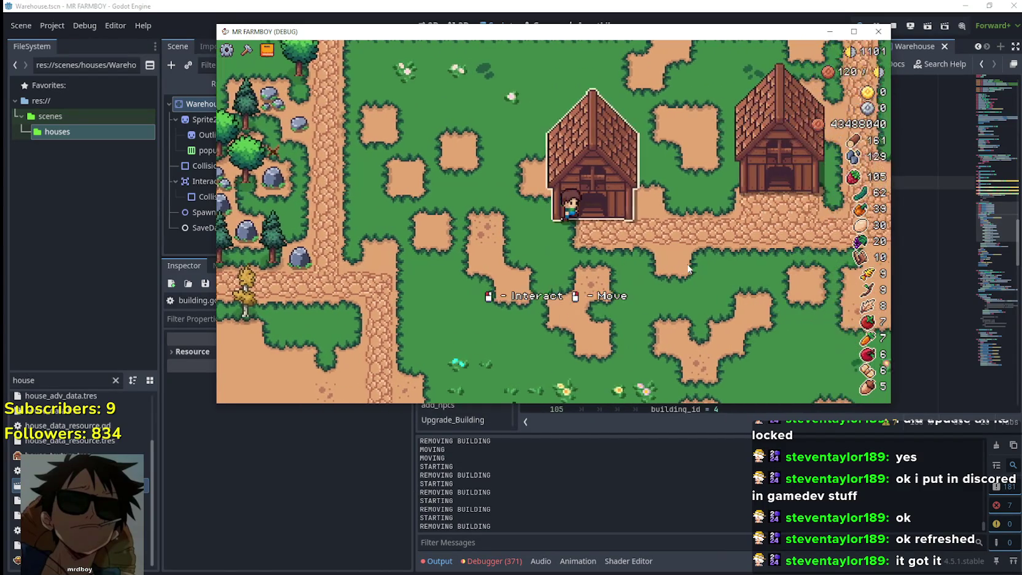
{"action": "left_click", "coordinate": [687, 263]}
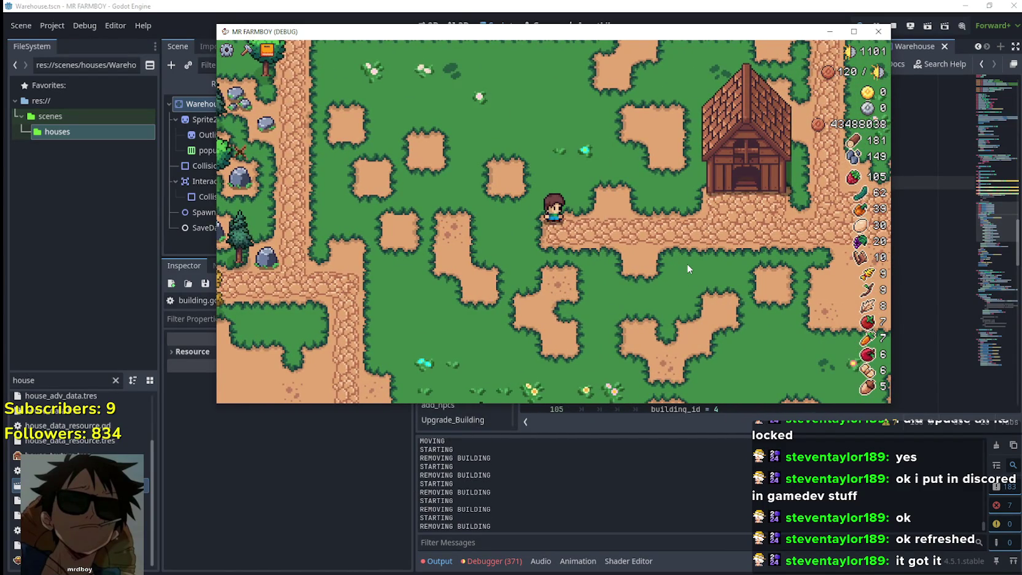
{"action": "key", "text": "d"}
{"action": "key", "text": "c"}
{"action": "left_click", "coordinate": [241, 341]}
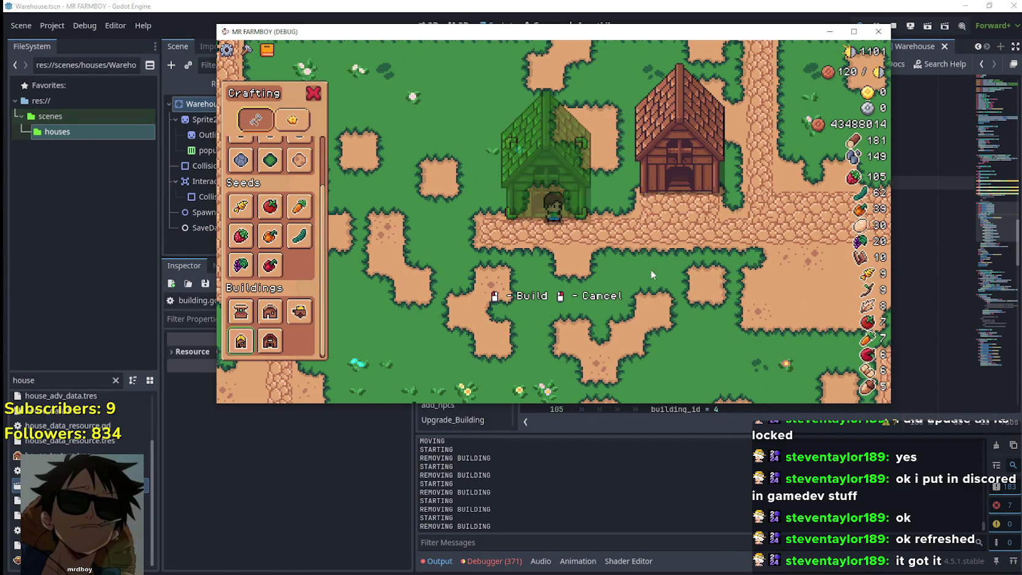
{"action": "left_click", "coordinate": [641, 279]}
Step: Pick up the new house, carry it around, and drop it in a new spot twice
{"action": "key", "text": "c"}
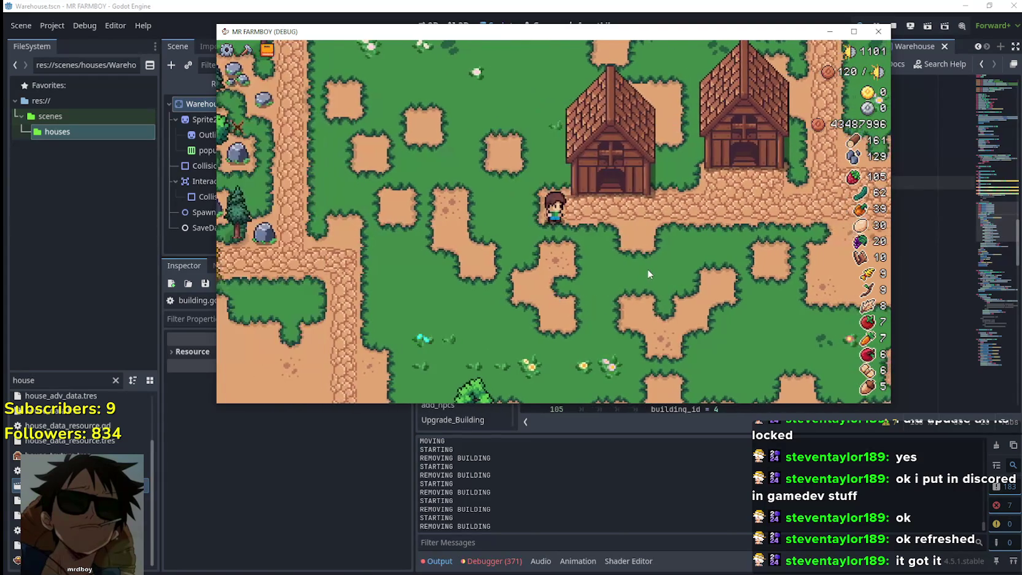
{"action": "left_click", "coordinate": [643, 249]}
{"action": "key", "text": "a"}
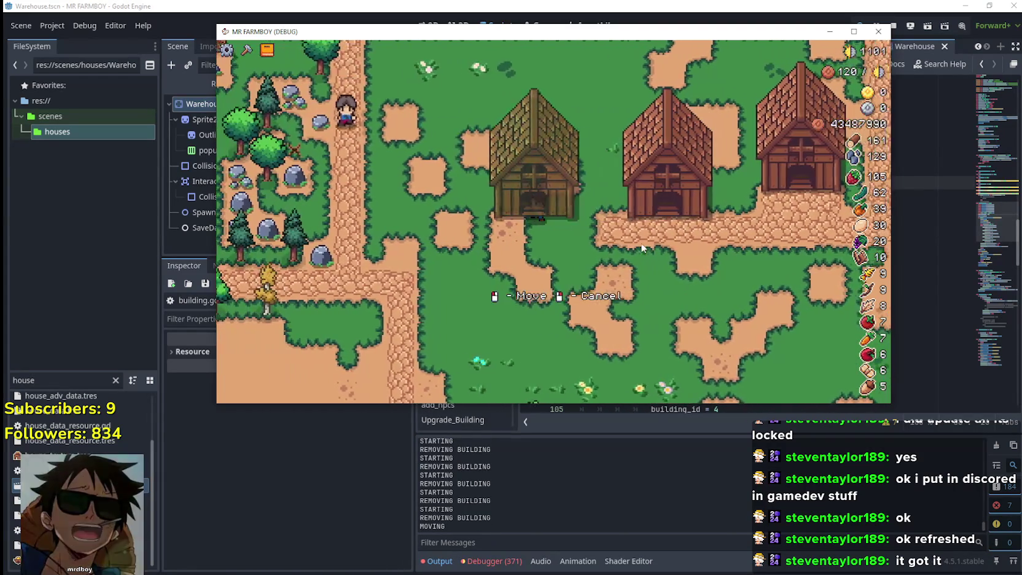
{"action": "left_click", "coordinate": [642, 242]}
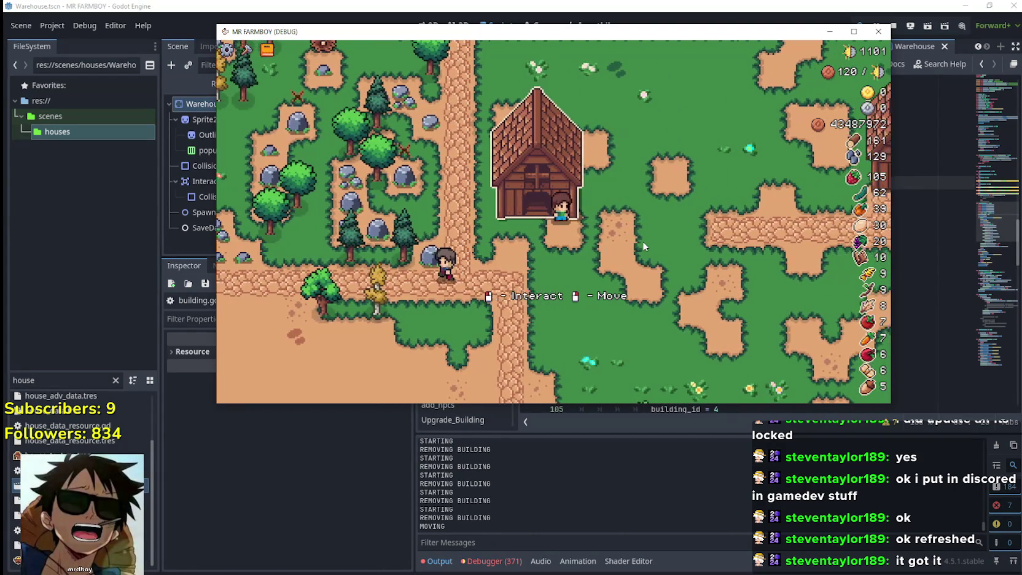
{"action": "key", "text": "d"}
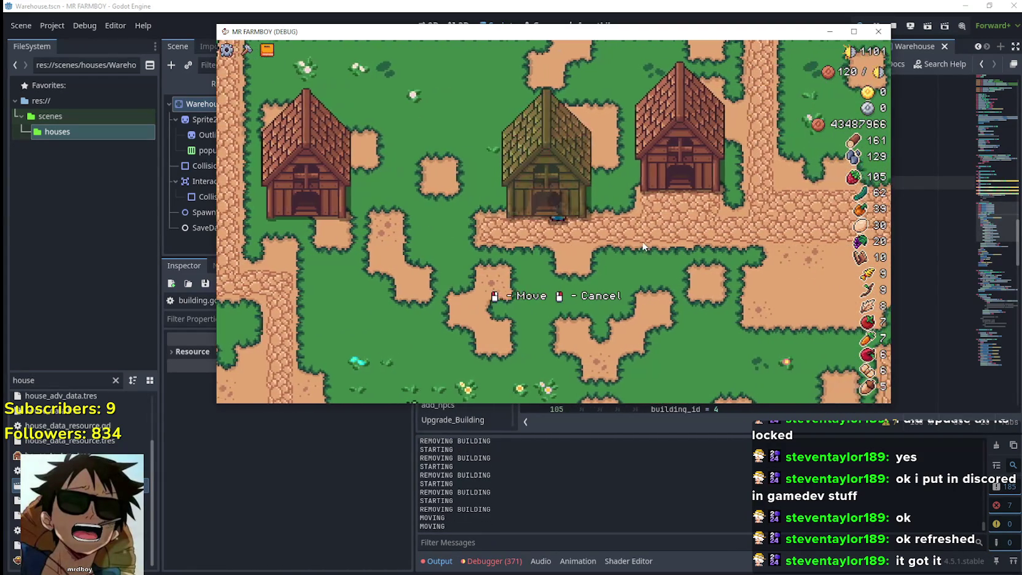
{"action": "left_click", "coordinate": [633, 250]}
{"action": "left_click", "coordinate": [631, 251]}
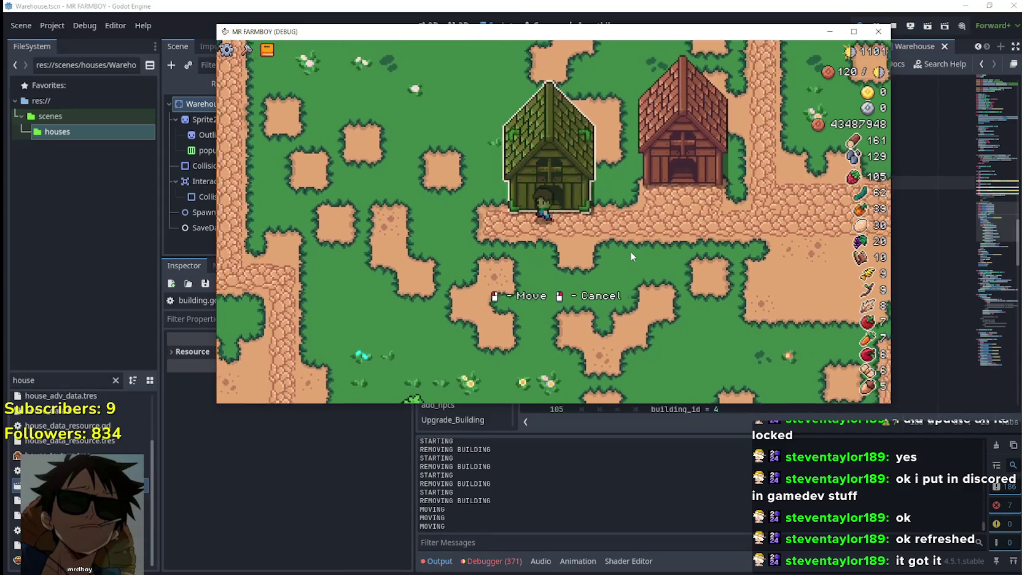
{"action": "key", "text": "a"}
{"action": "key", "text": "a"}
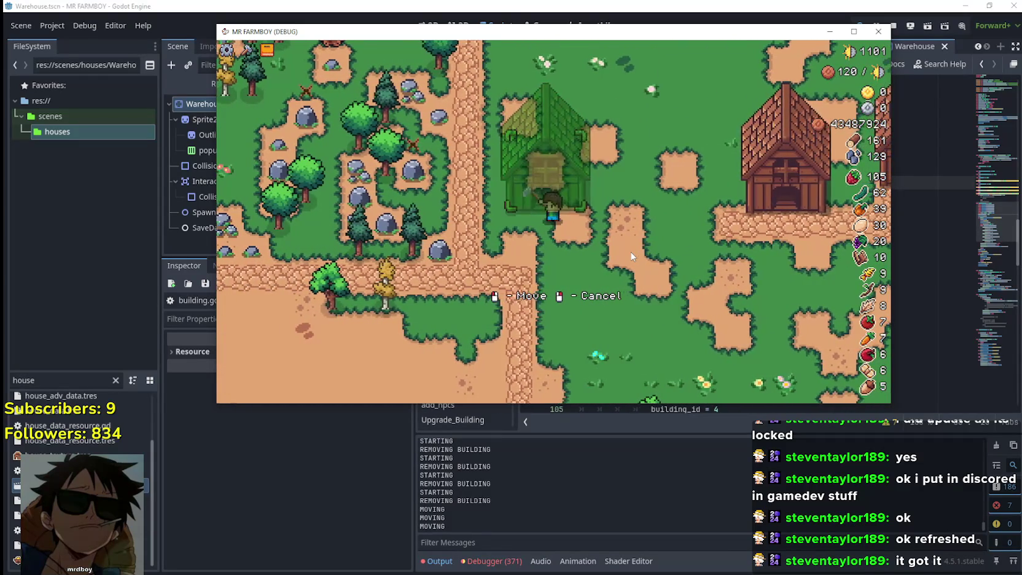
{"action": "left_click", "coordinate": [631, 256]}
Step: Repeatedly pick up and re-place the building with right-click and left-click
{"action": "right_click", "coordinate": [631, 256]}
{"action": "key", "text": "d"}
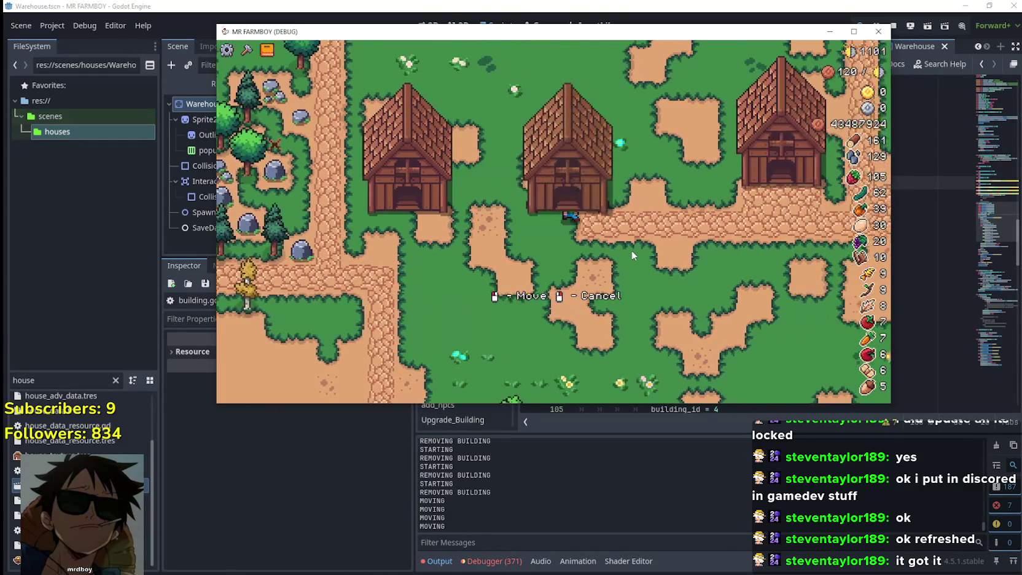
{"action": "left_click", "coordinate": [632, 251]}
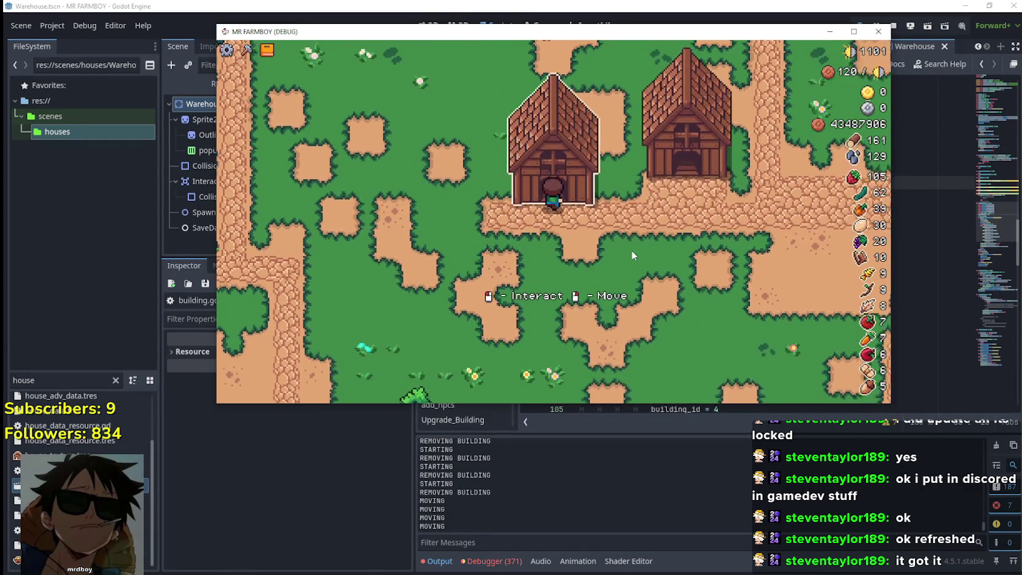
{"action": "right_click", "coordinate": [631, 252]}
{"action": "key", "text": "a"}
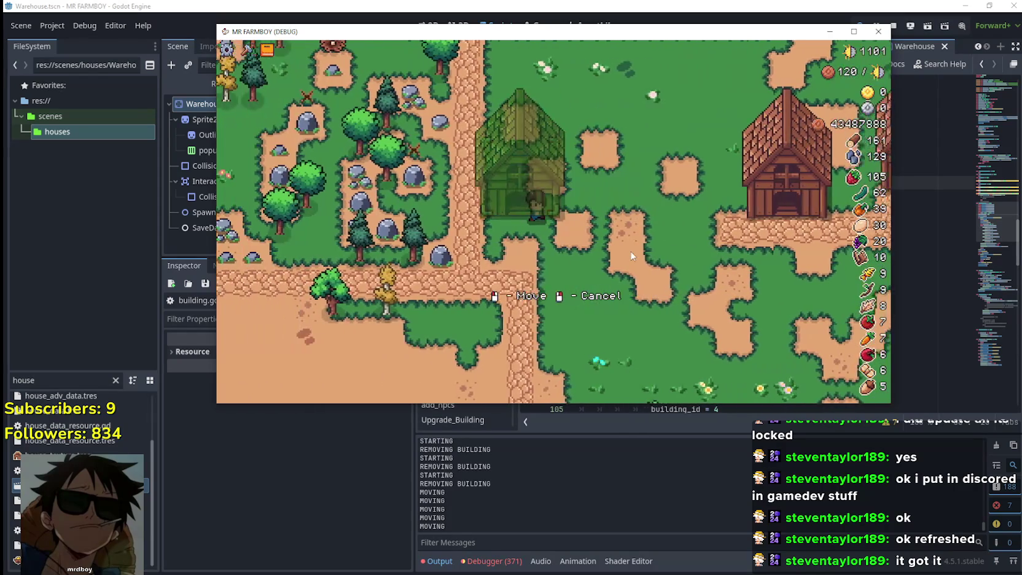
{"action": "left_click", "coordinate": [632, 256]}
Step: Open and close the coop's window, then stop the game with F8
{"action": "left_click", "coordinate": [630, 251]}
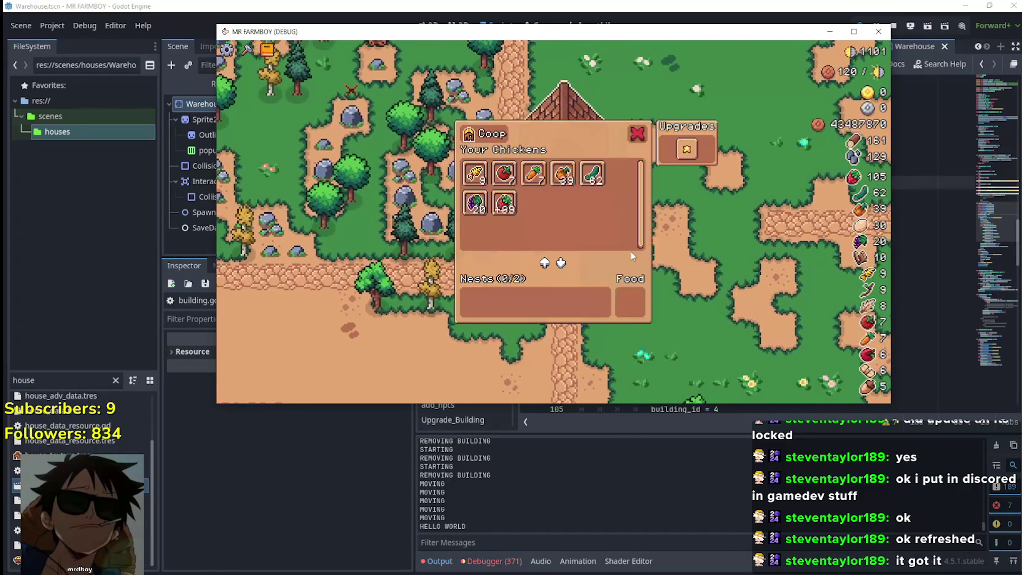
{"action": "key", "text": "Escape"}
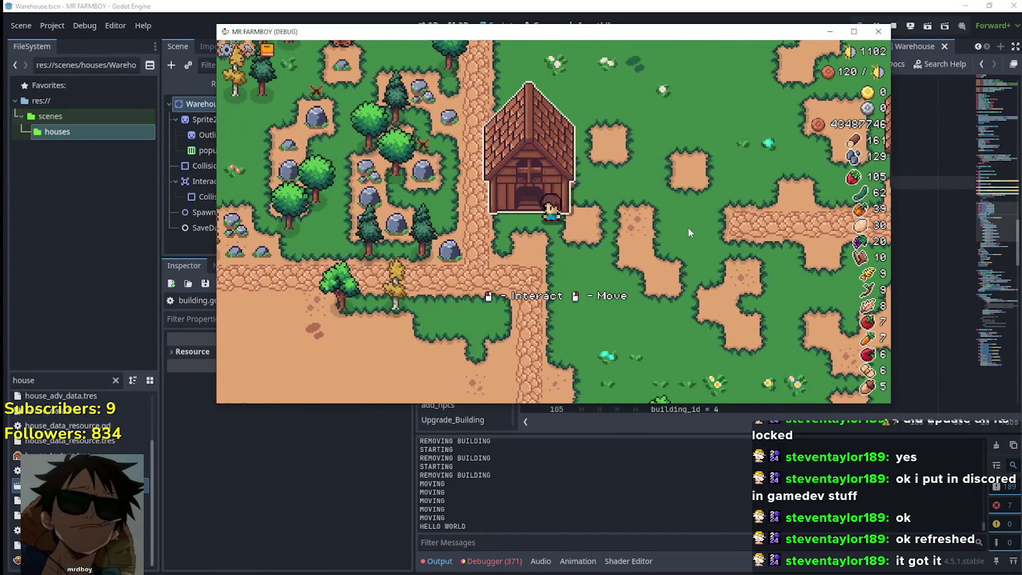
{"action": "key", "text": "a"}
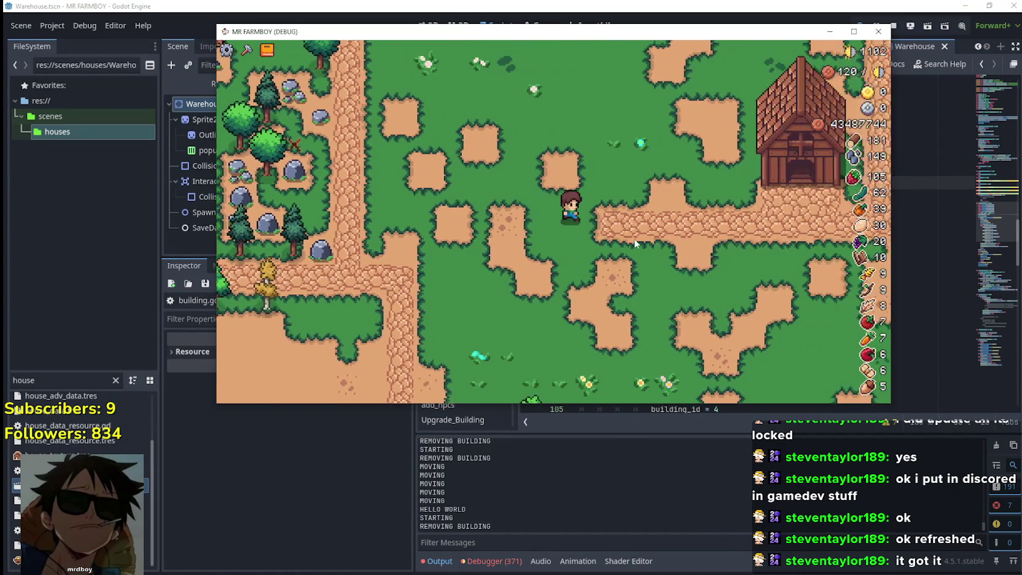
{"action": "key", "text": "F8"}
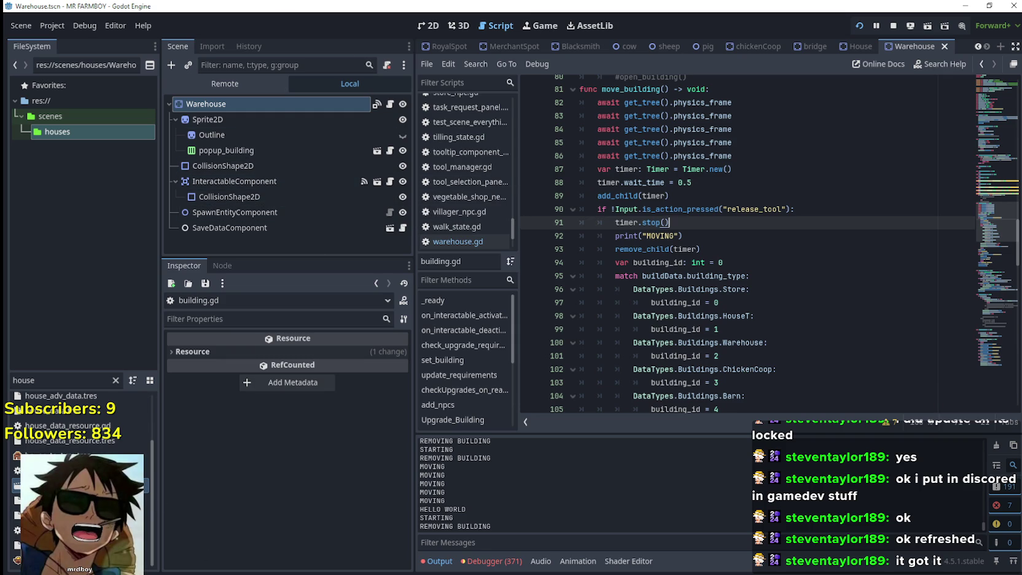
Step: Walk the farmer to a house door, maximize the game window, then close the game with F8
{"action": "key", "text": "d"}
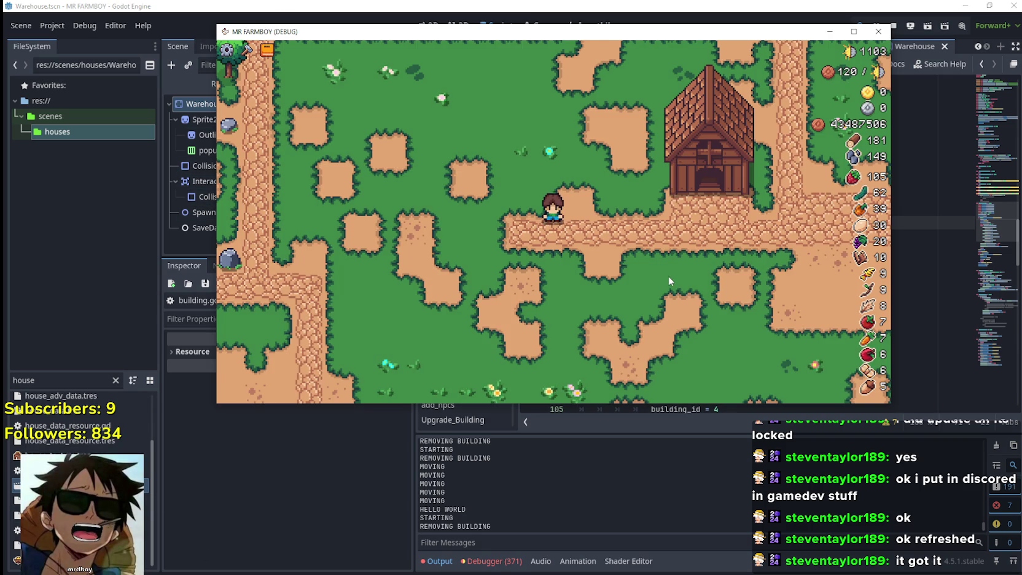
{"action": "key", "text": "w"}
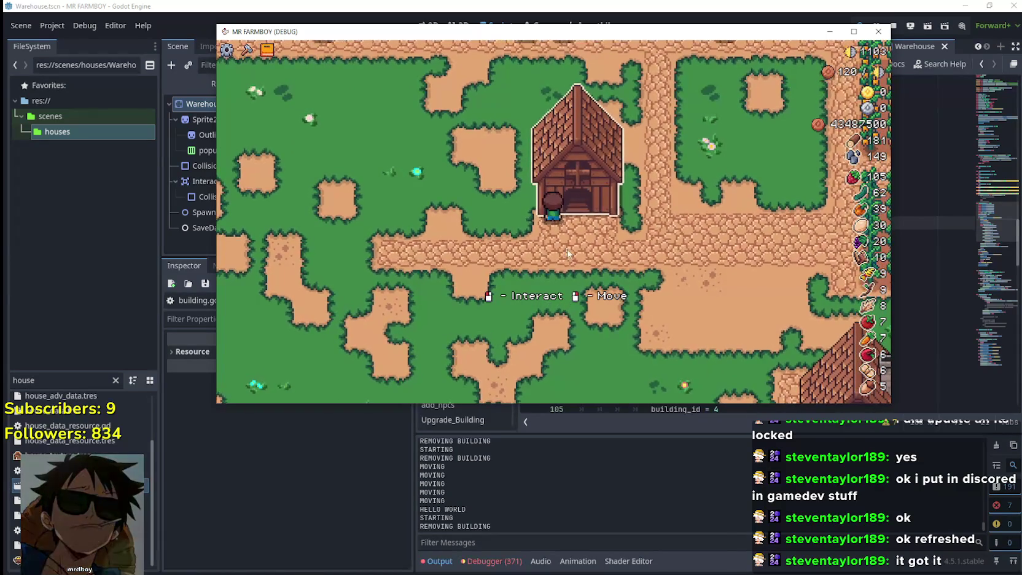
{"action": "key", "text": "super+Up"}
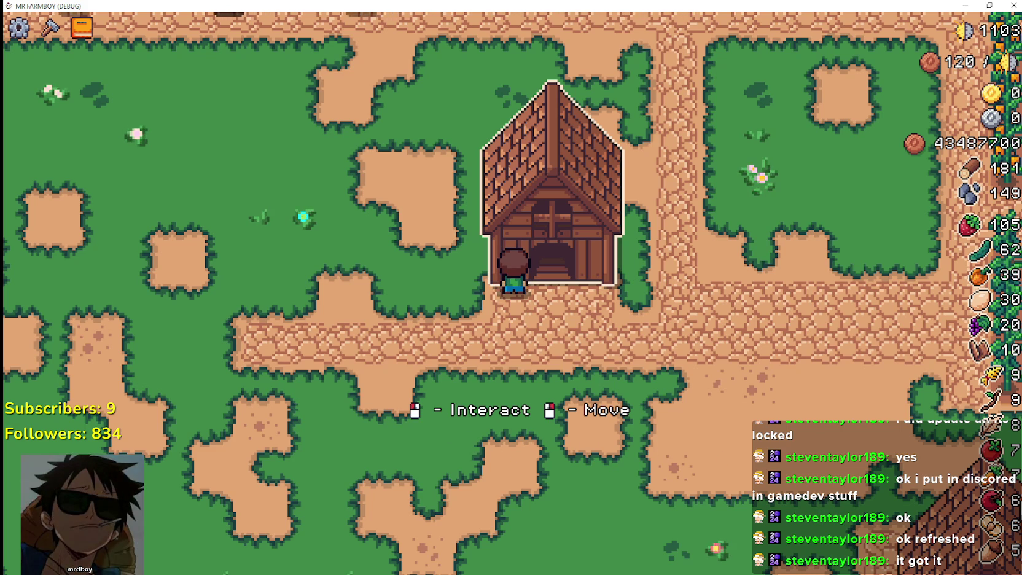
{"action": "key", "text": "F8"}
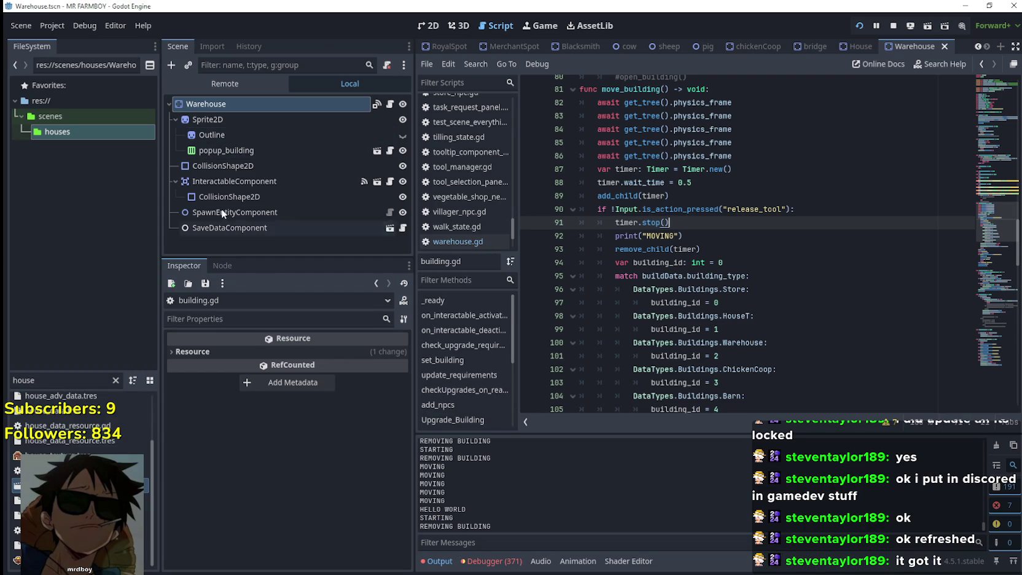
Step: Filter FileSystem for 'test', open test_scene_everything.tscn, and switch to the 2D view
{"action": "left_click_drag", "start_coordinate": [35, 380], "coordinate": [4, 374]}
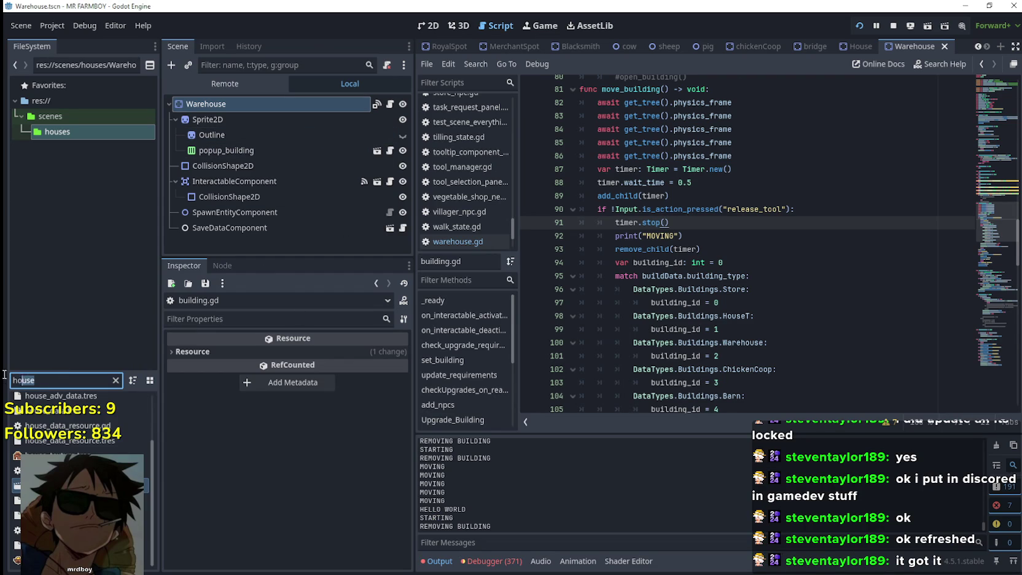
{"action": "type", "text": "test"}
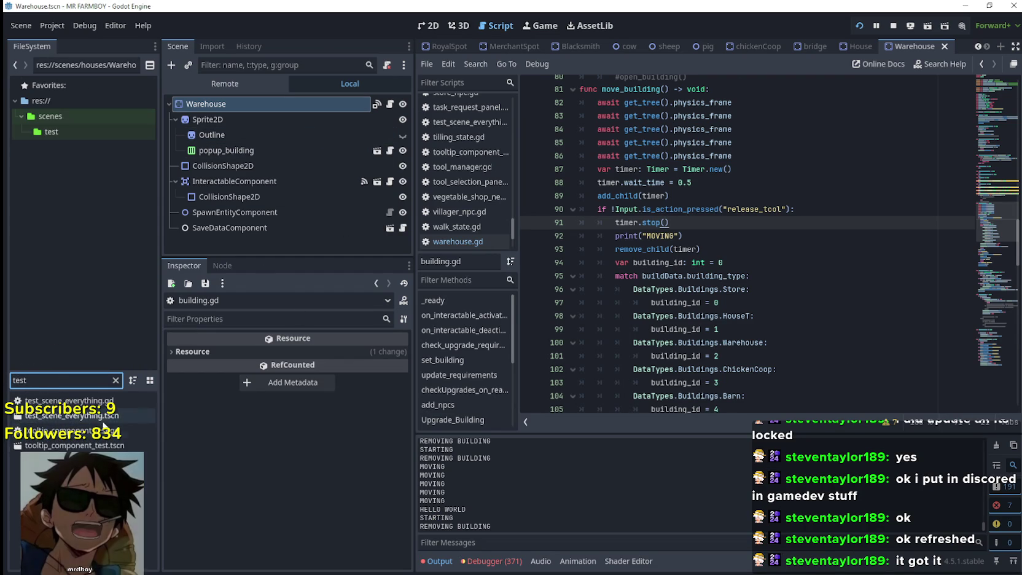
{"action": "double_click", "coordinate": [101, 418]}
{"action": "scroll", "coordinate": [309, 193], "scroll_direction": "down", "scroll_amount": 5}
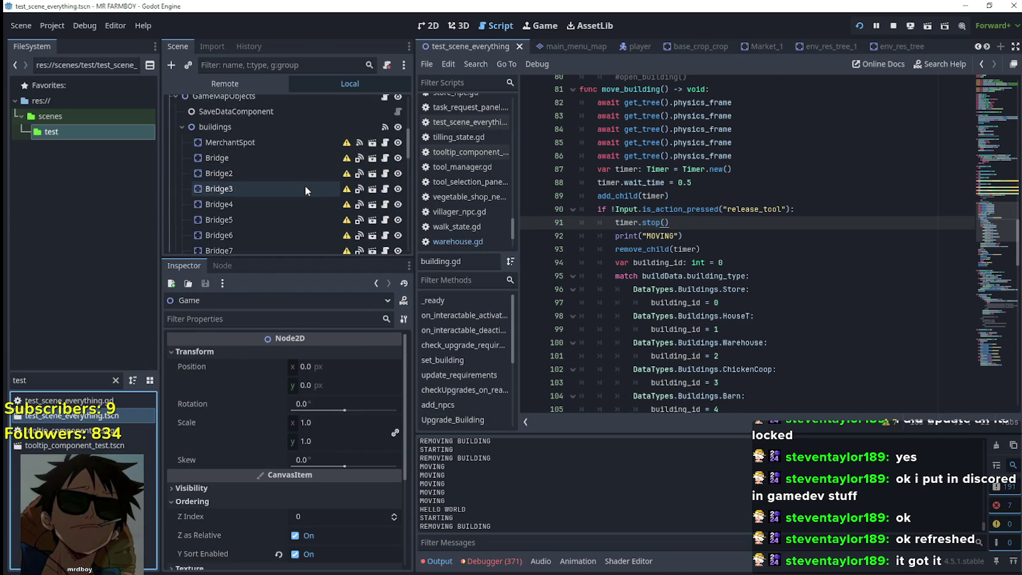
{"action": "scroll", "coordinate": [297, 197], "scroll_direction": "down", "scroll_amount": 10}
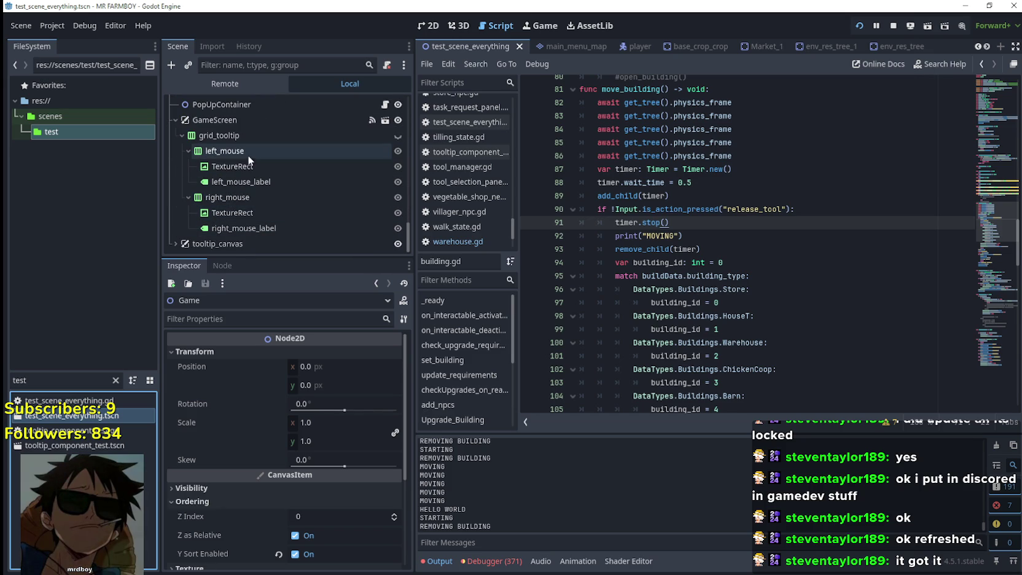
{"action": "left_click", "coordinate": [428, 25]}
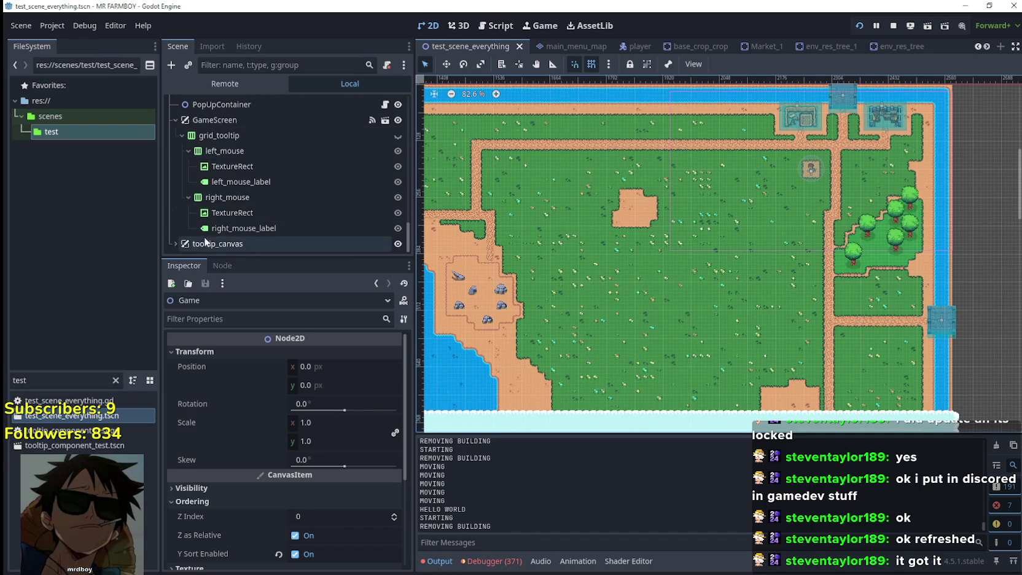
Step: Collapse grid_tooltip's left_mouse and right_mouse nodes and open right_mouse's context menu
{"action": "left_click", "coordinate": [223, 201]}
{"action": "left_click", "coordinate": [186, 195]}
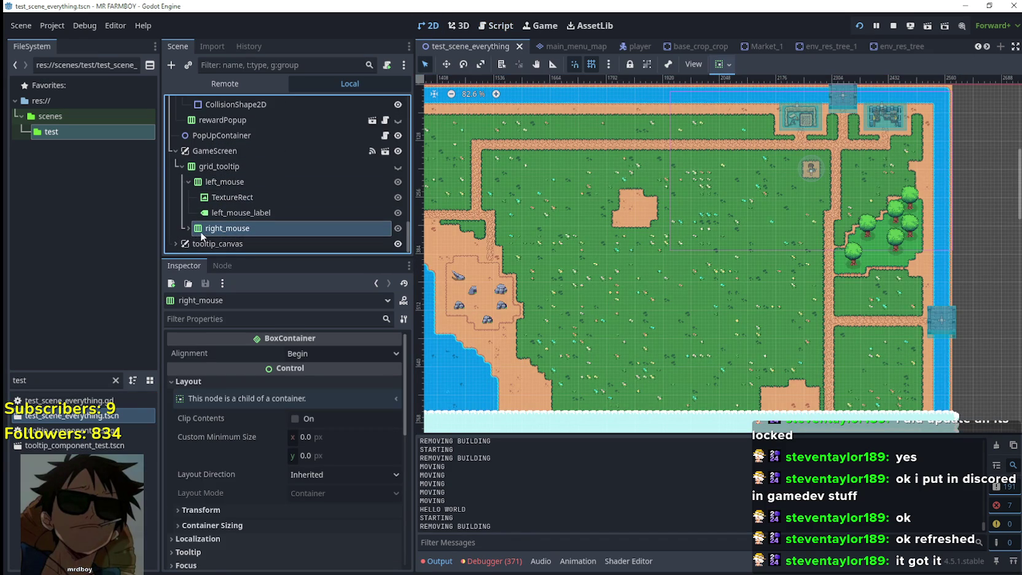
{"action": "left_click", "coordinate": [187, 181]}
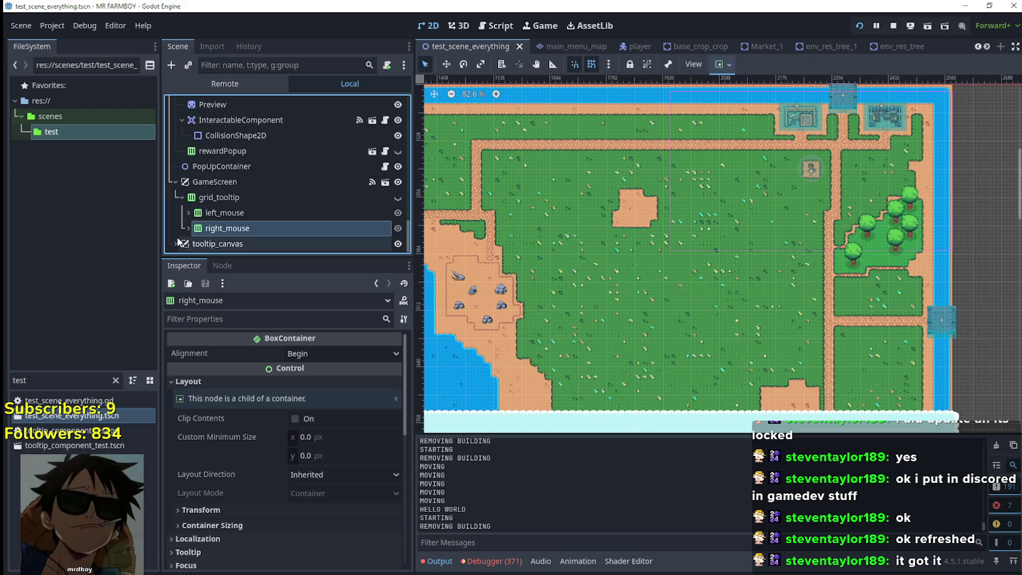
{"action": "right_click", "coordinate": [206, 228]}
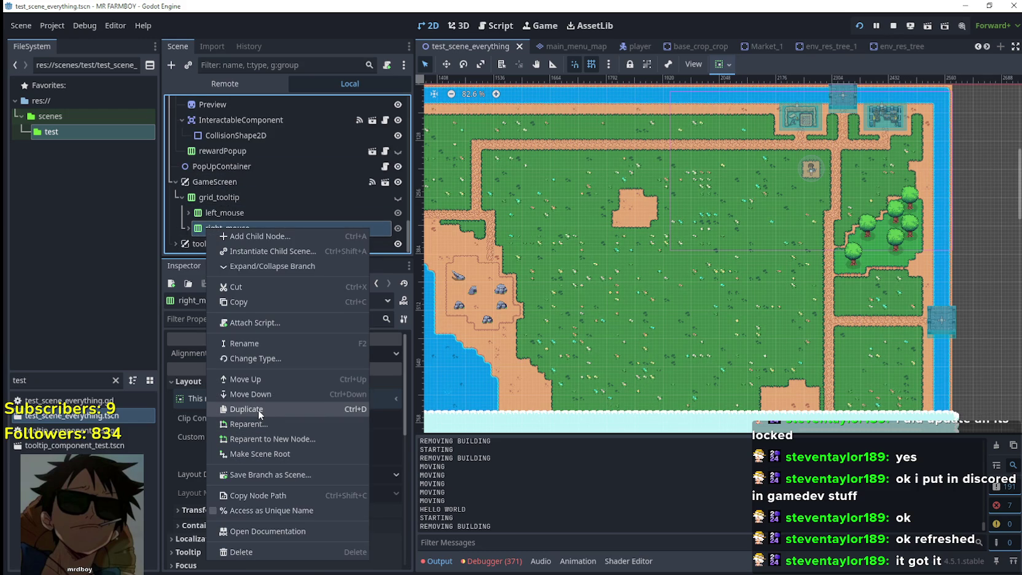
{"action": "scroll", "coordinate": [553, 144], "scroll_direction": "down", "scroll_amount": 6}
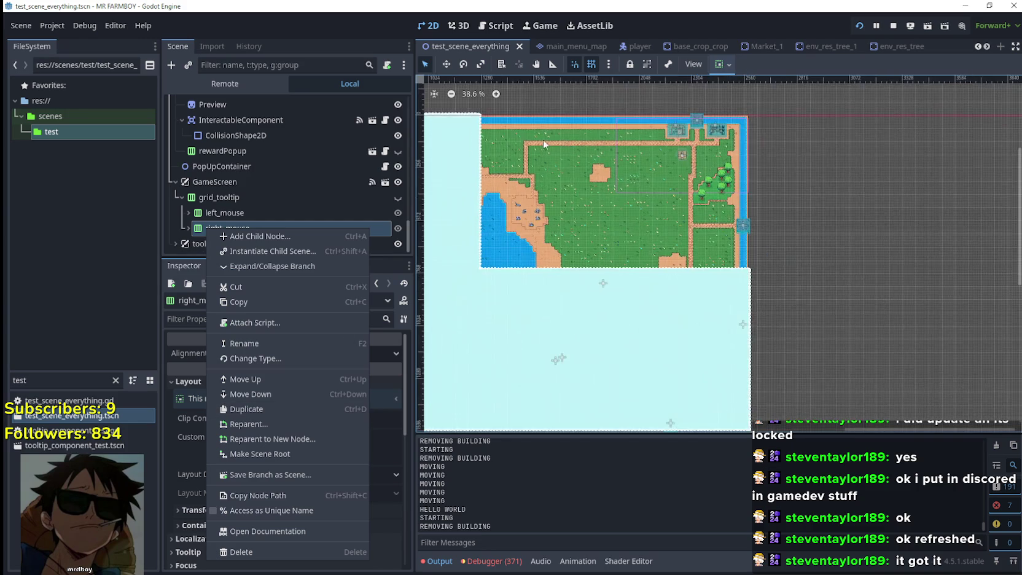
{"action": "scroll", "coordinate": [524, 152], "scroll_direction": "down", "scroll_amount": 3}
{"action": "left_click", "coordinate": [889, 258]}
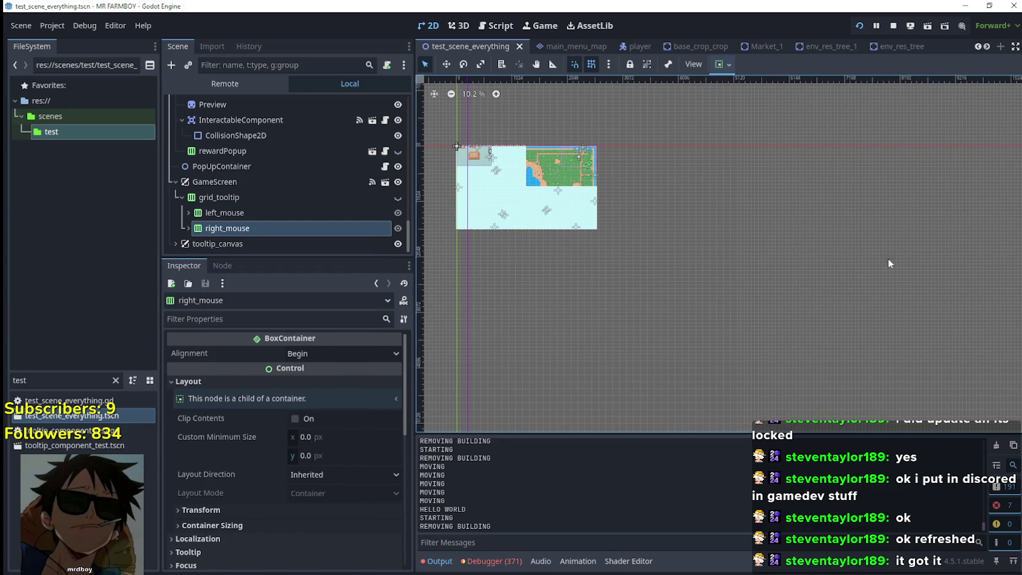
{"action": "scroll", "coordinate": [652, 206], "scroll_direction": "up", "scroll_amount": 4}
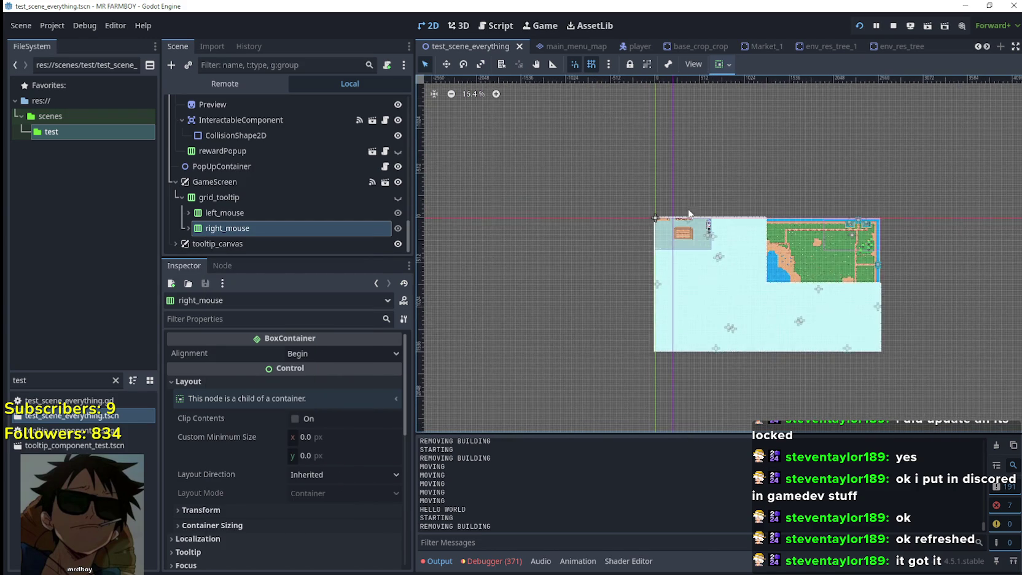
{"action": "scroll", "coordinate": [652, 206], "scroll_direction": "up", "scroll_amount": 10}
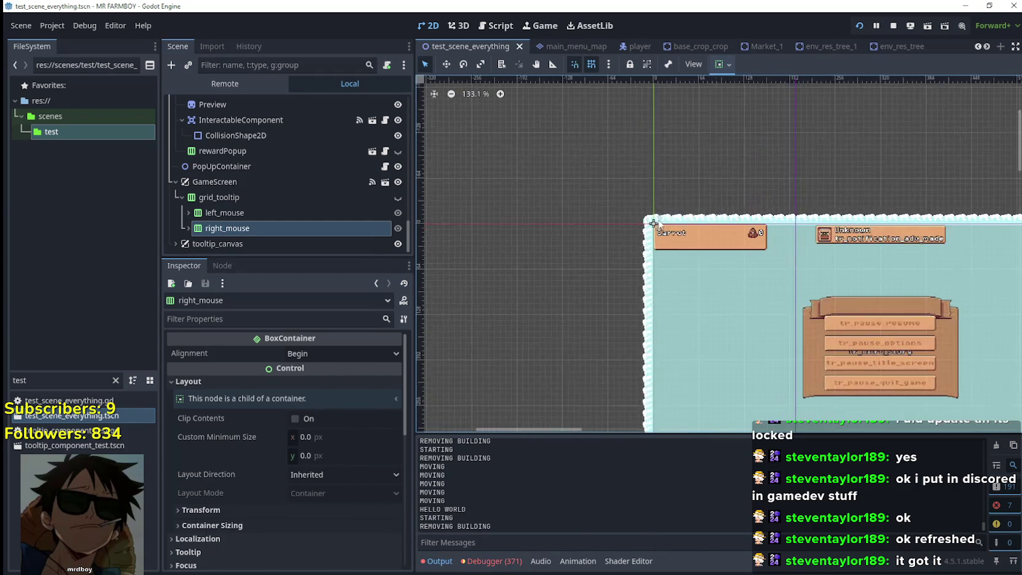
{"action": "scroll", "coordinate": [655, 227], "scroll_direction": "up", "scroll_amount": 3}
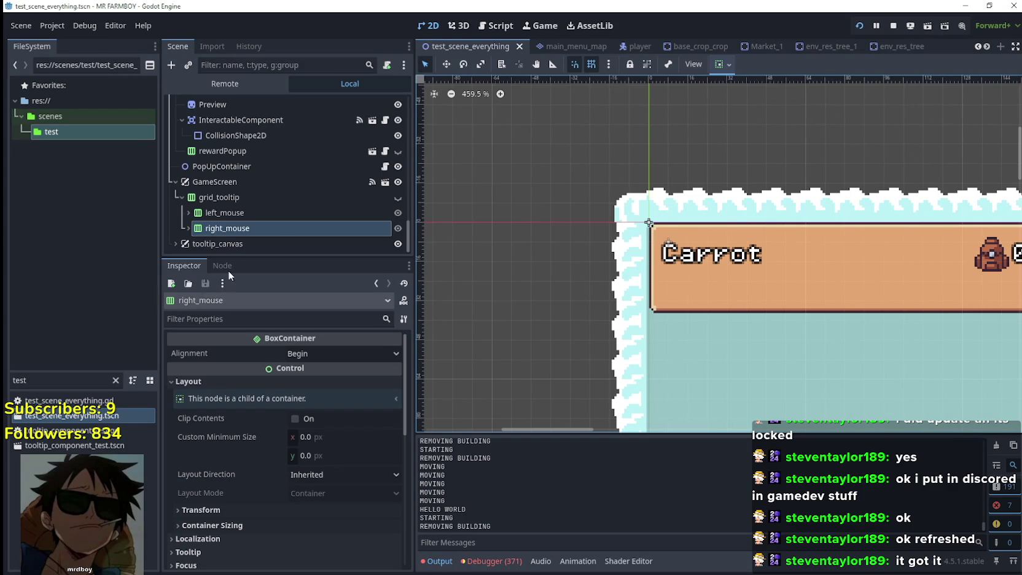
{"action": "right_click", "coordinate": [210, 229]}
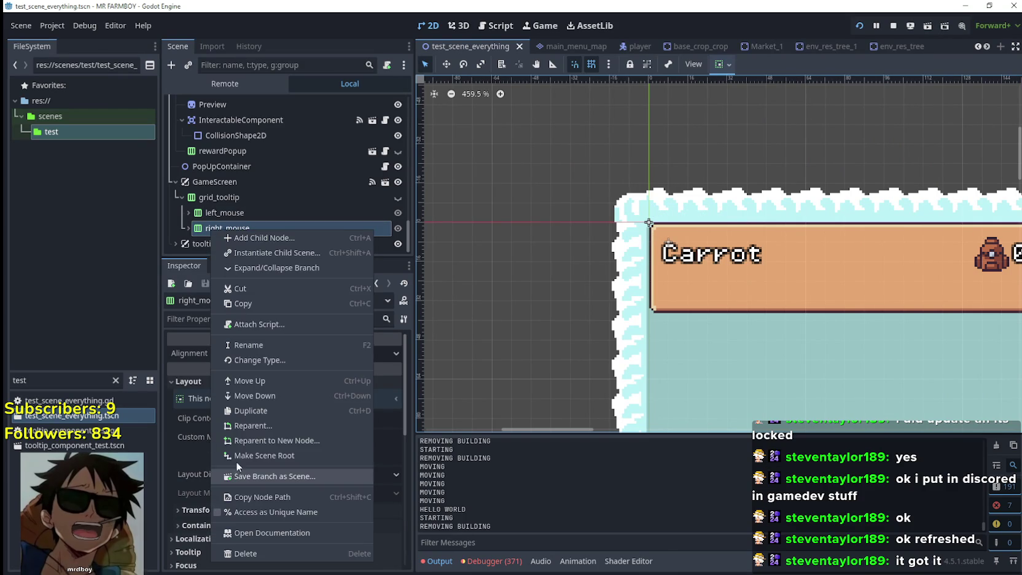
Step: Duplicate the right_mouse hint as right_mouse2 and expand its children
{"action": "left_click", "coordinate": [257, 411]}
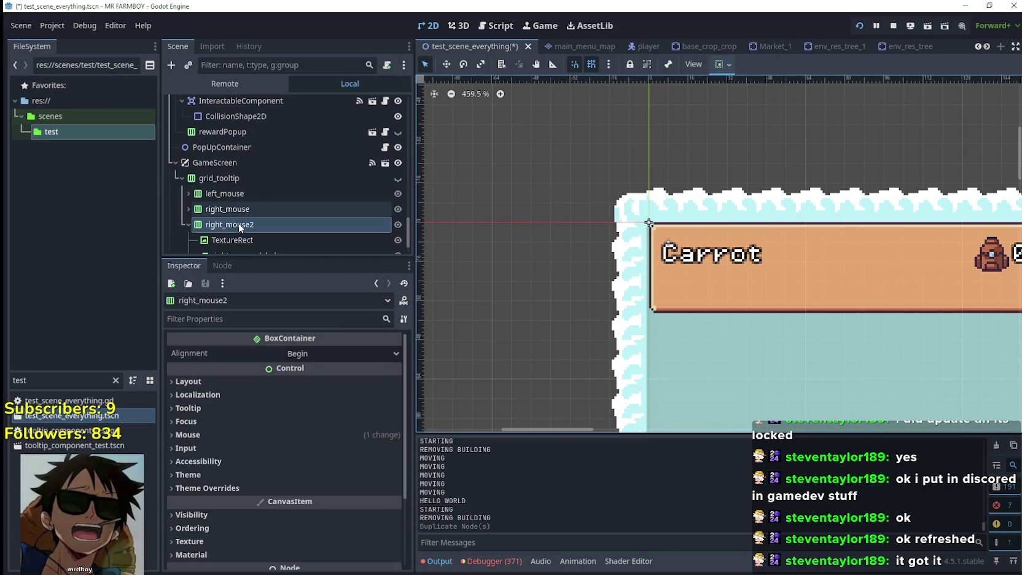
{"action": "left_click", "coordinate": [265, 229]}
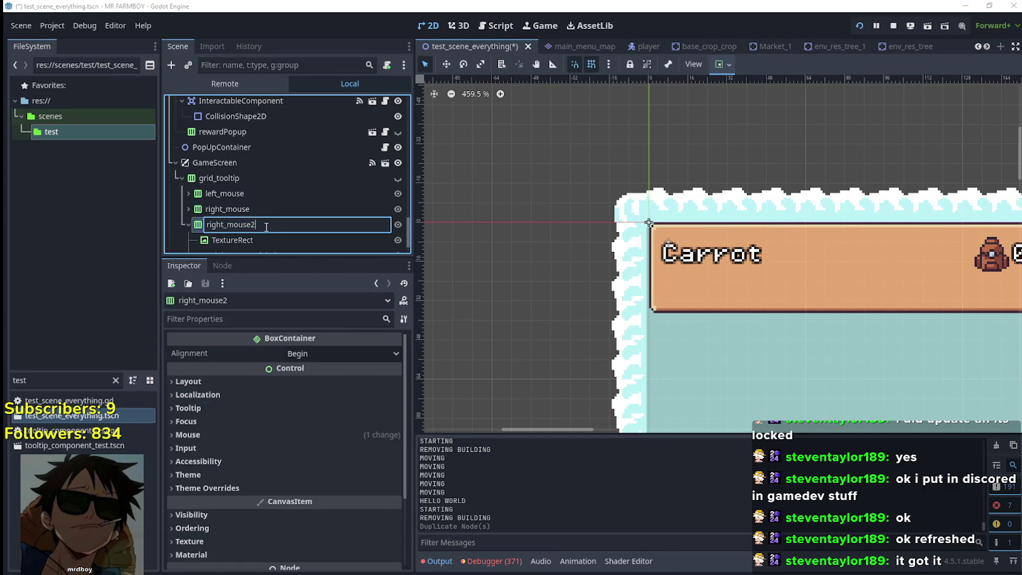
{"action": "left_click", "coordinate": [184, 222]}
{"action": "left_click", "coordinate": [184, 225]}
{"action": "scroll", "coordinate": [228, 236], "scroll_direction": "down", "scroll_amount": 1}
{"action": "scroll", "coordinate": [213, 248], "scroll_direction": "down", "scroll_amount": 1}
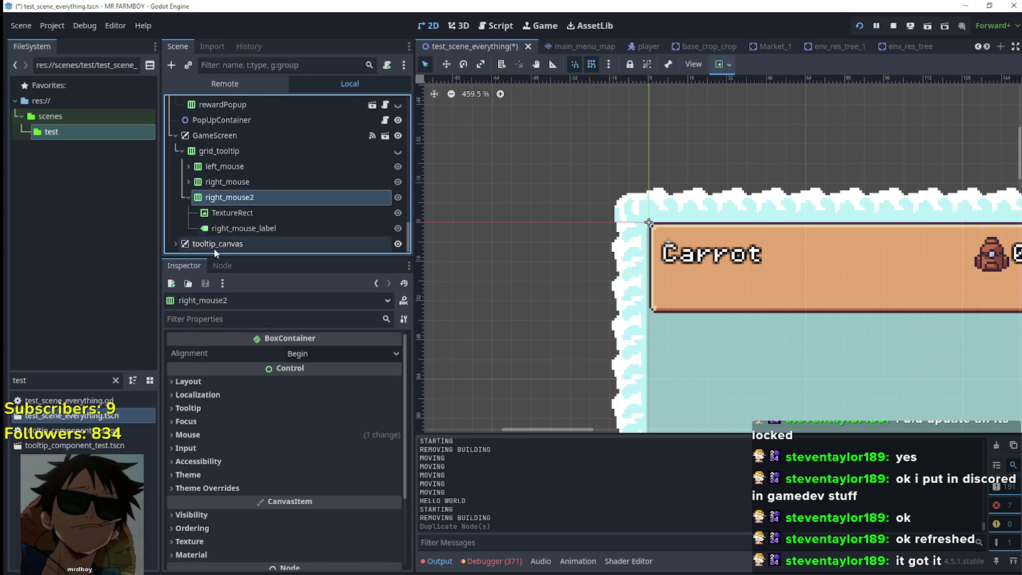
Step: Change right_mouse2's label text from '- Cancel' to '- Remove', then collapse the node
{"action": "left_click", "coordinate": [232, 229]}
{"action": "left_click", "coordinate": [269, 384]}
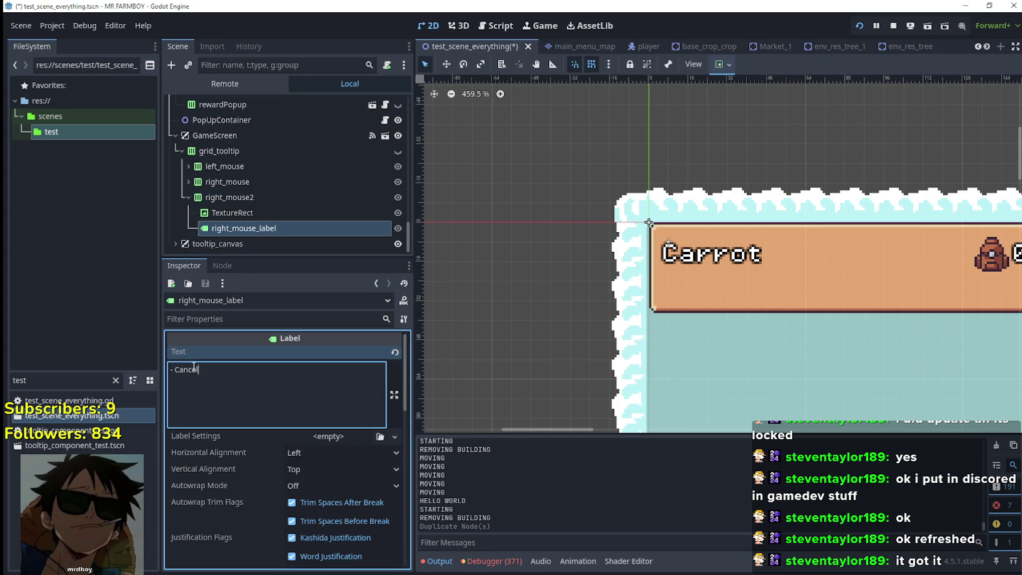
{"action": "type", "text": "Remove"}
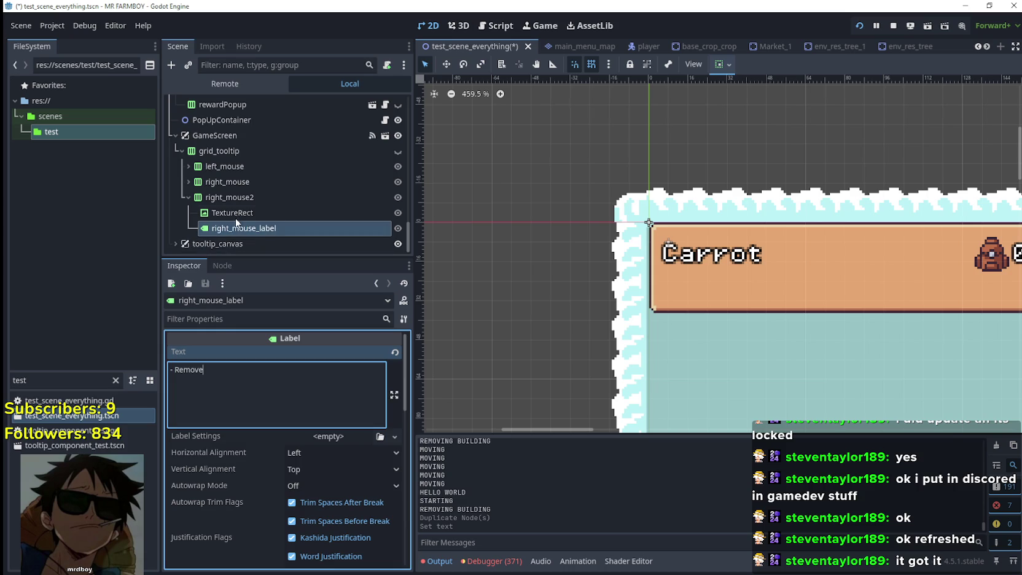
{"action": "left_click", "coordinate": [235, 215]}
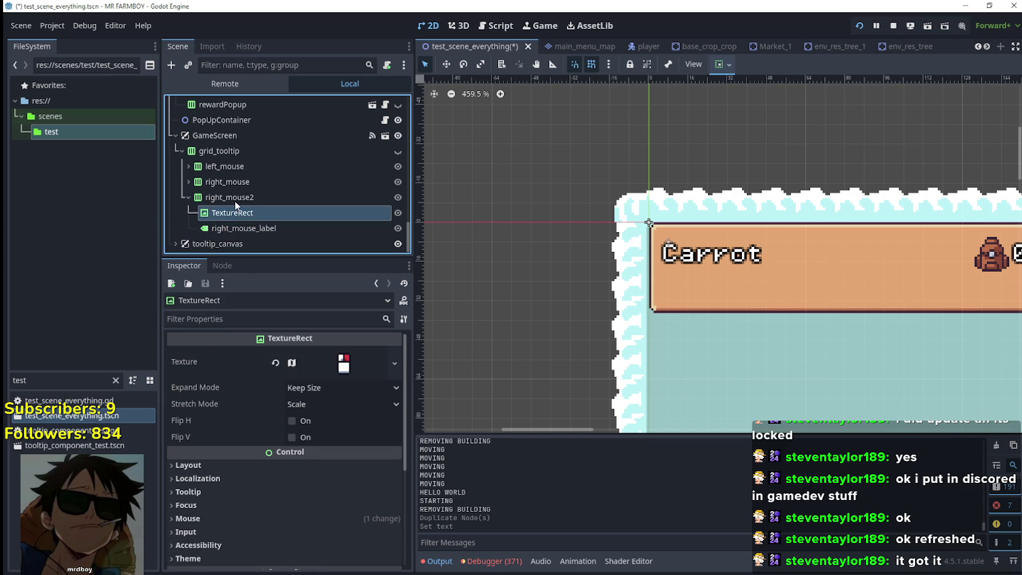
{"action": "left_click", "coordinate": [235, 200]}
{"action": "left_click", "coordinate": [186, 197]}
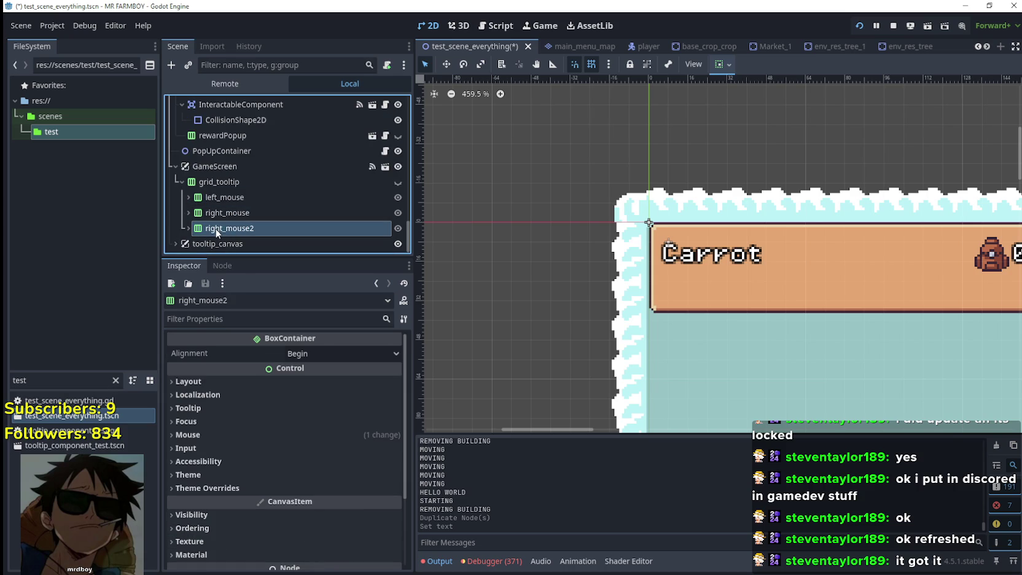
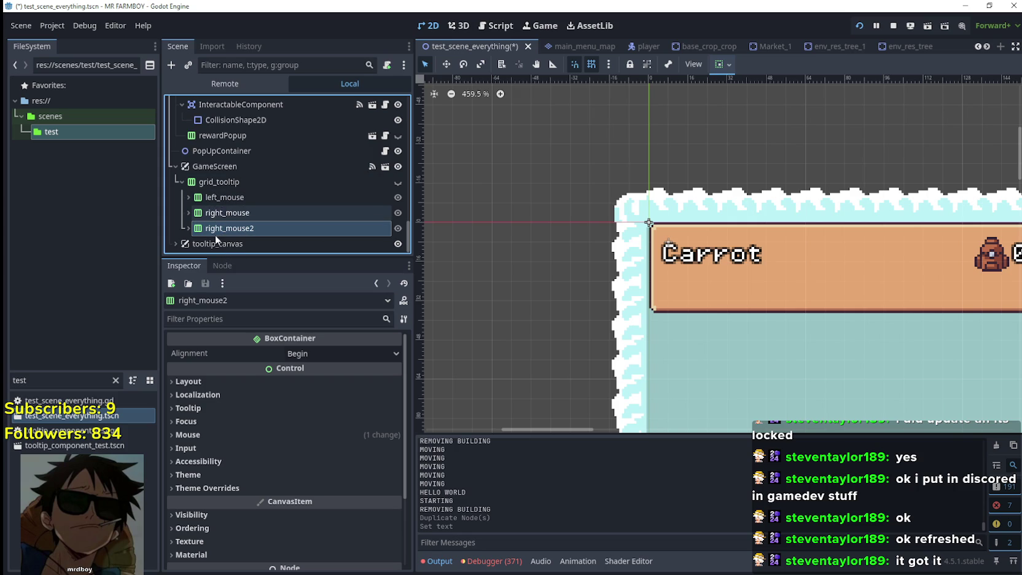
Step: Change grid_tooltip's type to VBoxContainer via a 'vbox' search, then stop the running game
{"action": "right_click", "coordinate": [219, 186]}
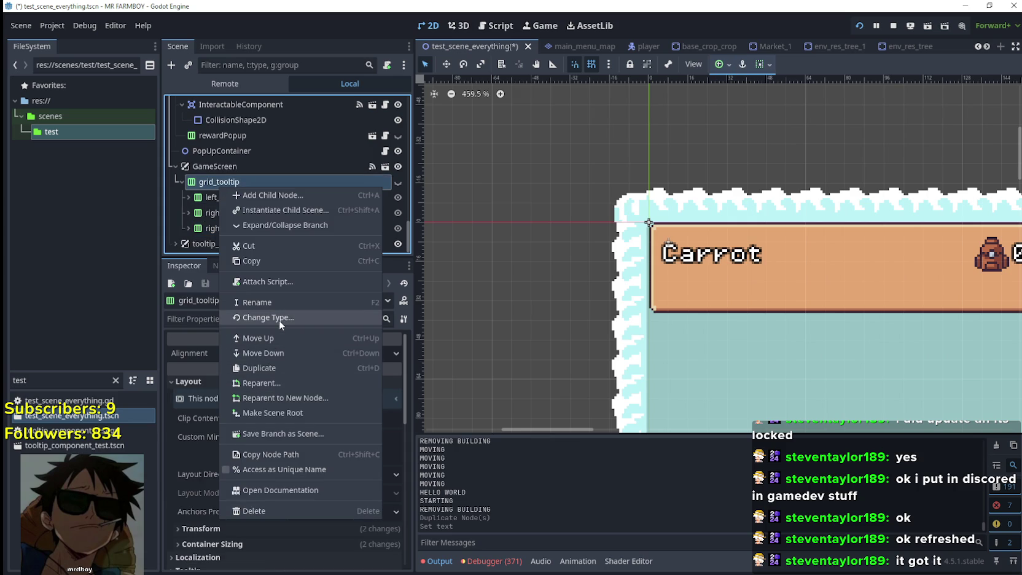
{"action": "left_click", "coordinate": [280, 320]}
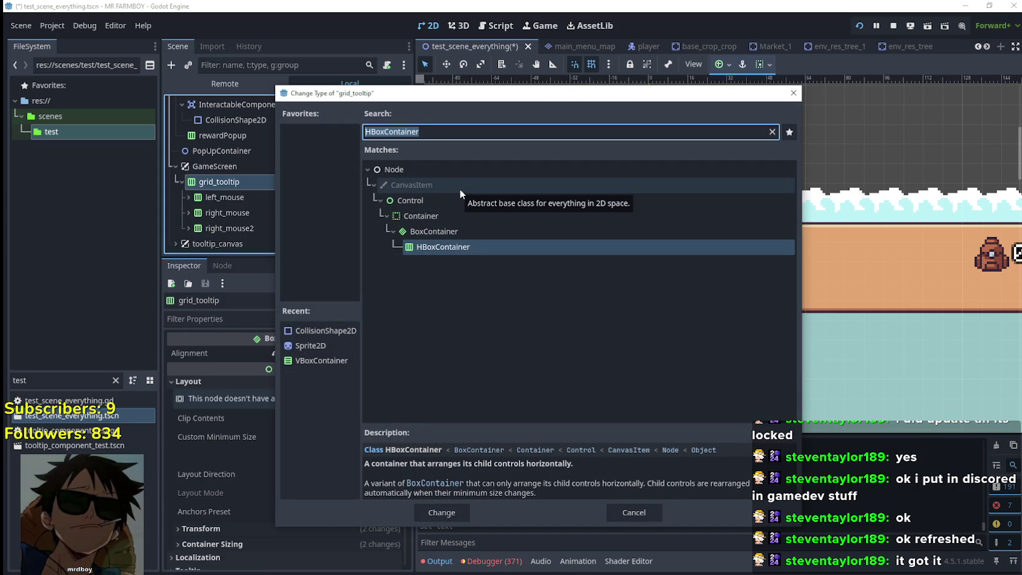
{"action": "type", "text": "vbox"}
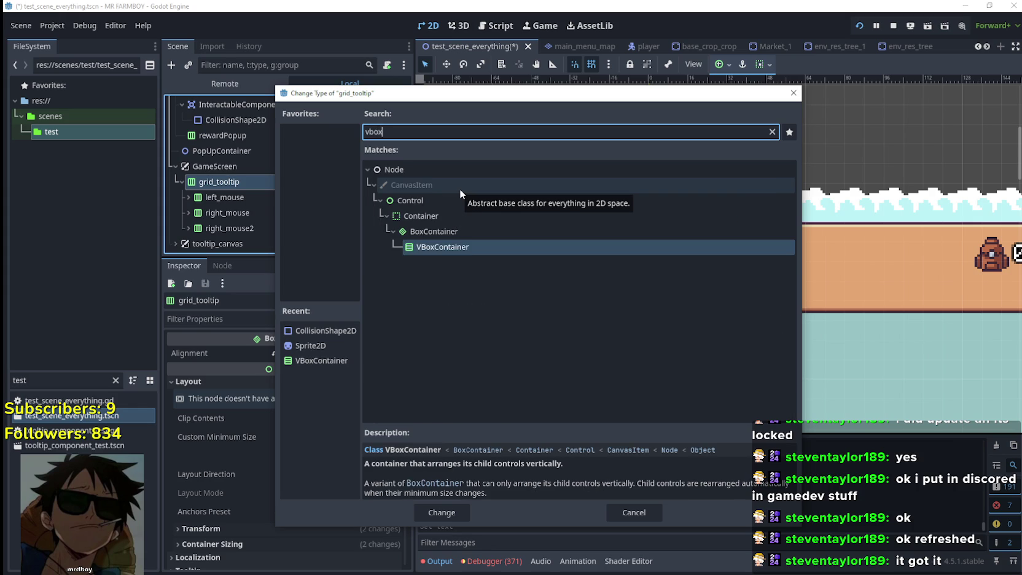
{"action": "left_click", "coordinate": [452, 513]}
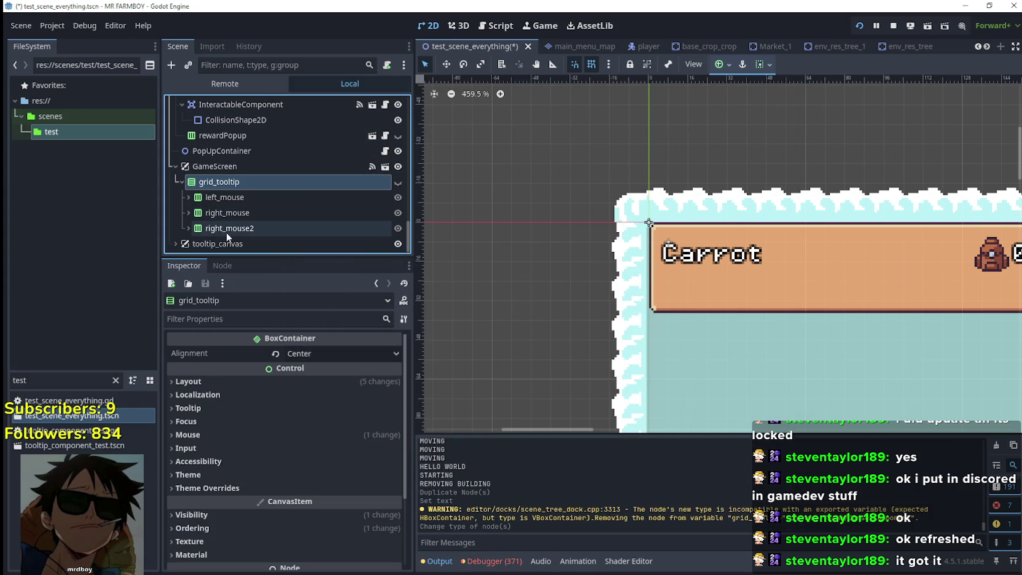
{"action": "left_click", "coordinate": [893, 25]}
{"action": "mouse_move", "coordinate": [231, 196]}
{"action": "left_mouse_down"}
{"action": "mouse_move", "coordinate": [229, 228]}
{"action": "mouse_move", "coordinate": [208, 243]}
{"action": "mouse_move", "coordinate": [191, 234]}
{"action": "mouse_move", "coordinate": [179, 249]}
{"action": "left_mouse_up"}
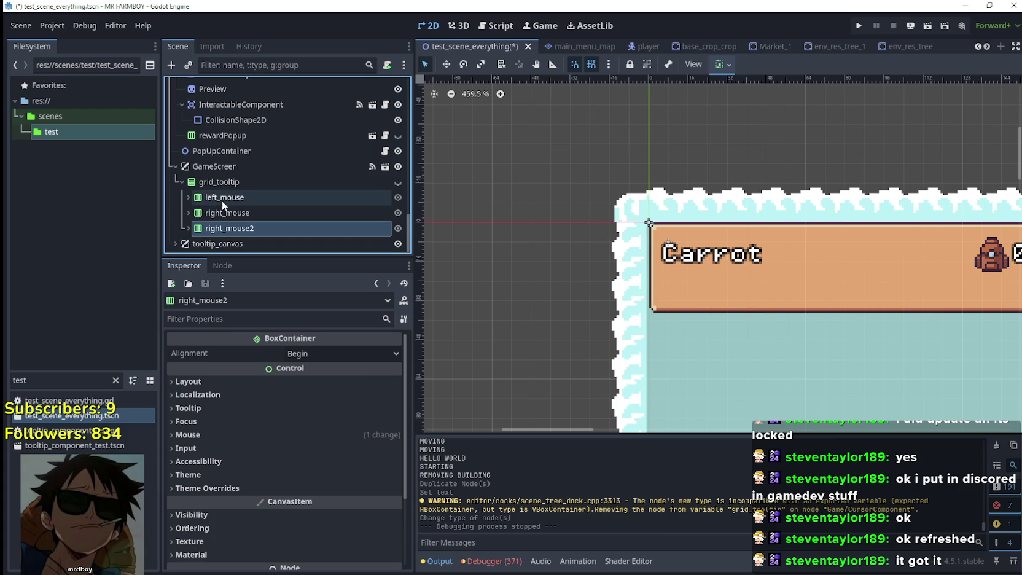
Step: Add an HBoxContainer child node under grid_tooltip
{"action": "right_click", "coordinate": [232, 184]}
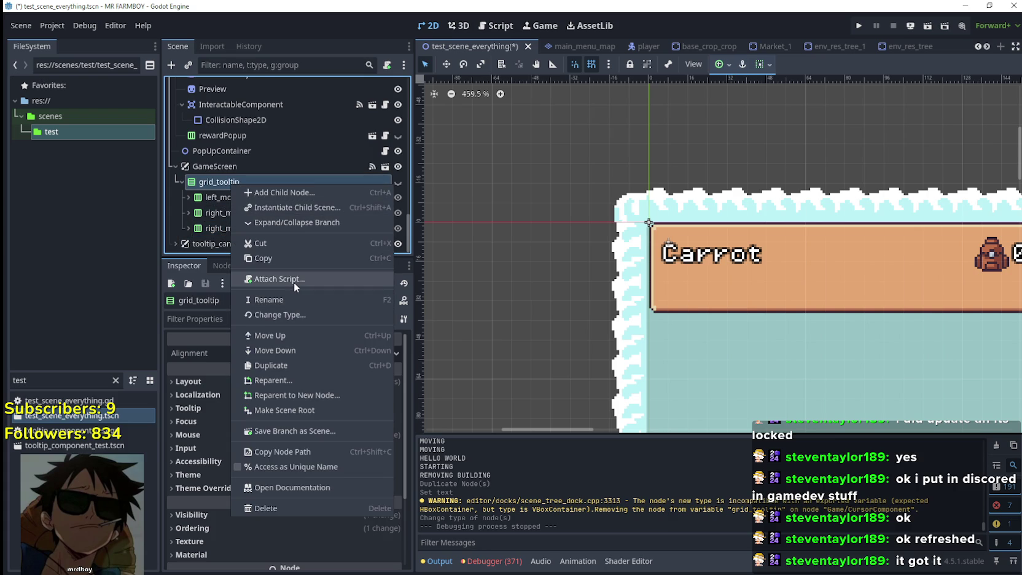
{"action": "left_click", "coordinate": [294, 281]}
{"action": "left_click", "coordinate": [563, 373]}
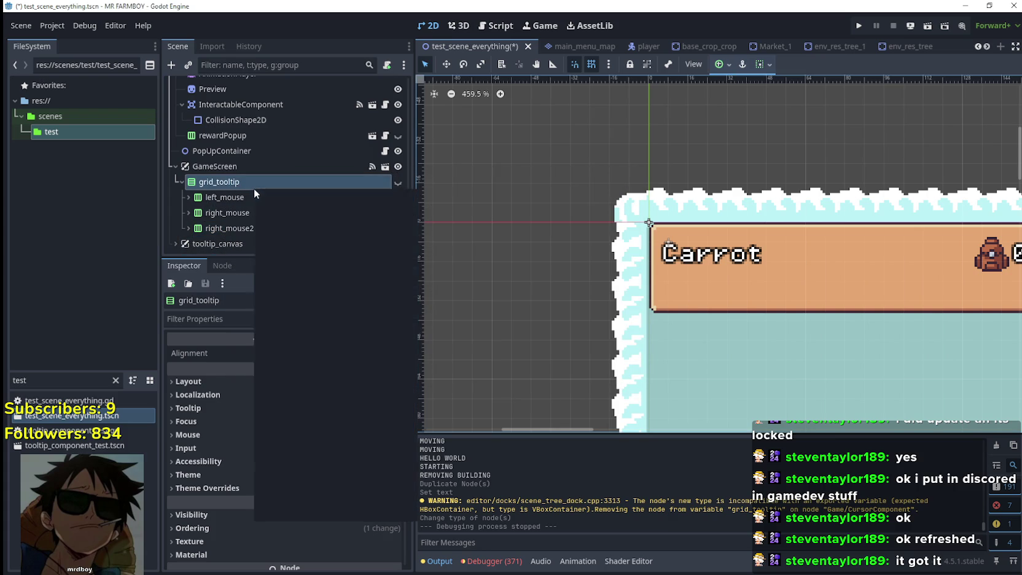
{"action": "right_click", "coordinate": [253, 188]}
{"action": "left_click", "coordinate": [318, 196]}
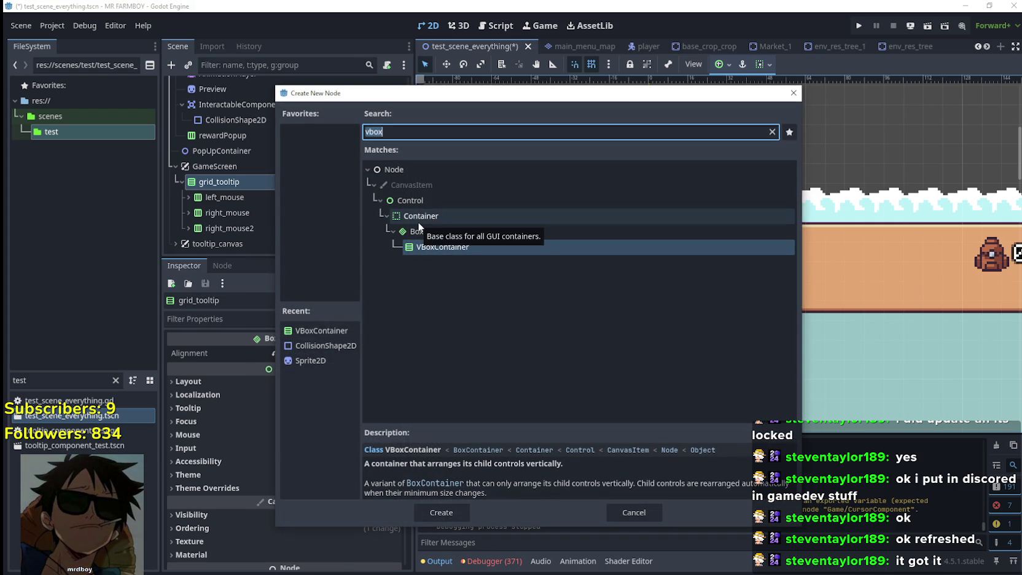
{"action": "type", "text": "hbox"}
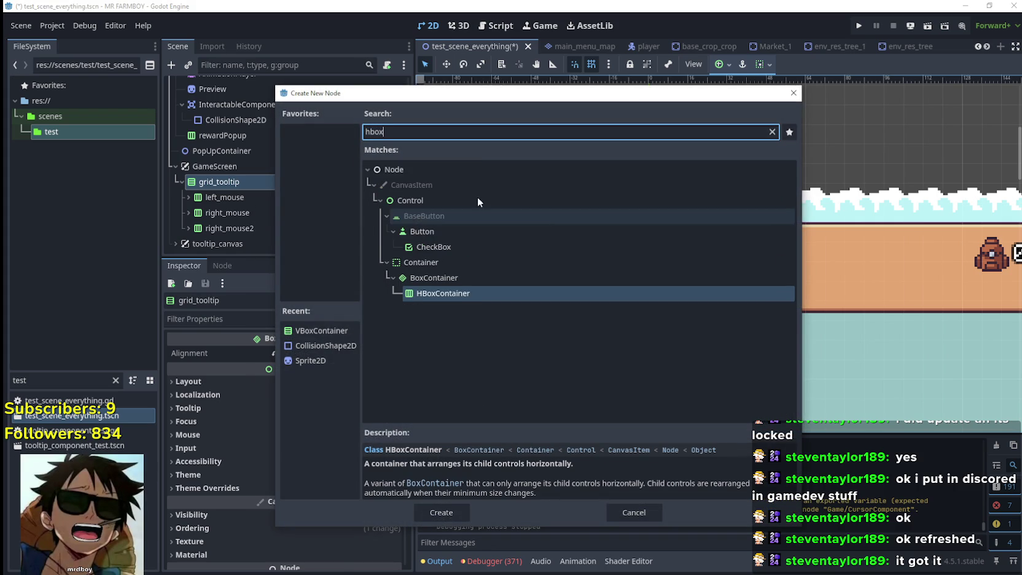
{"action": "left_click", "coordinate": [437, 500]}
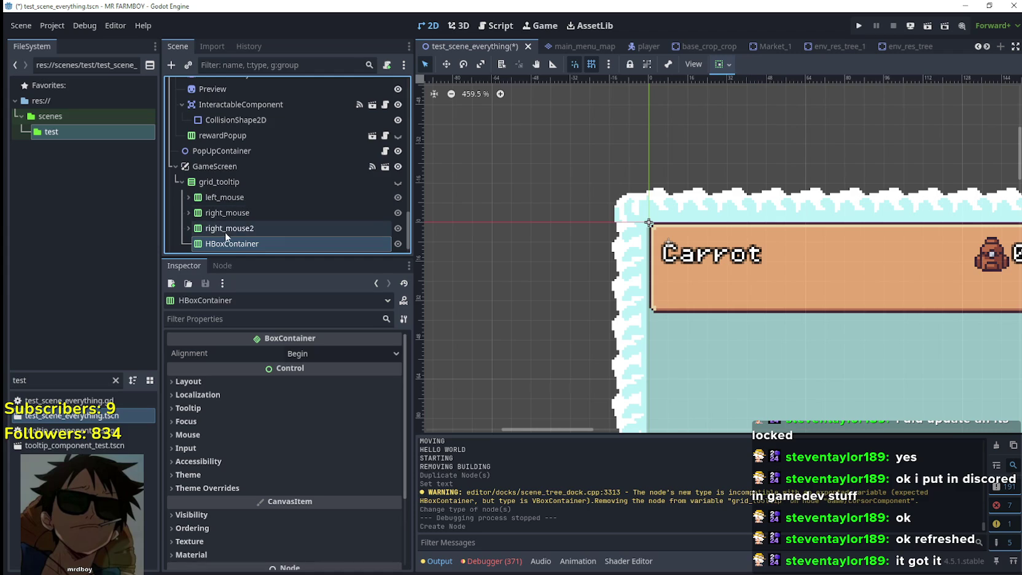
Step: Make HBoxContainer grid_tooltip's first child and move left_mouse and right_mouse into it
{"action": "mouse_move", "coordinate": [226, 245]}
{"action": "left_mouse_down"}
{"action": "mouse_move", "coordinate": [228, 199]}
{"action": "mouse_move", "coordinate": [239, 229]}
{"action": "mouse_move", "coordinate": [242, 200]}
{"action": "left_mouse_up"}
{"action": "scroll", "coordinate": [243, 230], "scroll_direction": "down", "scroll_amount": 1}
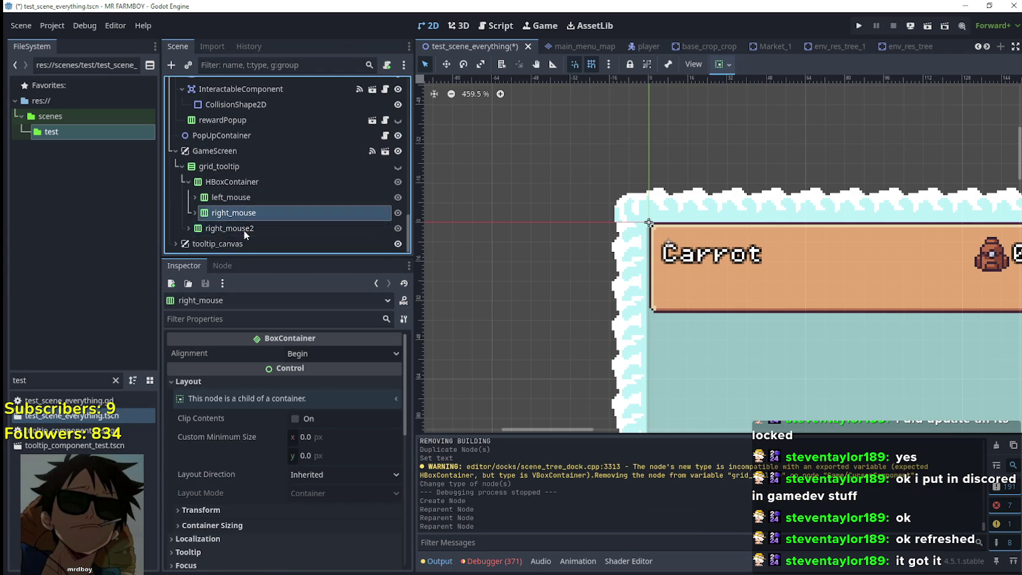
{"action": "left_click", "coordinate": [245, 228]}
{"action": "scroll", "coordinate": [710, 234], "scroll_direction": "down", "scroll_amount": 3}
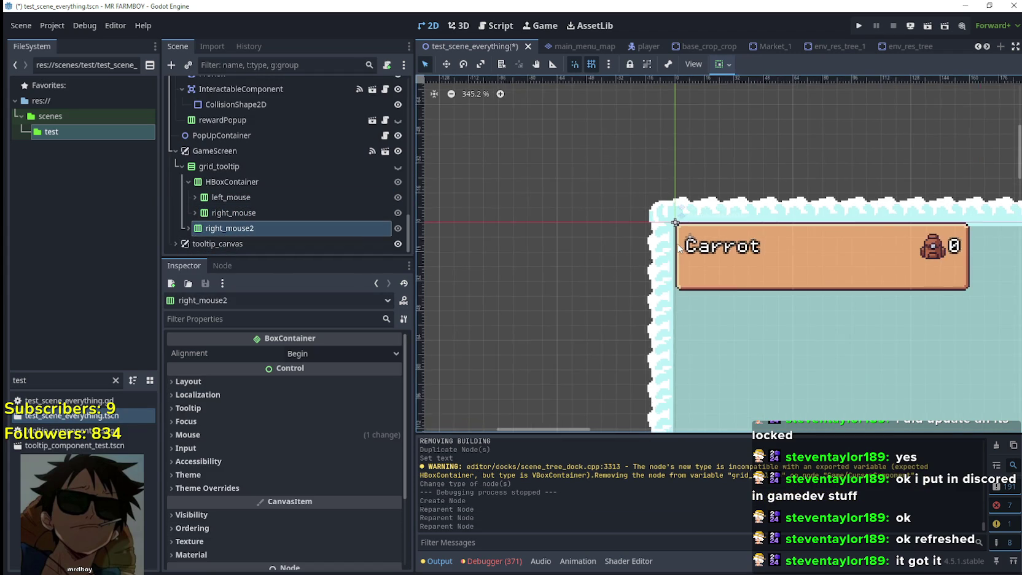
Step: Set right_mouse2's Alignment to Center, then review its TextureRect, the HBoxContainer and grid_tooltip
{"action": "left_click", "coordinate": [332, 354]}
{"action": "left_click", "coordinate": [325, 385]}
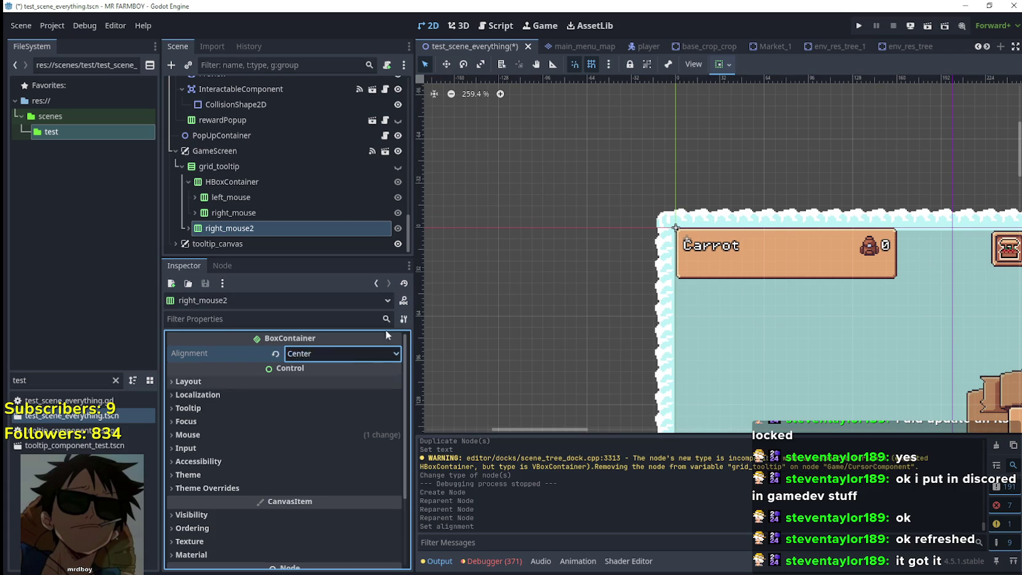
{"action": "left_click", "coordinate": [187, 228]}
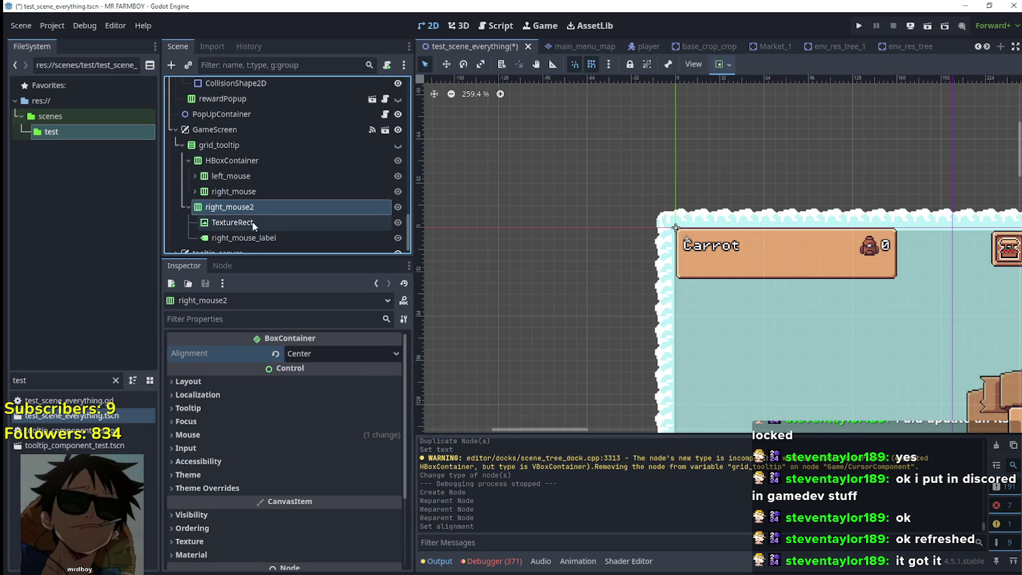
{"action": "left_click", "coordinate": [252, 221]}
{"action": "left_click", "coordinate": [263, 207]}
{"action": "left_click", "coordinate": [271, 160]}
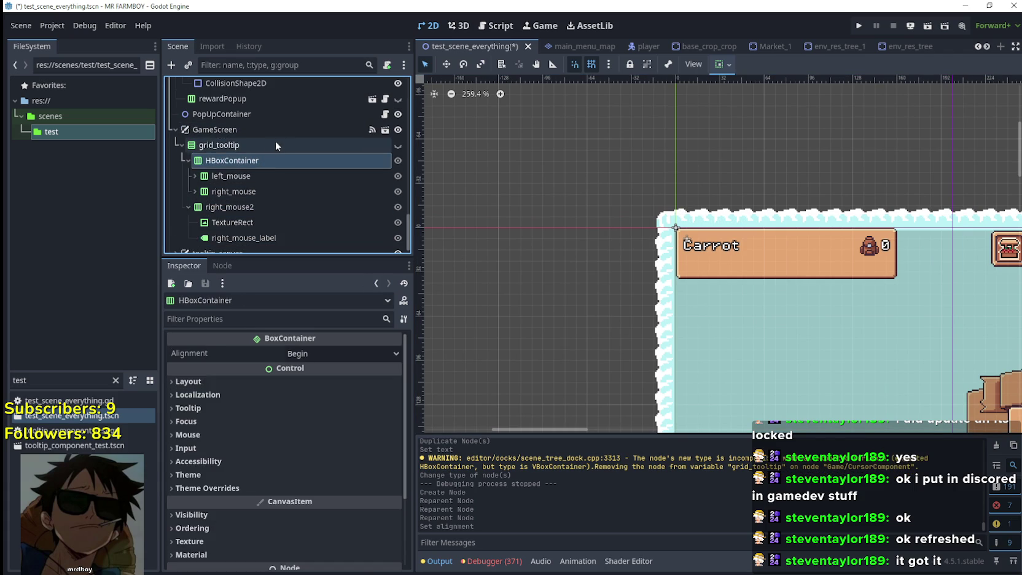
{"action": "left_click", "coordinate": [275, 145]}
Step: Visit the GameScreen scene, return to test_scene_everything, and open the field cursor component script
{"action": "scroll", "coordinate": [292, 191], "scroll_direction": "up", "scroll_amount": 2}
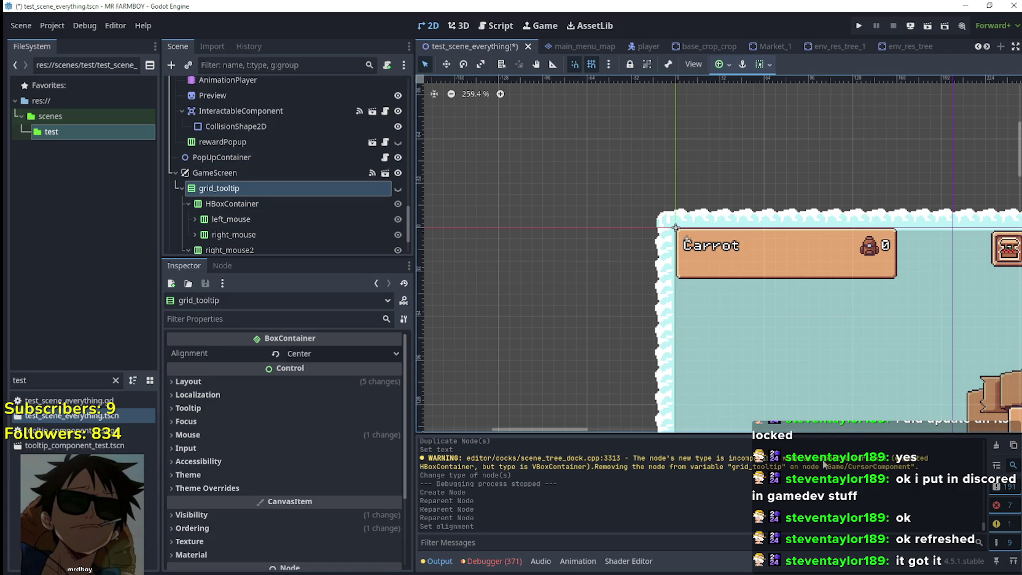
{"action": "left_click", "coordinate": [387, 174]}
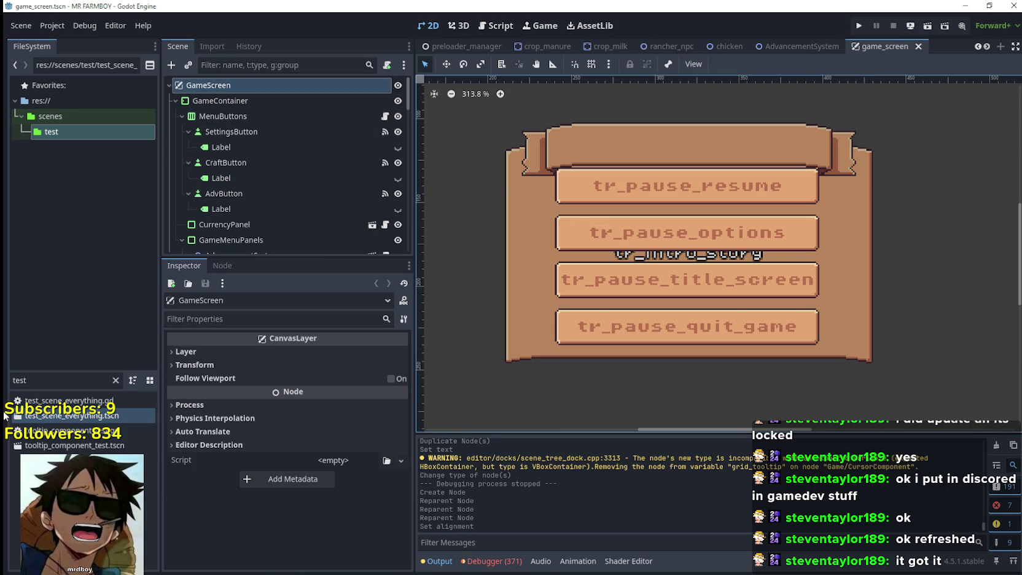
{"action": "double_click", "coordinate": [69, 419]}
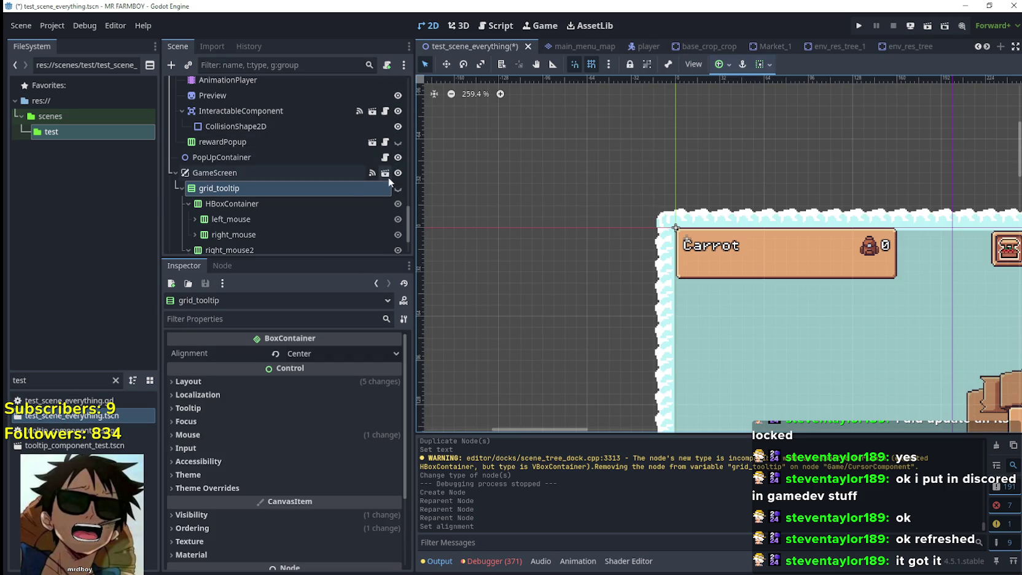
{"action": "scroll", "coordinate": [387, 144], "scroll_direction": "up", "scroll_amount": 5}
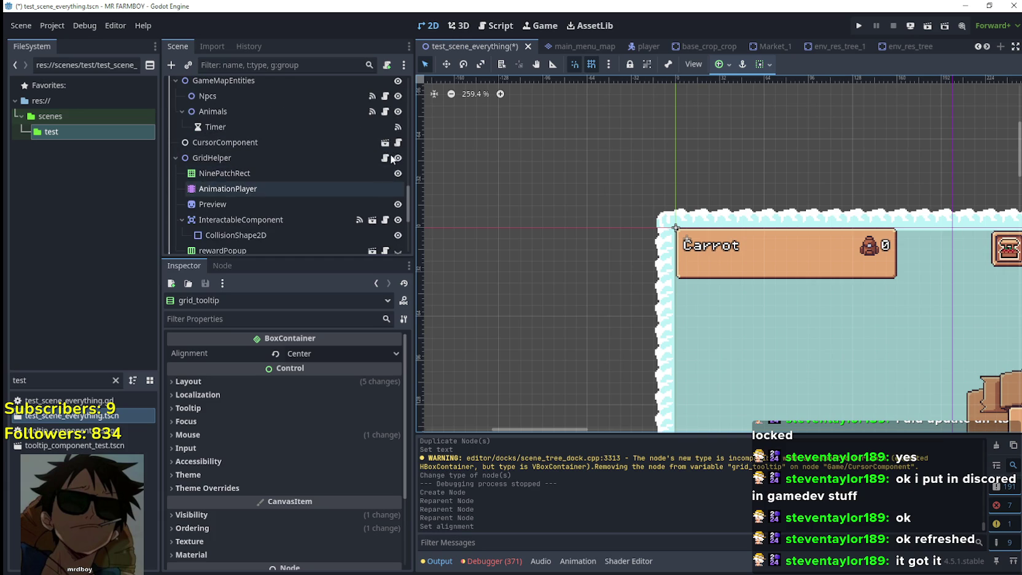
{"action": "left_click", "coordinate": [398, 142]}
Step: Search all project files for grid_helper
{"action": "left_click", "coordinate": [749, 257]}
{"action": "key", "text": "ctrl+shift+f"}
{"action": "type", "text": "grid_helper"}
{"action": "key", "text": "Return"}
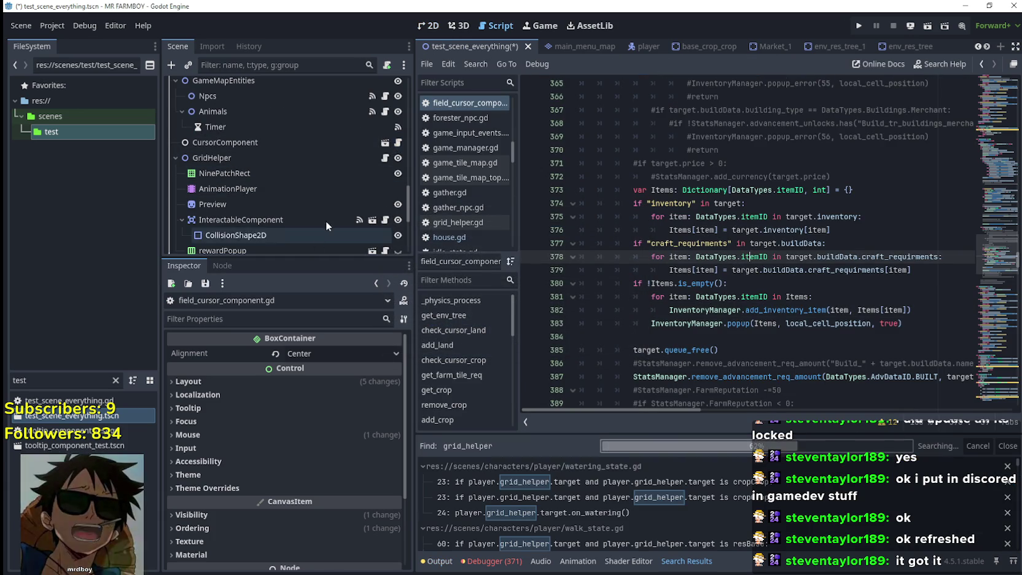
{"action": "scroll", "coordinate": [326, 221], "scroll_direction": "down", "scroll_amount": 5}
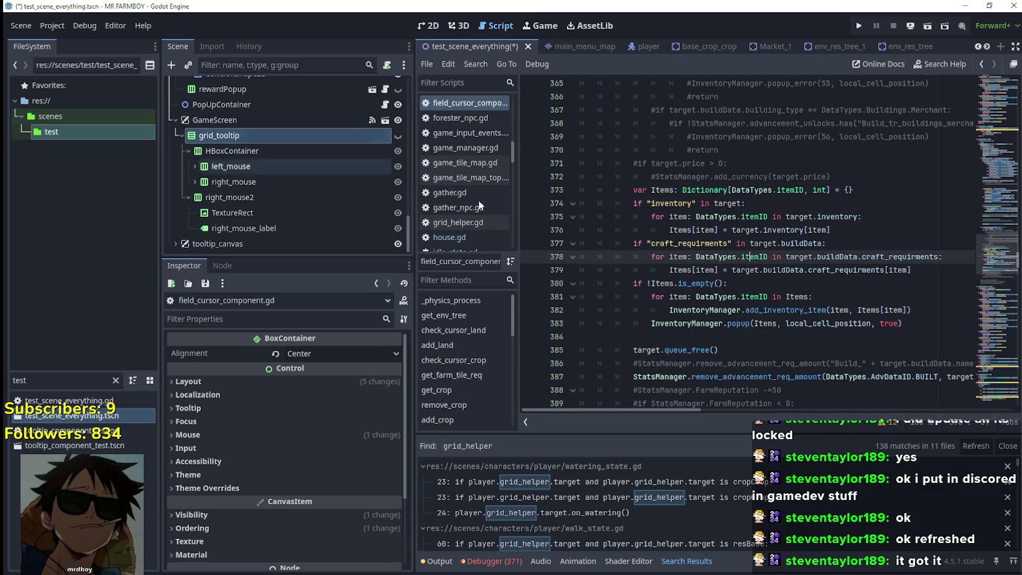
Step: Search the project for grid_tooltip and highlight its occurrences at the first match
{"action": "key", "text": "ctrl+shift+f"}
{"action": "type", "text": "g"}
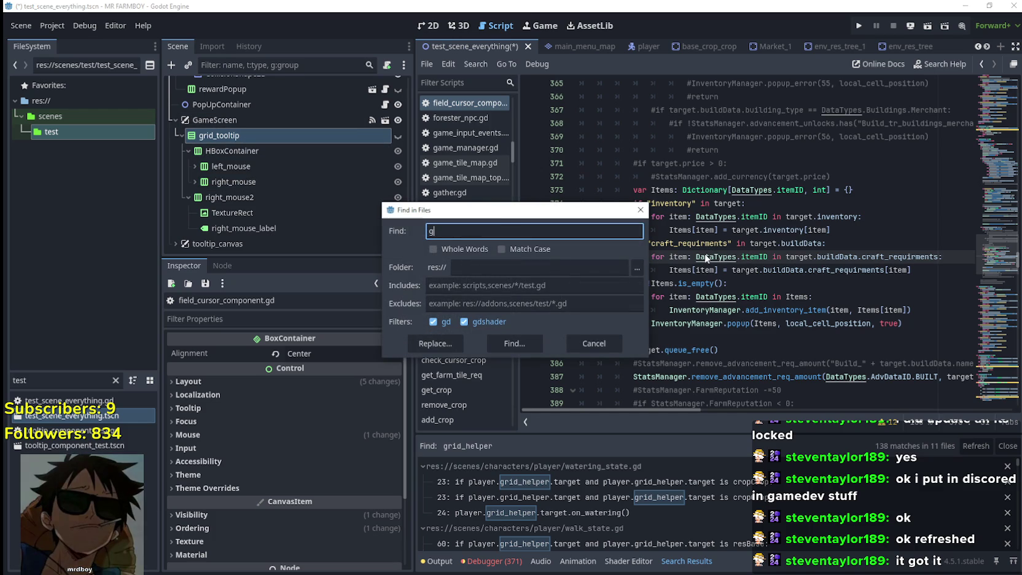
{"action": "type", "text": "ip"}
{"action": "key", "text": "Return"}
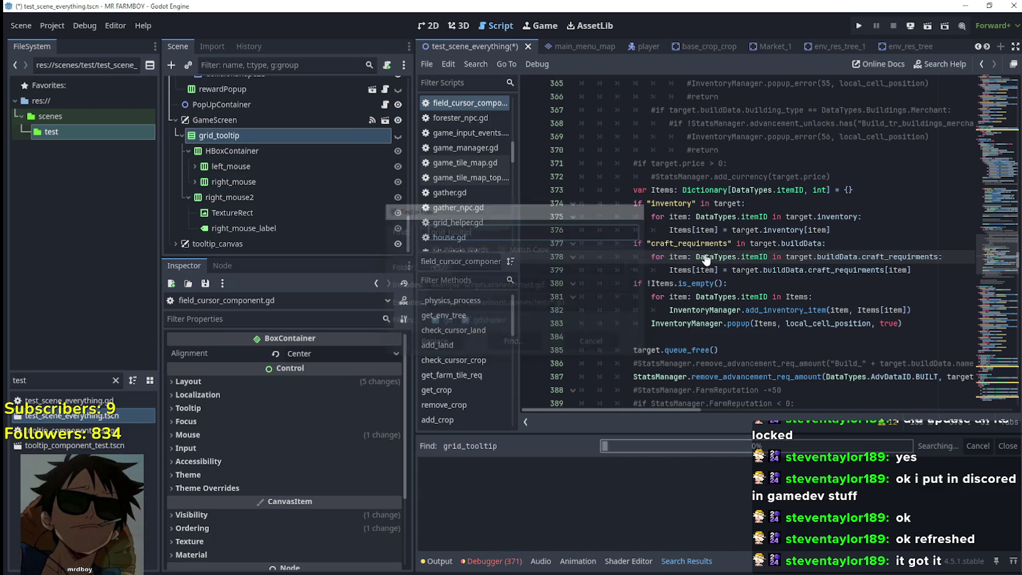
{"action": "left_click", "coordinate": [728, 484]}
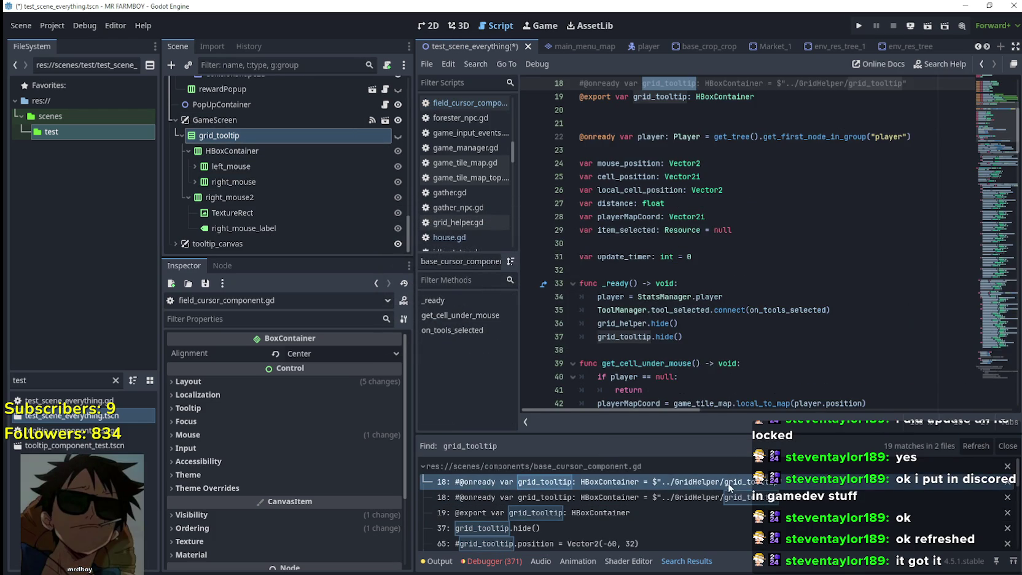
{"action": "left_click", "coordinate": [662, 217]}
{"action": "double_click", "coordinate": [661, 217]}
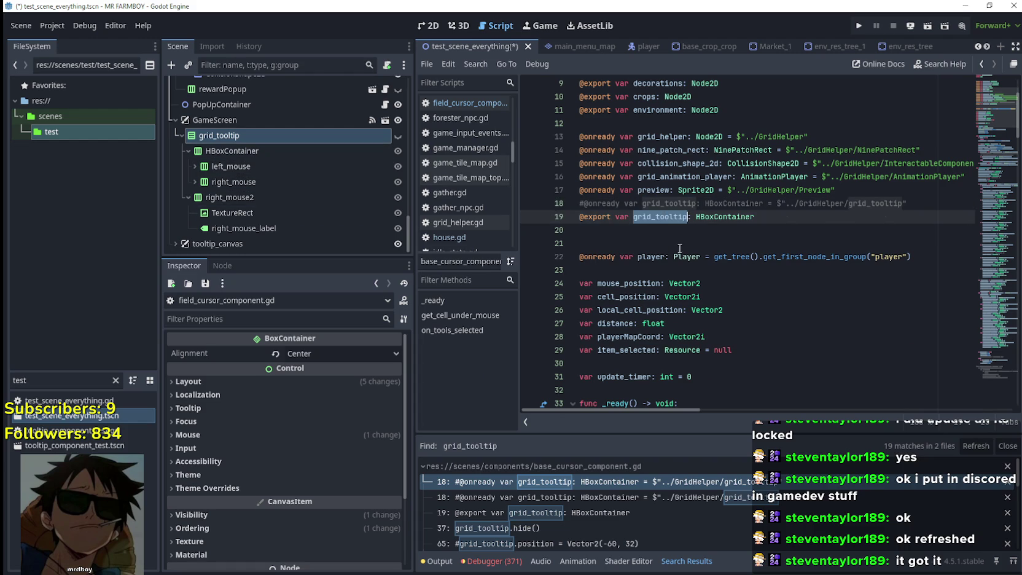
Step: Go to the exported grid_tooltip declaration, then grid_helper.gd's line 15 reference
{"action": "scroll", "coordinate": [673, 246], "scroll_direction": "down", "scroll_amount": 4}
{"action": "scroll", "coordinate": [672, 406], "scroll_direction": "down", "scroll_amount": 6}
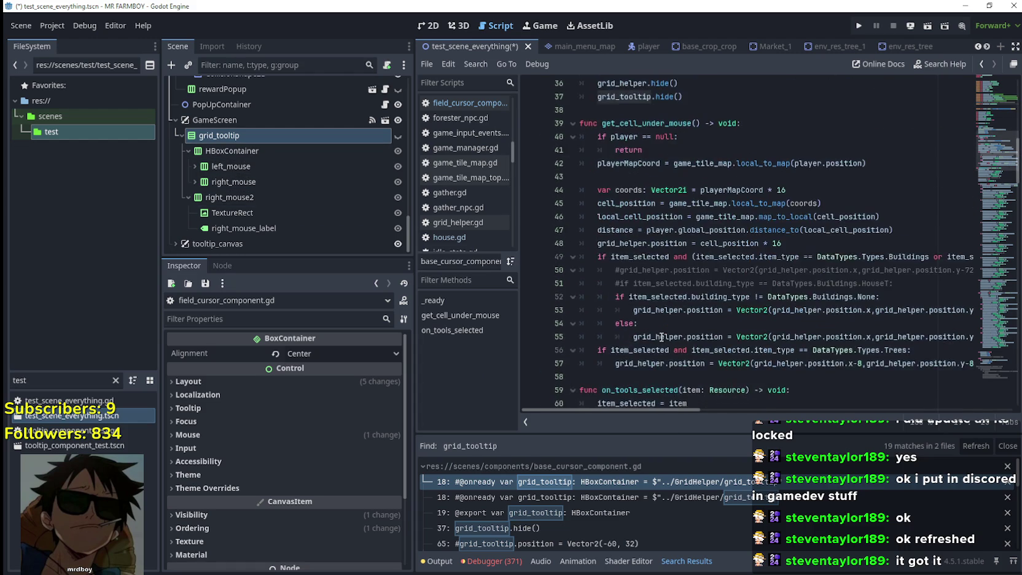
{"action": "scroll", "coordinate": [596, 485], "scroll_direction": "down", "scroll_amount": 1}
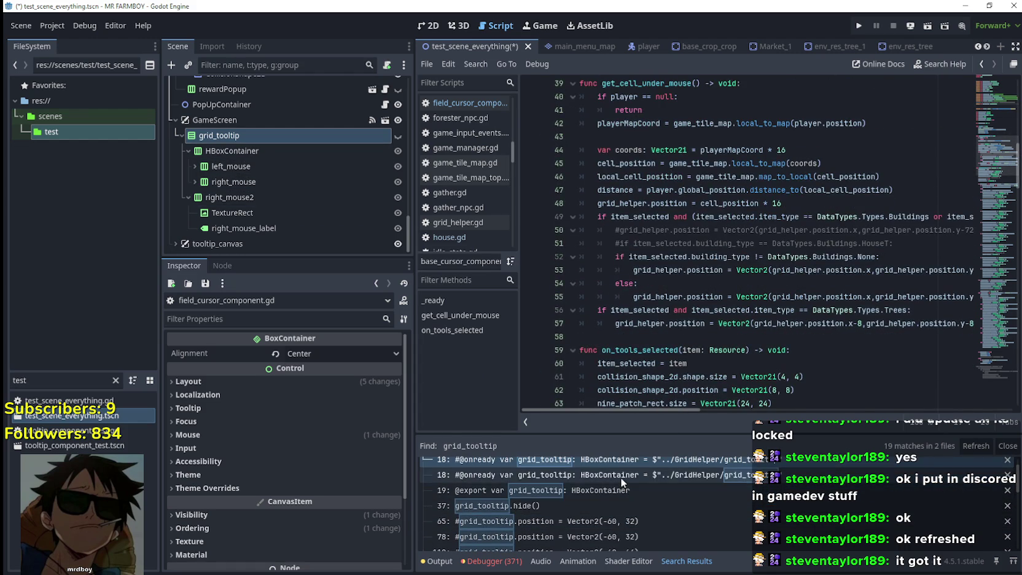
{"action": "left_click", "coordinate": [619, 487]}
{"action": "scroll", "coordinate": [626, 501], "scroll_direction": "down", "scroll_amount": 5}
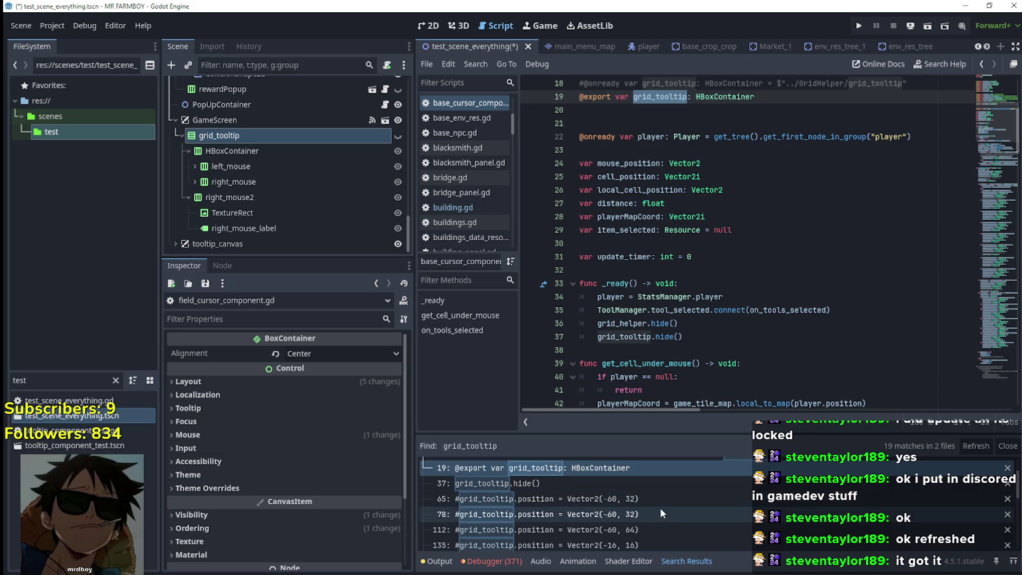
{"action": "scroll", "coordinate": [660, 500], "scroll_direction": "down", "scroll_amount": 2}
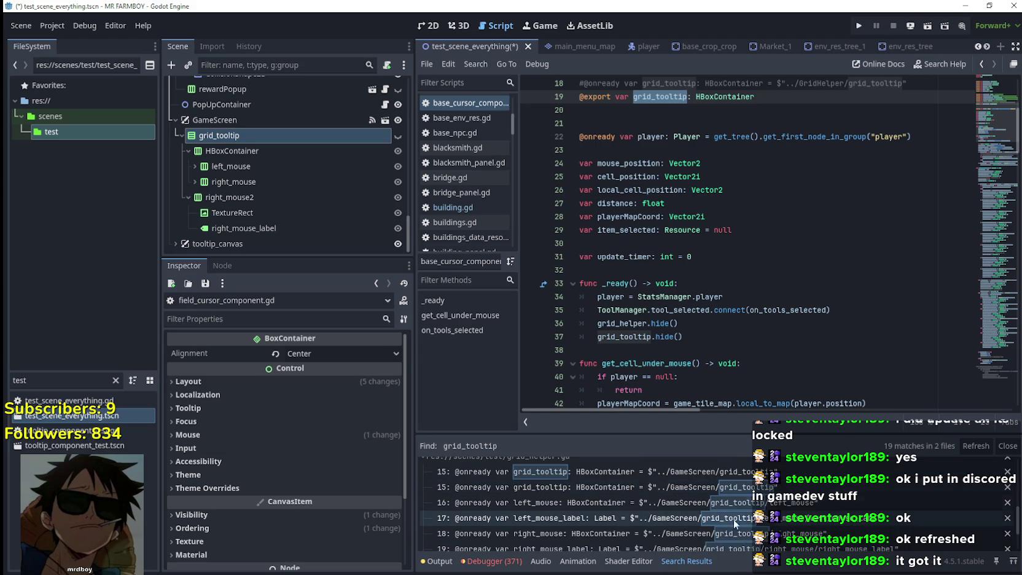
{"action": "left_click", "coordinate": [685, 477]}
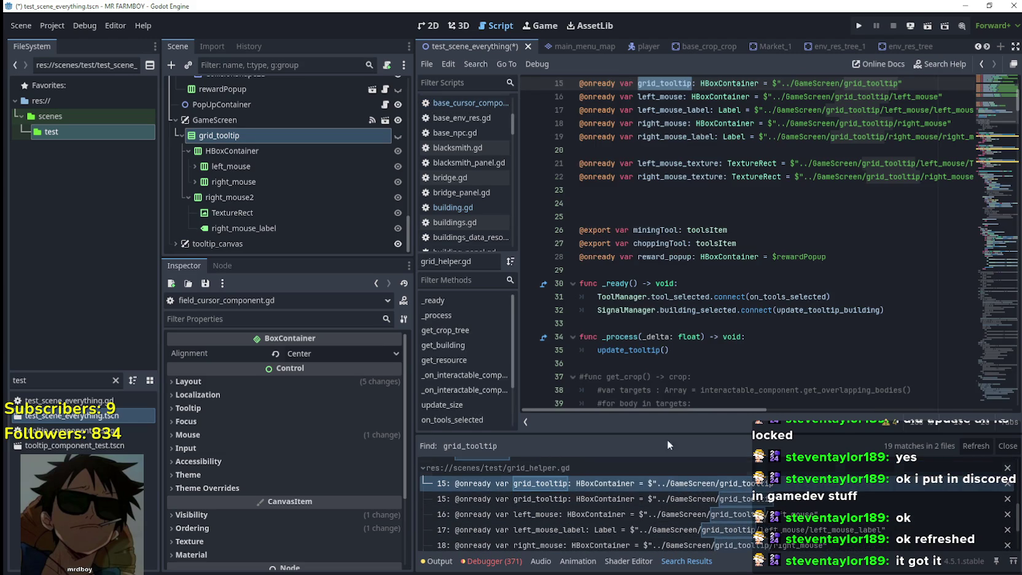
{"action": "scroll", "coordinate": [678, 290], "scroll_direction": "up", "scroll_amount": 3}
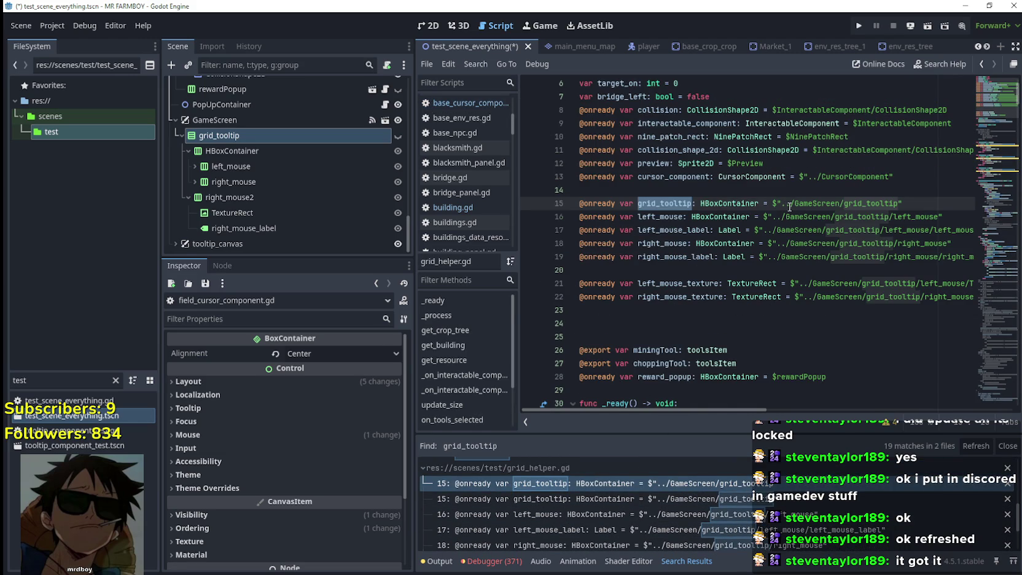
Step: Check grid_tooltip usages in the paths and insert a blank line after line 15
{"action": "left_click", "coordinate": [864, 204]}
{"action": "double_click", "coordinate": [847, 204]}
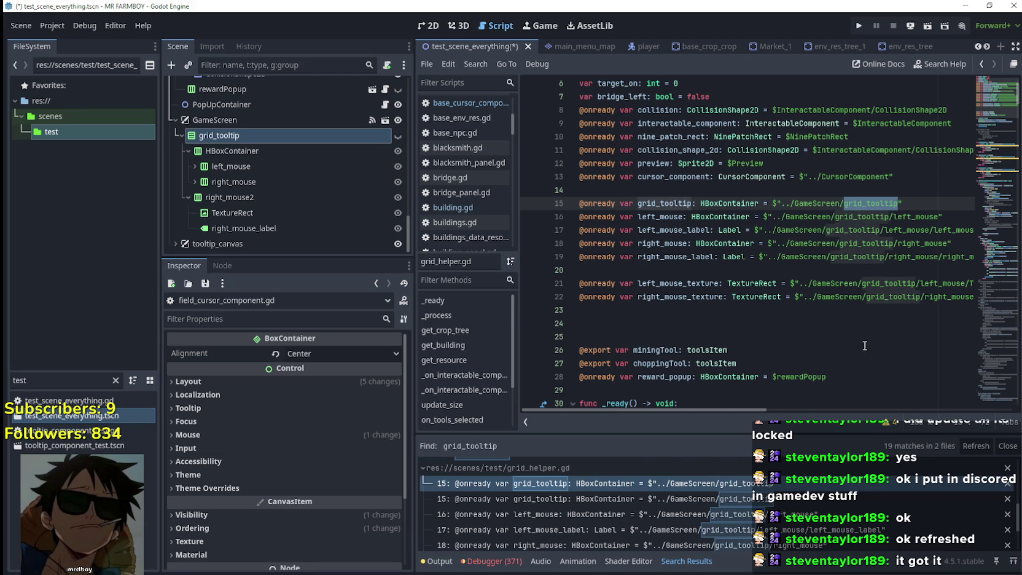
{"action": "double_click", "coordinate": [871, 217]}
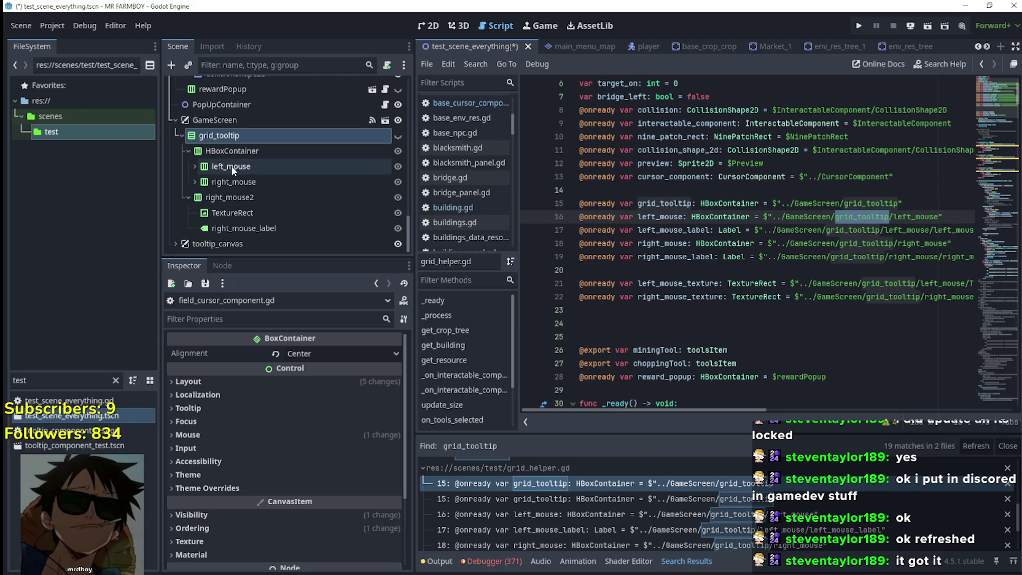
{"action": "left_click", "coordinate": [890, 217]}
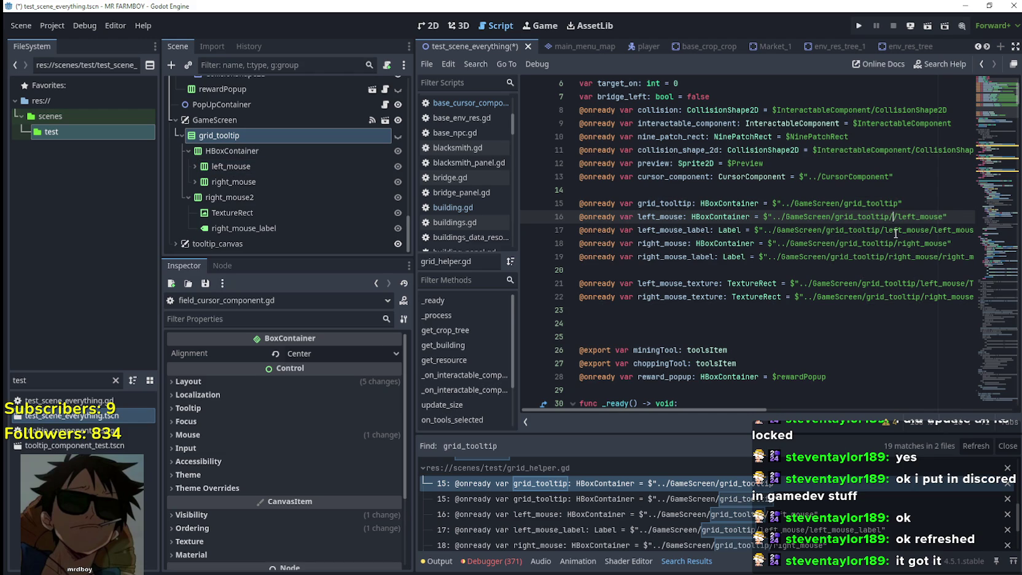
{"action": "left_click", "coordinate": [947, 202]}
{"action": "key", "text": "Return"}
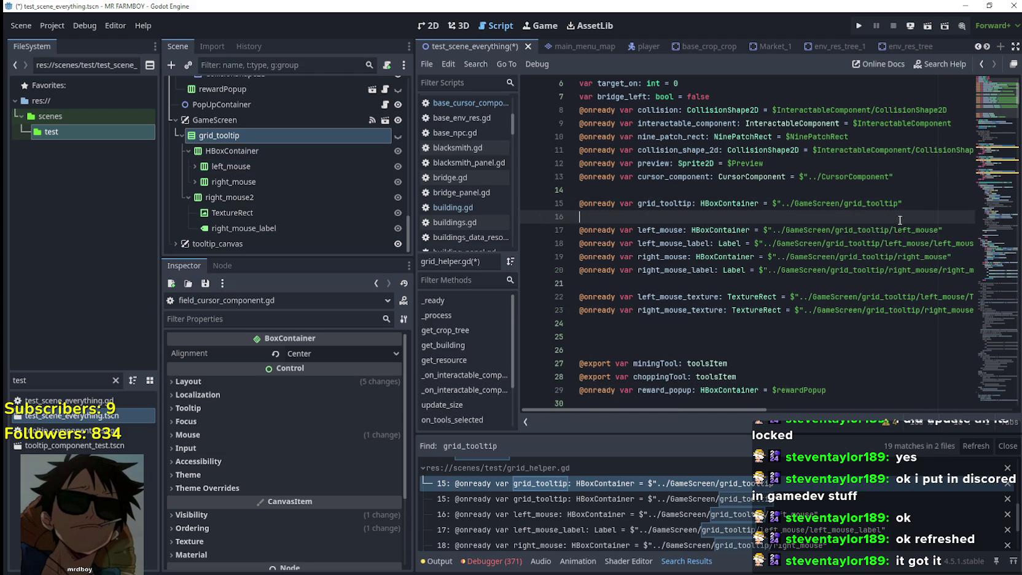
{"action": "left_click_drag", "start_coordinate": [307, 166], "coordinate": [720, 225]}
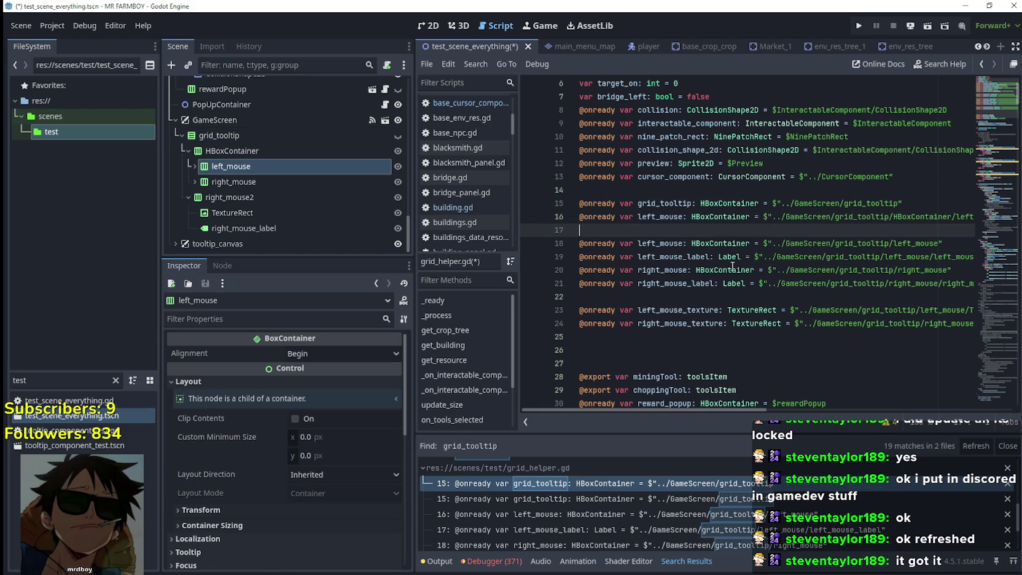
{"action": "mouse_move", "coordinate": [246, 182]}
{"action": "left_mouse_down"}
{"action": "mouse_move", "coordinate": [381, 184]}
{"action": "mouse_move", "coordinate": [704, 242]}
{"action": "mouse_move", "coordinate": [698, 234]}
{"action": "left_mouse_up"}
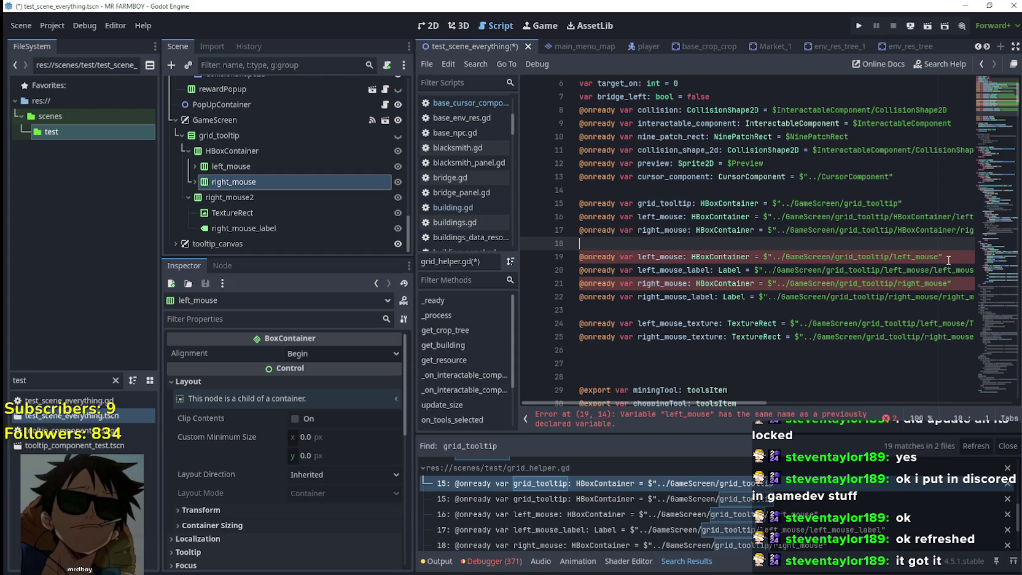
{"action": "left_click_drag", "start_coordinate": [949, 260], "coordinate": [599, 246]}
{"action": "key", "text": "BackSpace"}
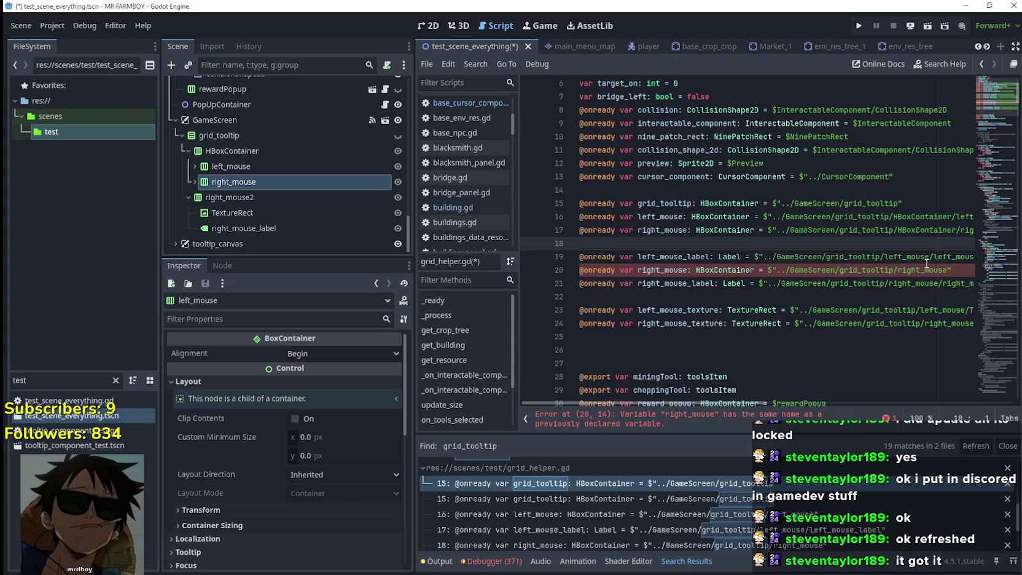
{"action": "scroll", "coordinate": [934, 270], "scroll_direction": "right", "scroll_amount": 2}
{"action": "left_click", "coordinate": [948, 268]}
{"action": "left_click_drag", "start_coordinate": [948, 268], "coordinate": [578, 270]}
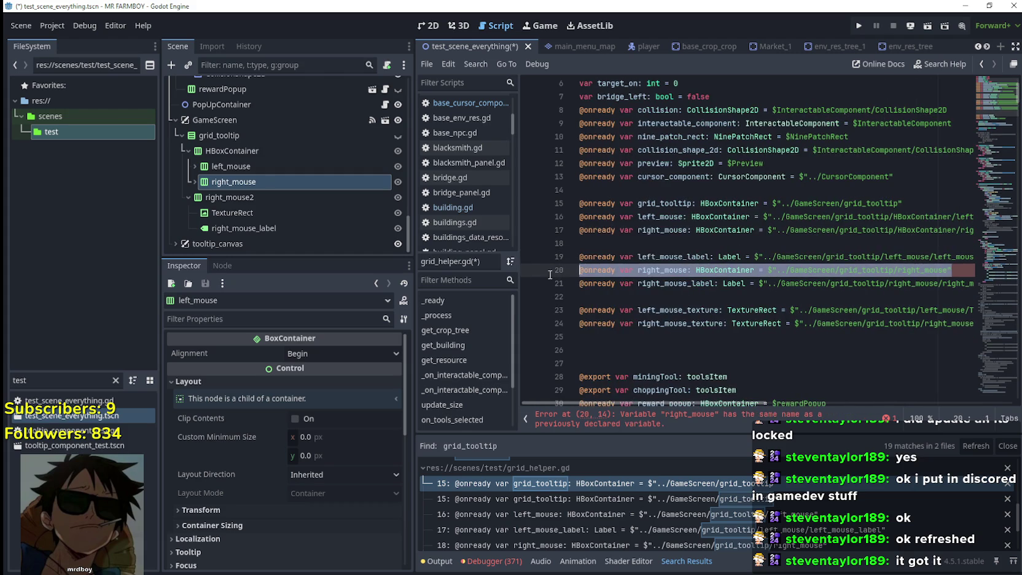
{"action": "key", "text": "BackSpace"}
{"action": "left_click", "coordinate": [651, 246]}
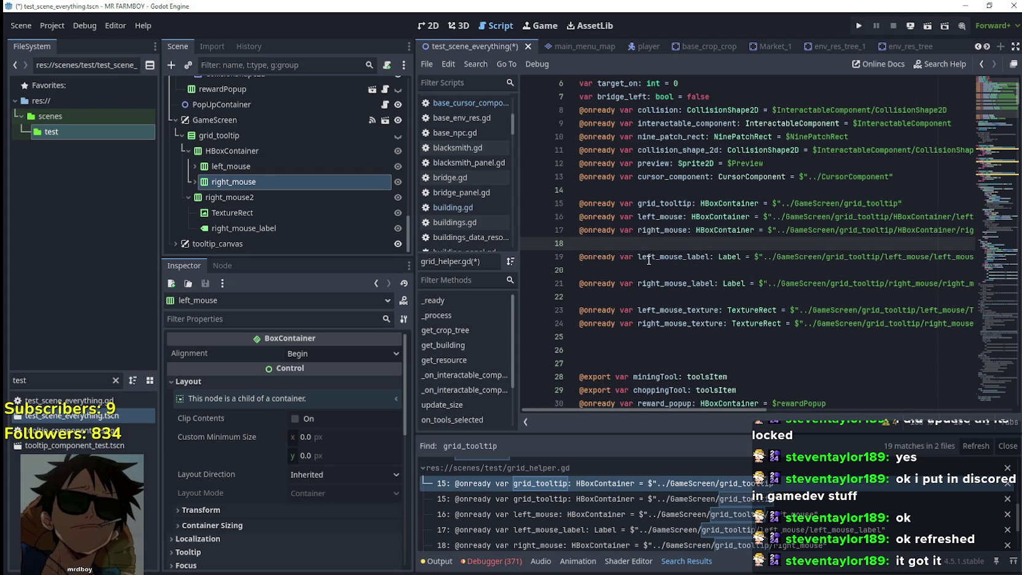
{"action": "key", "text": "Return"}
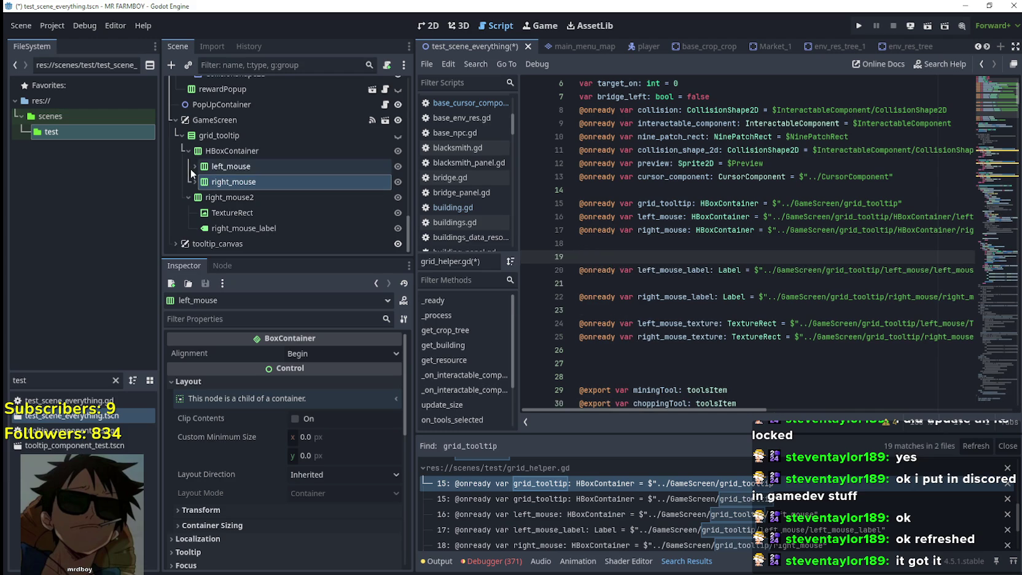
Step: Add a left_mouse_label reference and remove the old label and texture declarations
{"action": "left_click", "coordinate": [195, 166]}
{"action": "mouse_move", "coordinate": [214, 196]}
{"action": "left_mouse_down"}
{"action": "mouse_move", "coordinate": [393, 207]}
{"action": "mouse_move", "coordinate": [647, 264]}
{"action": "mouse_move", "coordinate": [630, 261]}
{"action": "left_mouse_up"}
{"action": "left_click_drag", "start_coordinate": [590, 364], "coordinate": [570, 283]}
{"action": "key", "text": "BackSpace"}
{"action": "key", "text": "BackSpace"}
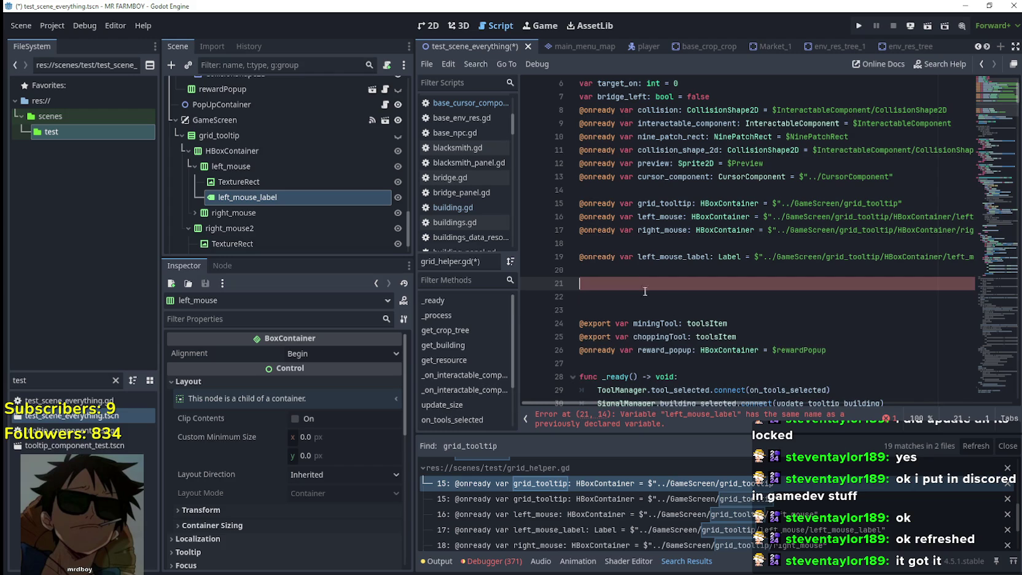
{"action": "left_click_drag", "start_coordinate": [235, 186], "coordinate": [626, 283]}
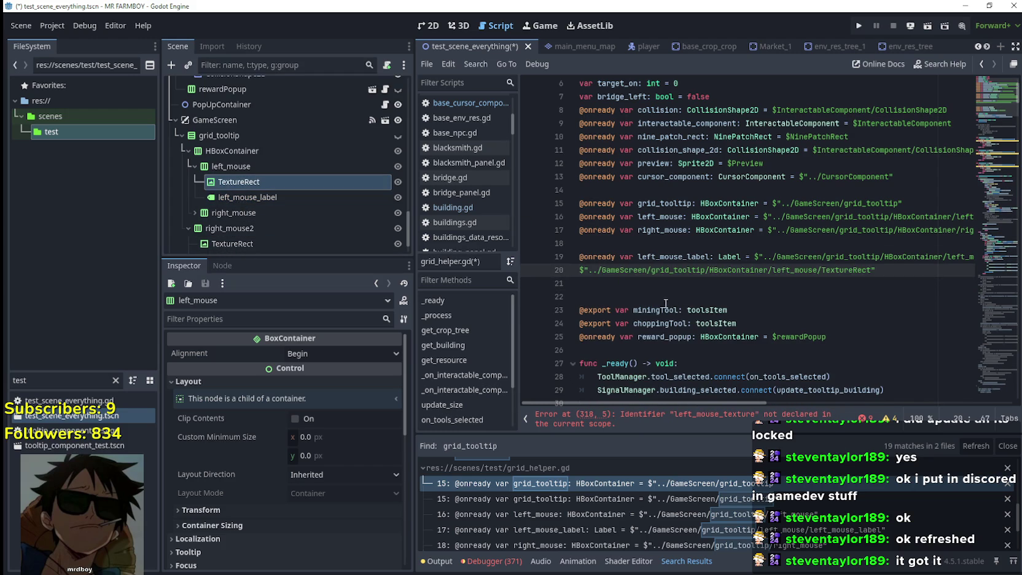
{"action": "left_click", "coordinate": [629, 284]}
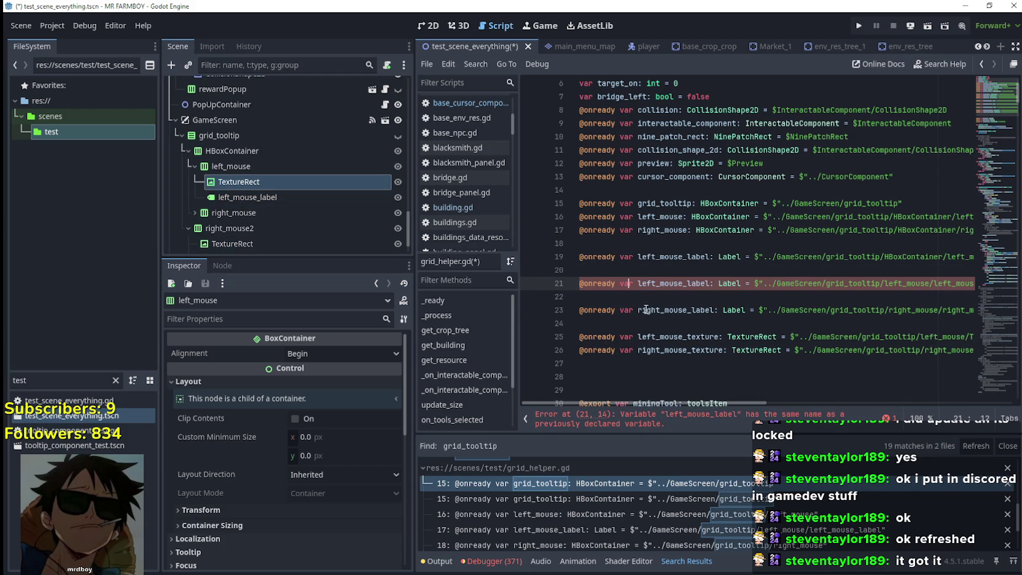
Step: Add right_mouse_label and a left_mouse TextureRect reference renamed left_mouse_texture
{"action": "left_click", "coordinate": [193, 213]}
{"action": "scroll", "coordinate": [191, 211], "scroll_direction": "down", "scroll_amount": 2}
{"action": "mouse_move", "coordinate": [232, 202]}
{"action": "left_mouse_down"}
{"action": "mouse_move", "coordinate": [673, 293]}
{"action": "mouse_move", "coordinate": [617, 276]}
{"action": "left_mouse_up"}
{"action": "scroll", "coordinate": [236, 186], "scroll_direction": "down", "scroll_amount": 1}
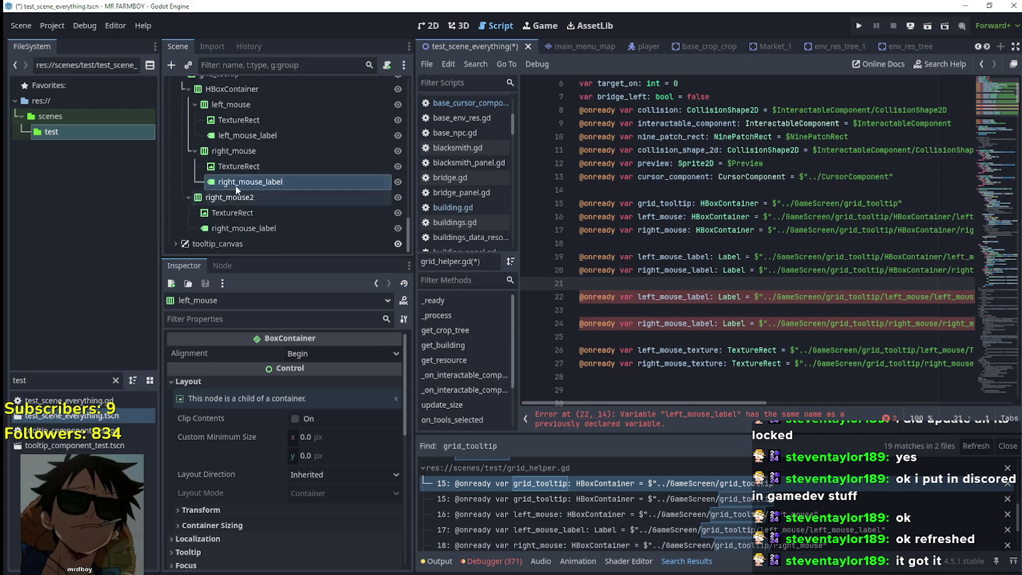
{"action": "left_click_drag", "start_coordinate": [234, 121], "coordinate": [639, 286]}
{"action": "double_click", "coordinate": [691, 363]}
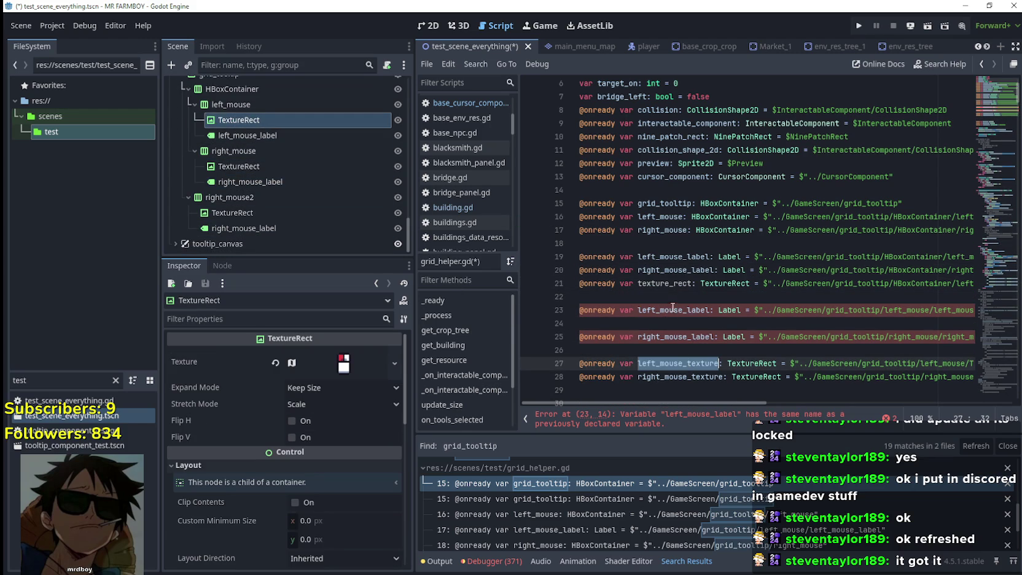
{"action": "key", "text": "ctrl+c"}
{"action": "double_click", "coordinate": [669, 284]}
{"action": "key", "text": "ctrl+v"}
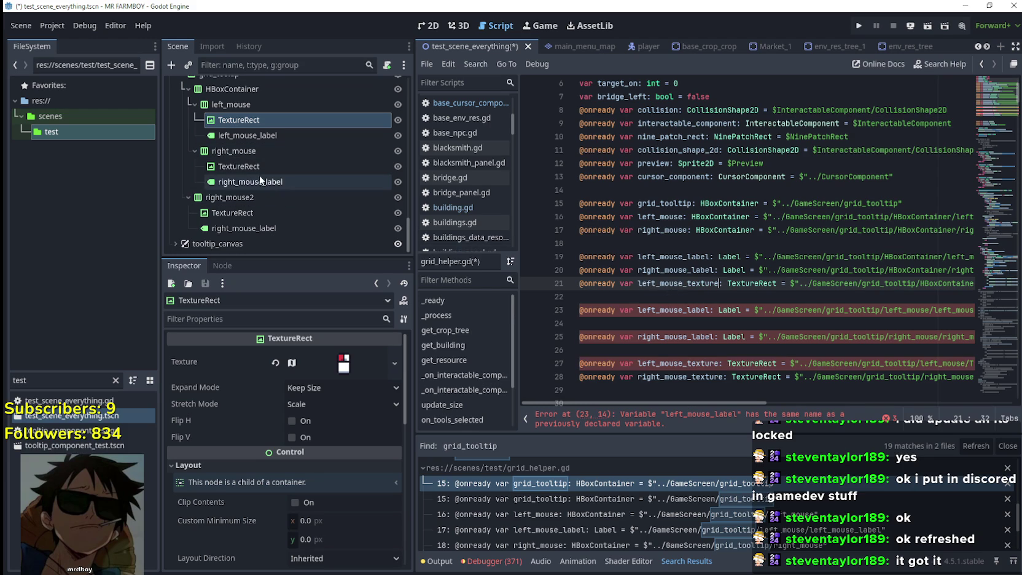
Step: Add a right_mouse TextureRect reference named right_mouse_texture and delete old lines 24–29
{"action": "left_click_drag", "start_coordinate": [259, 166], "coordinate": [651, 299]}
{"action": "scroll", "coordinate": [696, 329], "scroll_direction": "down", "scroll_amount": 2}
{"action": "double_click", "coordinate": [677, 308]}
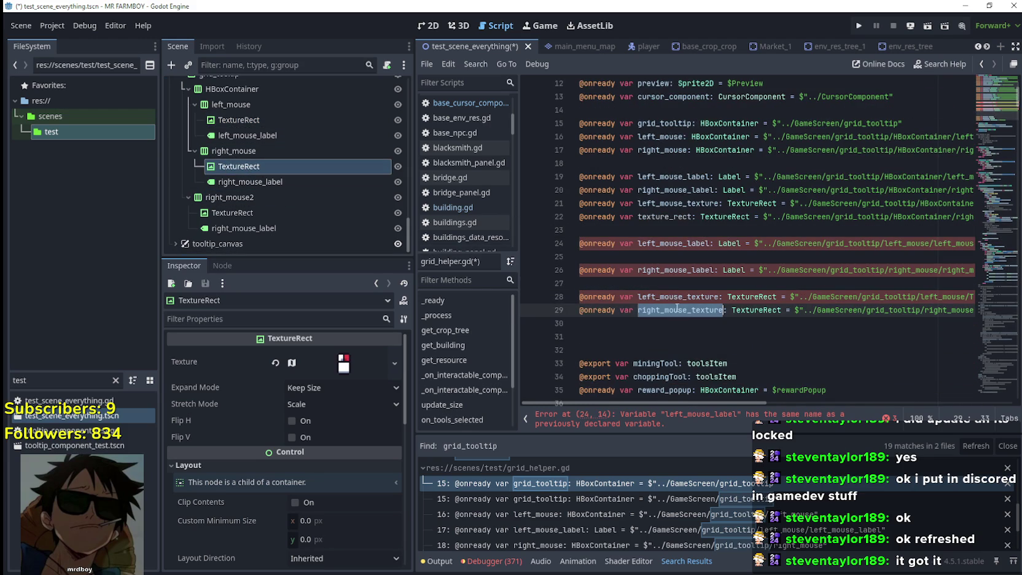
{"action": "key", "text": "ctrl+c"}
{"action": "double_click", "coordinate": [658, 217]}
{"action": "key", "text": "ctrl+v"}
{"action": "left_click_drag", "start_coordinate": [590, 323], "coordinate": [562, 237]}
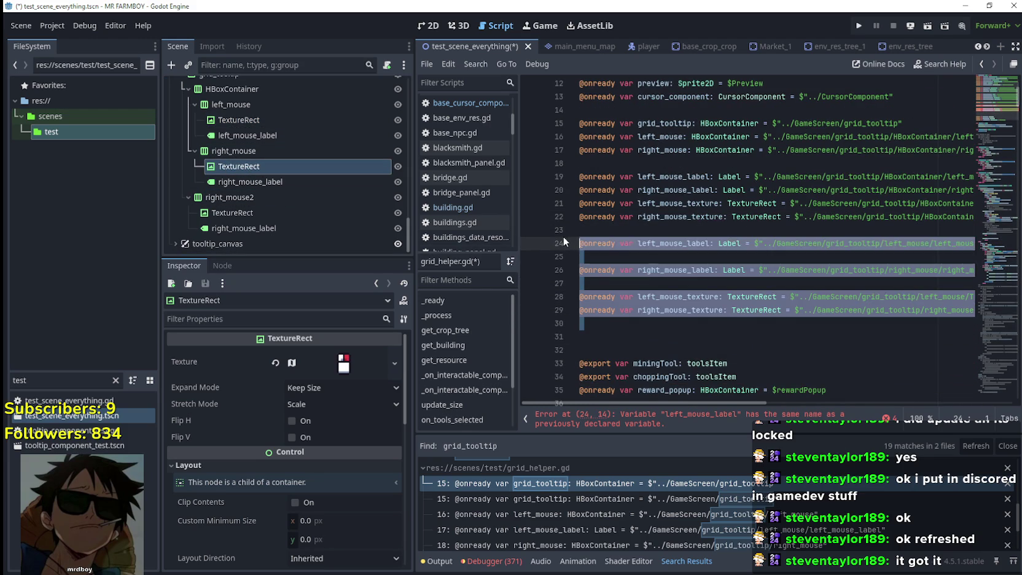
{"action": "key", "text": "BackSpace"}
{"action": "left_click", "coordinate": [612, 239]}
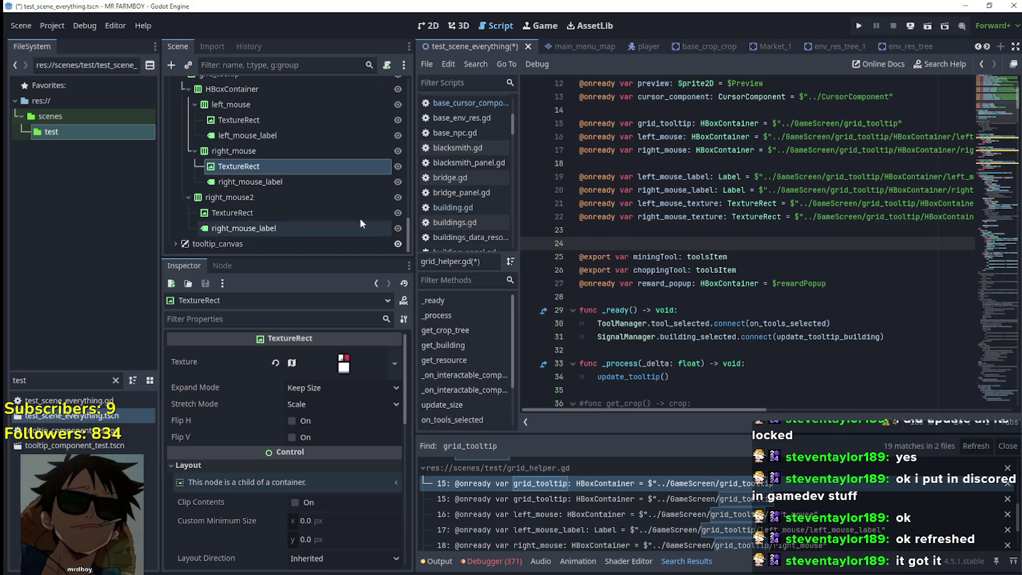
Step: Rename the right_mouse2 node to remove_mouse
{"action": "left_click", "coordinate": [245, 197]}
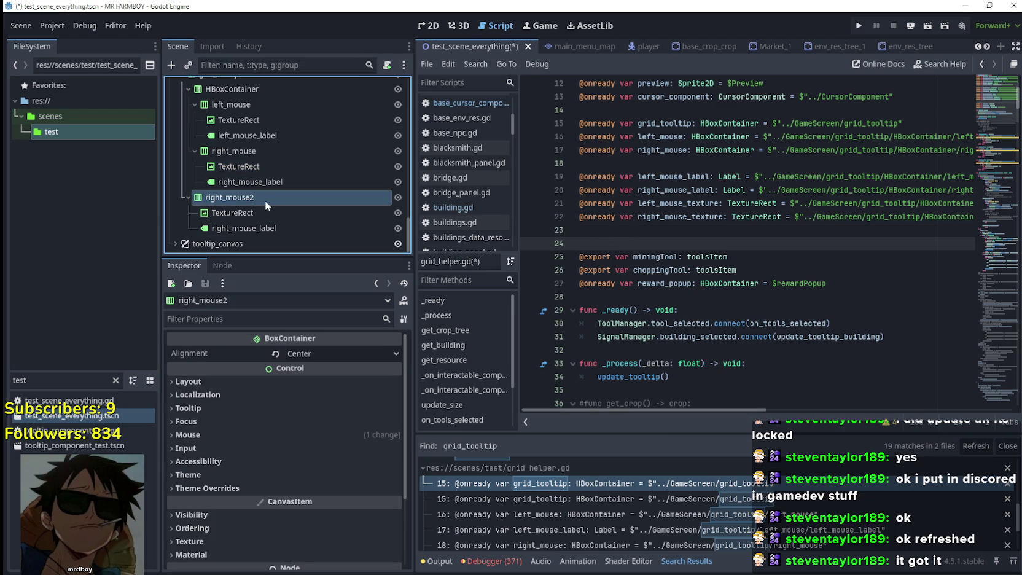
{"action": "left_click", "coordinate": [221, 201]}
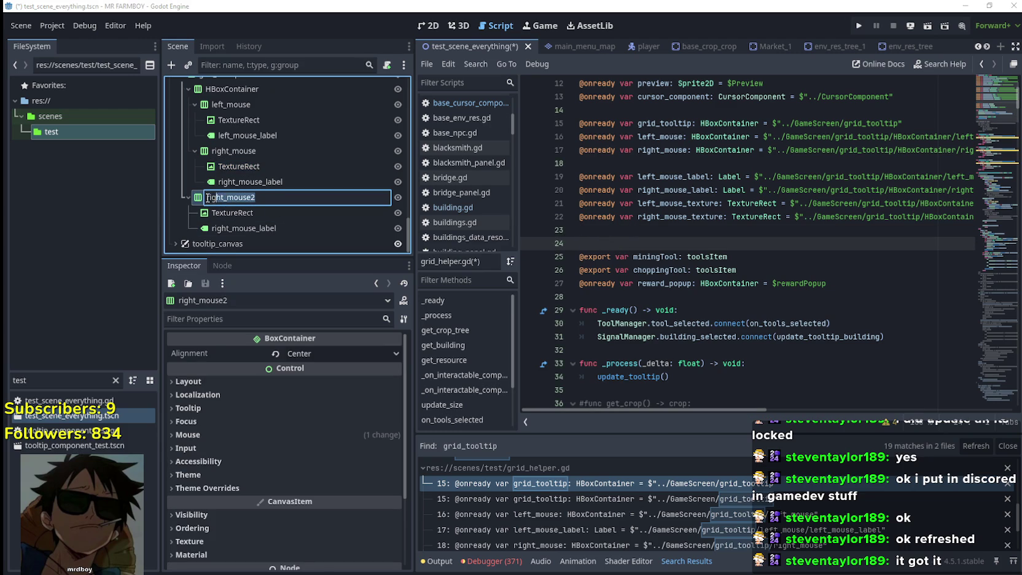
{"action": "type", "text": "m"}
{"action": "type", "text": "use"}
{"action": "key", "text": "Return"}
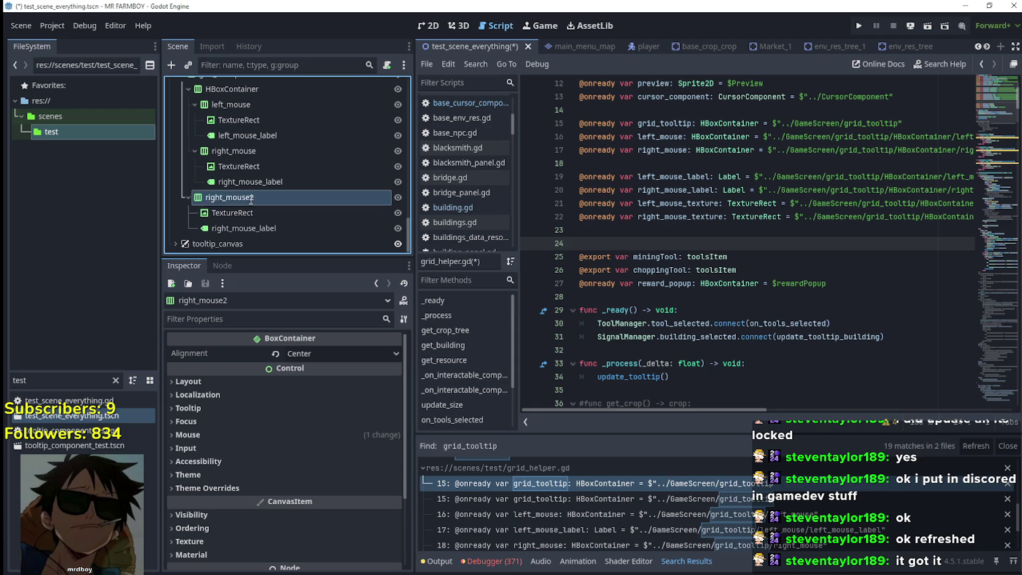
{"action": "left_click", "coordinate": [249, 199]}
{"action": "left_click_drag", "start_coordinate": [238, 198], "coordinate": [319, 199]}
{"action": "type", "text": "mouse"}
{"action": "key", "text": "Return"}
{"action": "mouse_move", "coordinate": [270, 198]}
{"action": "left_mouse_down"}
{"action": "mouse_move", "coordinate": [368, 202]}
{"action": "mouse_move", "coordinate": [617, 243]}
{"action": "left_mouse_up"}
{"action": "left_click", "coordinate": [639, 261]}
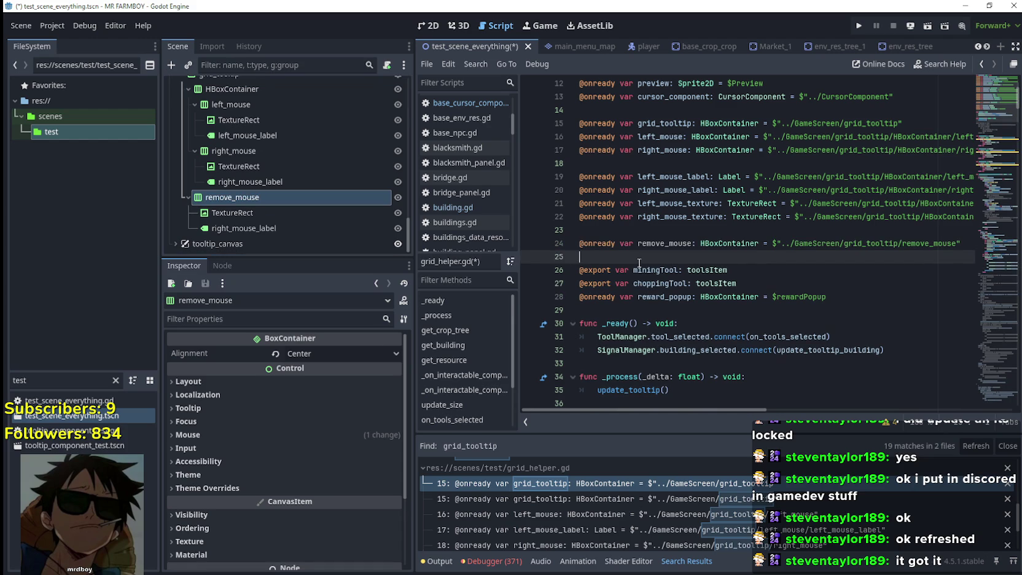
{"action": "key", "text": "ctrl+s"}
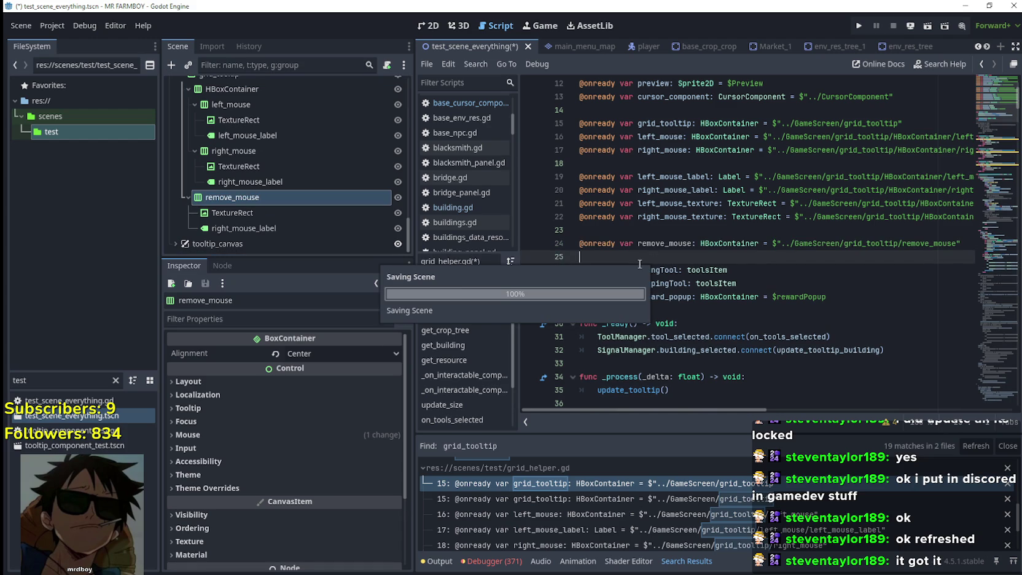
{"action": "double_click", "coordinate": [654, 243]}
Step: Add remove_mouse.hide() right after left_mouse_texture.show() in on_tools_selected
{"action": "mouse_move", "coordinate": [981, 119]}
{"action": "left_mouse_down"}
{"action": "mouse_move", "coordinate": [984, 129]}
{"action": "mouse_move", "coordinate": [986, 54]}
{"action": "mouse_move", "coordinate": [982, 322]}
{"action": "left_mouse_up"}
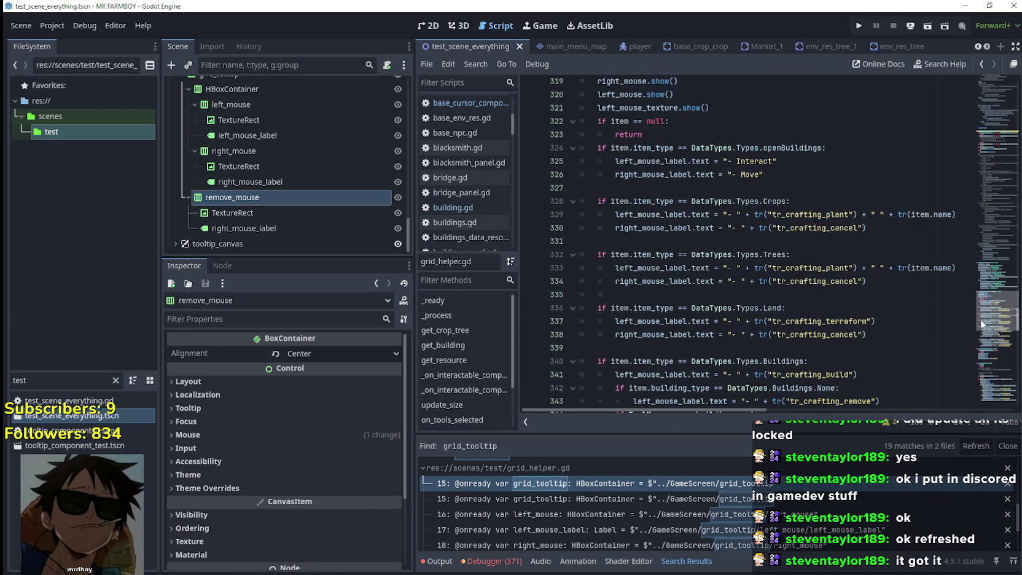
{"action": "left_click", "coordinate": [777, 160]}
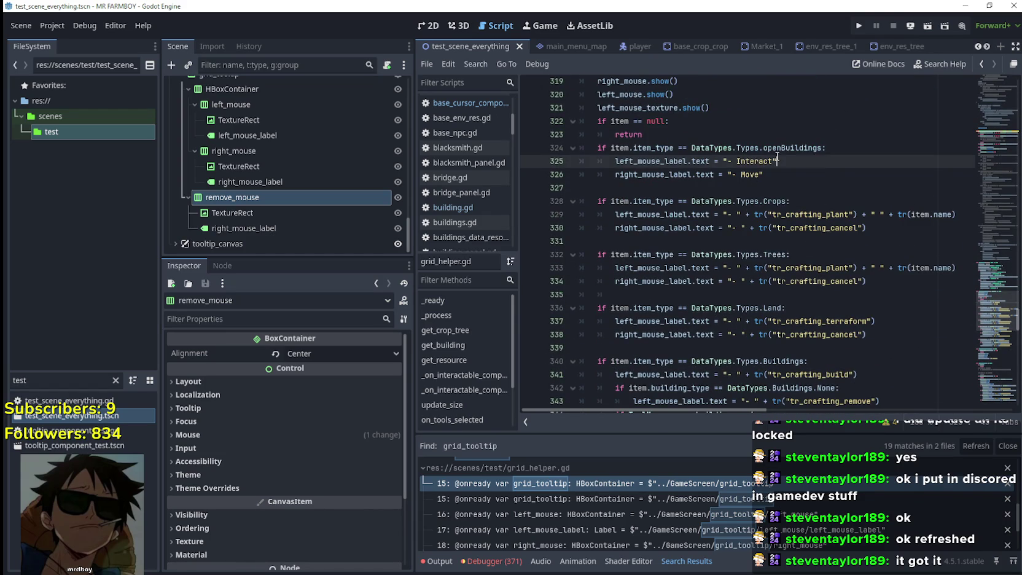
{"action": "double_click", "coordinate": [807, 148]}
{"action": "scroll", "coordinate": [798, 153], "scroll_direction": "up", "scroll_amount": 2}
{"action": "left_click", "coordinate": [752, 191]}
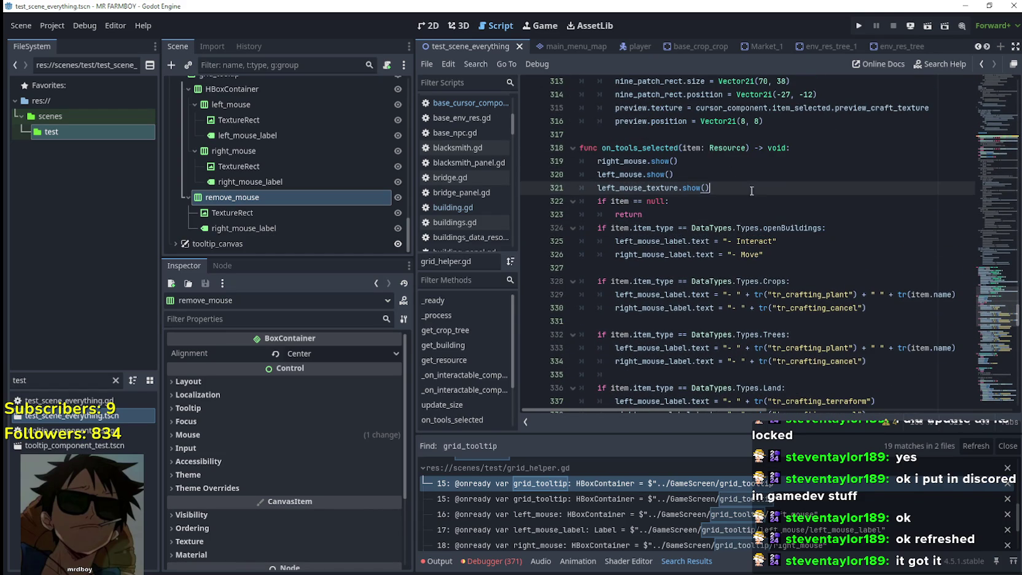
{"action": "key", "text": "Return"}
{"action": "type", "text": "remove_mouse.hide"}
{"action": "key", "text": "Return"}
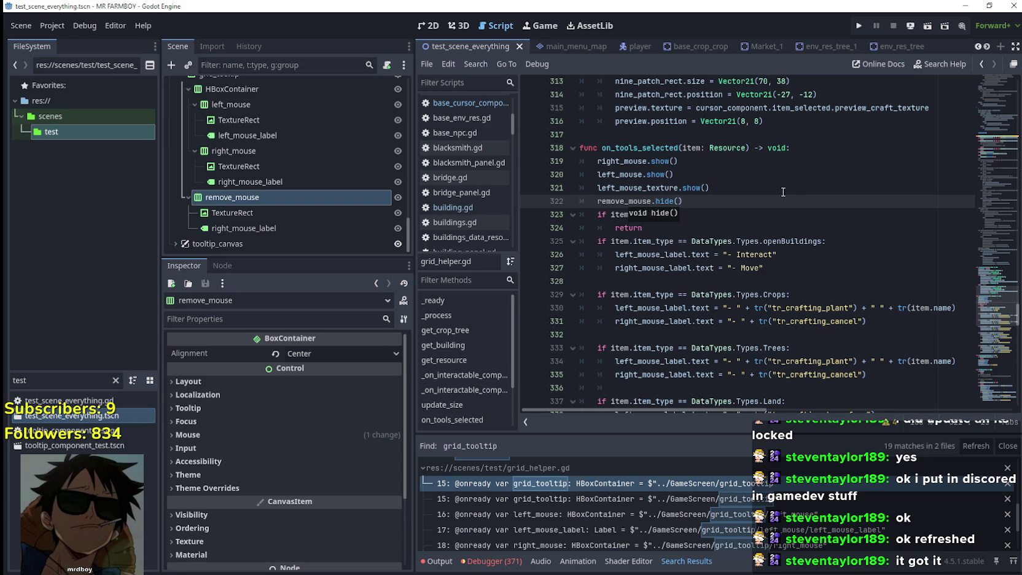
Step: Add remove_mouse.show() in the openBuildings branch below the Move line and save
{"action": "double_click", "coordinate": [625, 202]}
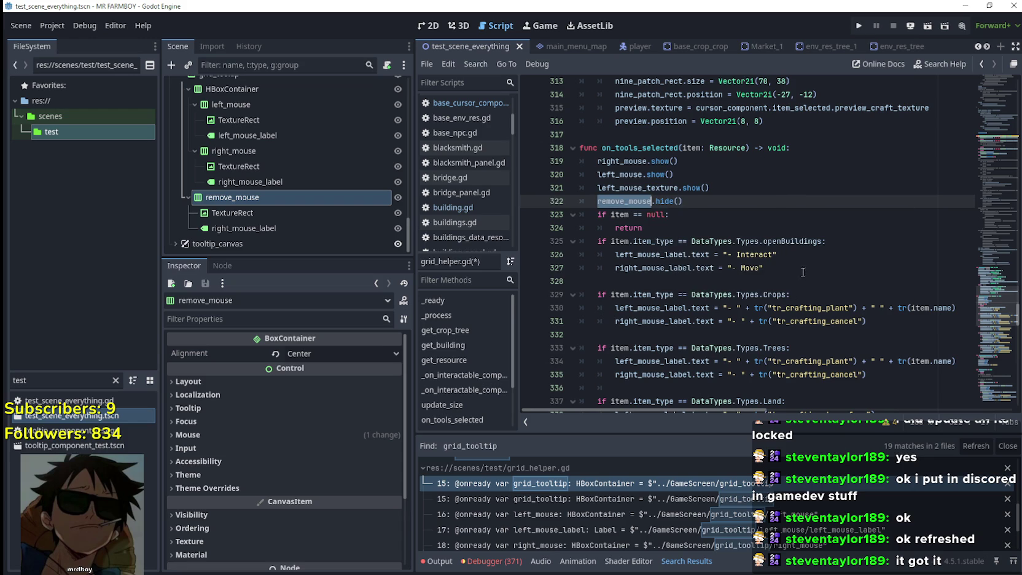
{"action": "left_click", "coordinate": [858, 274]}
{"action": "key", "text": "Return"}
{"action": "key", "text": "ctrl+v"}
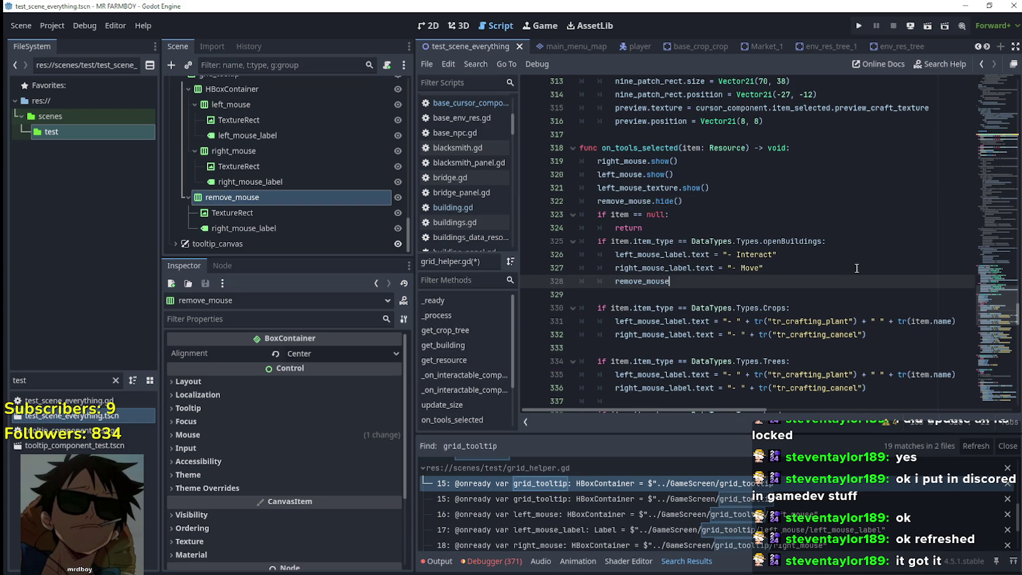
{"action": "type", "text": ".show("}
{"action": "key", "text": "Return"}
{"action": "key", "text": "ctrl+s"}
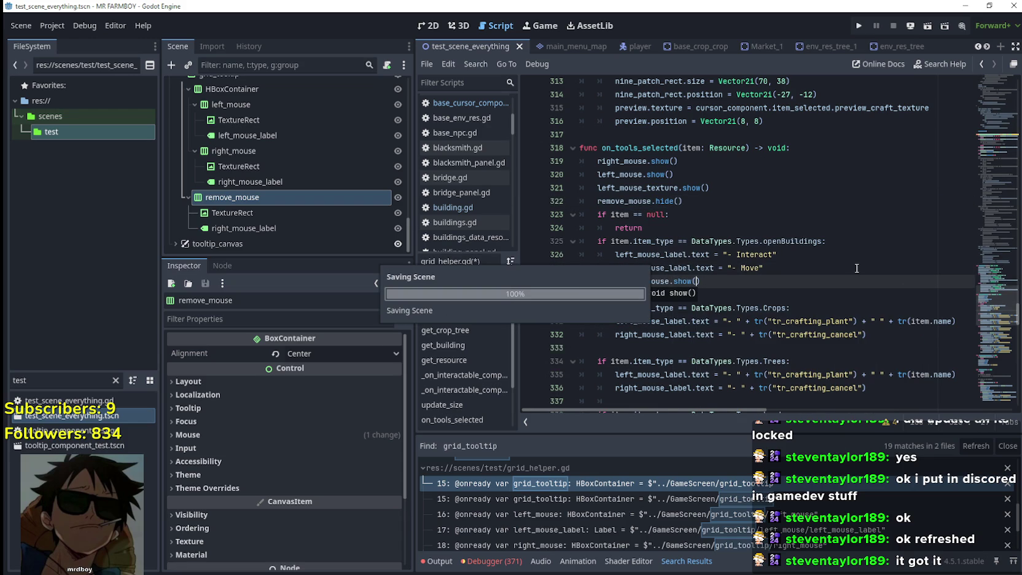
Step: Comment out the duplicate inventory variable on line 11 in vegetable_shop and save
{"action": "left_click", "coordinate": [858, 25]}
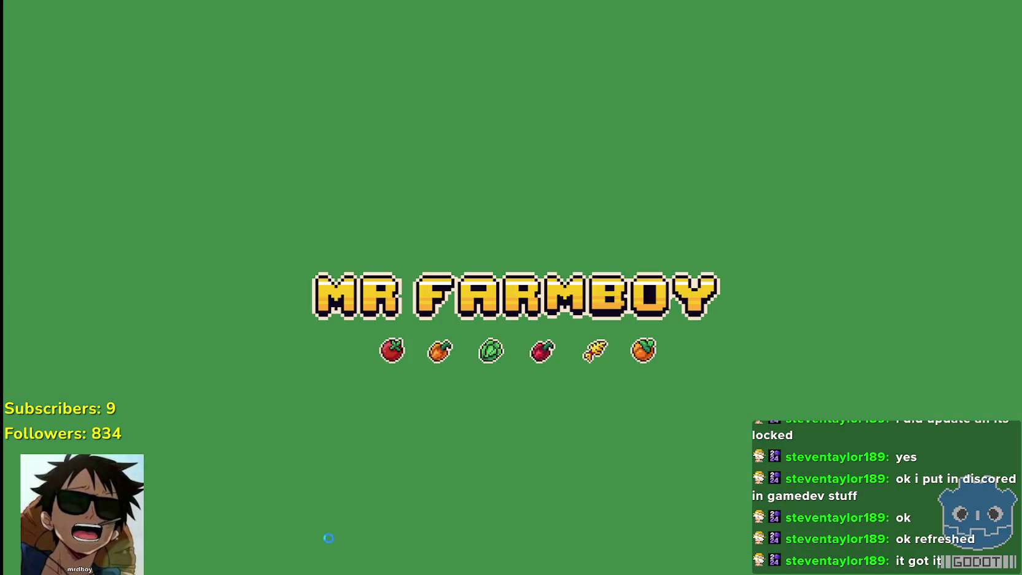
{"action": "scroll", "coordinate": [709, 223], "scroll_direction": "up", "scroll_amount": 3}
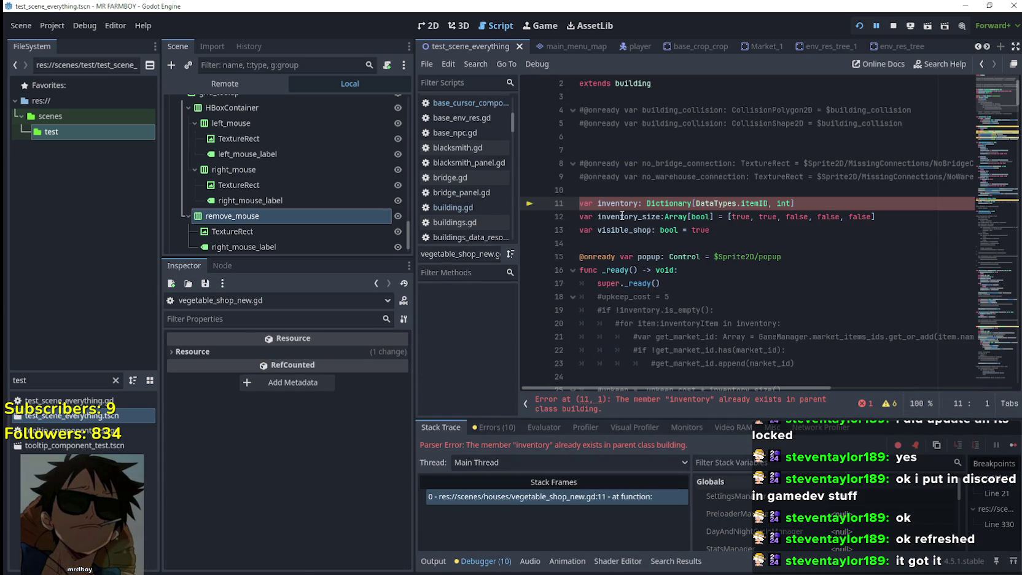
{"action": "scroll", "coordinate": [596, 203], "scroll_direction": "up", "scroll_amount": 1}
{"action": "type", "text": "#"}
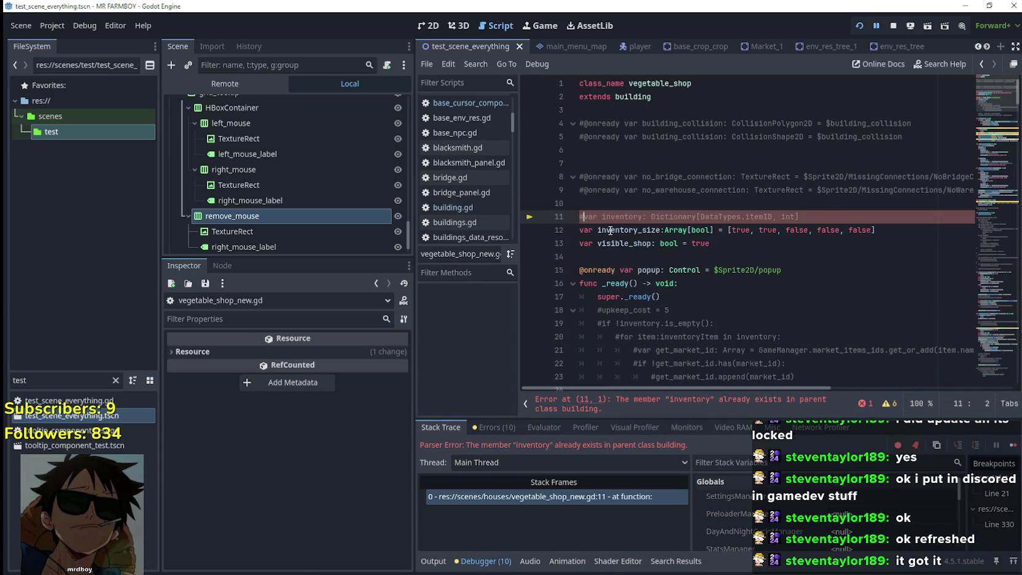
{"action": "left_click", "coordinate": [633, 204]}
{"action": "key", "text": "ctrl+s"}
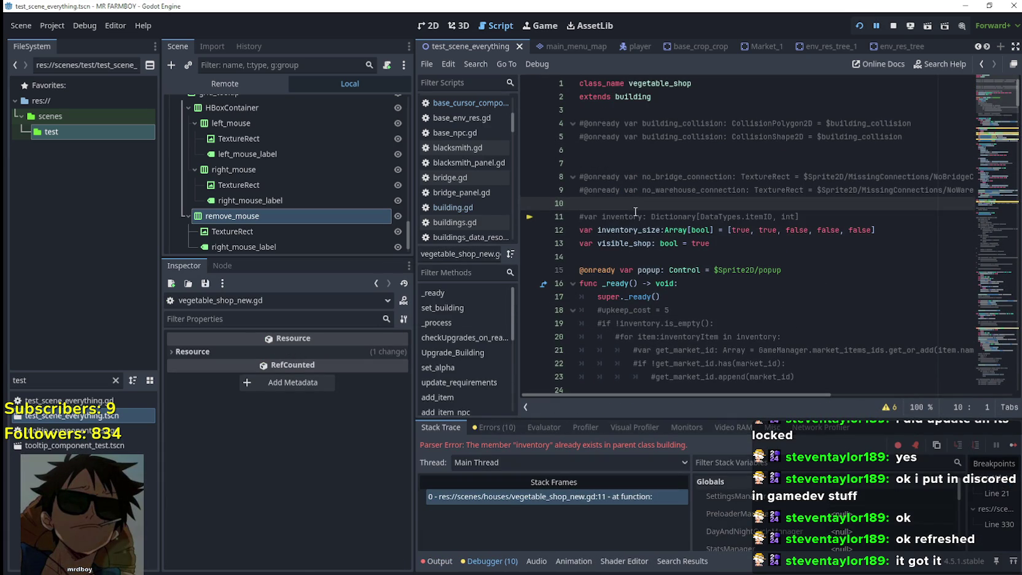
Step: Restart the game and load Save 3, hitting a null grid_tooltip.hide() error
{"action": "left_click", "coordinate": [893, 25]}
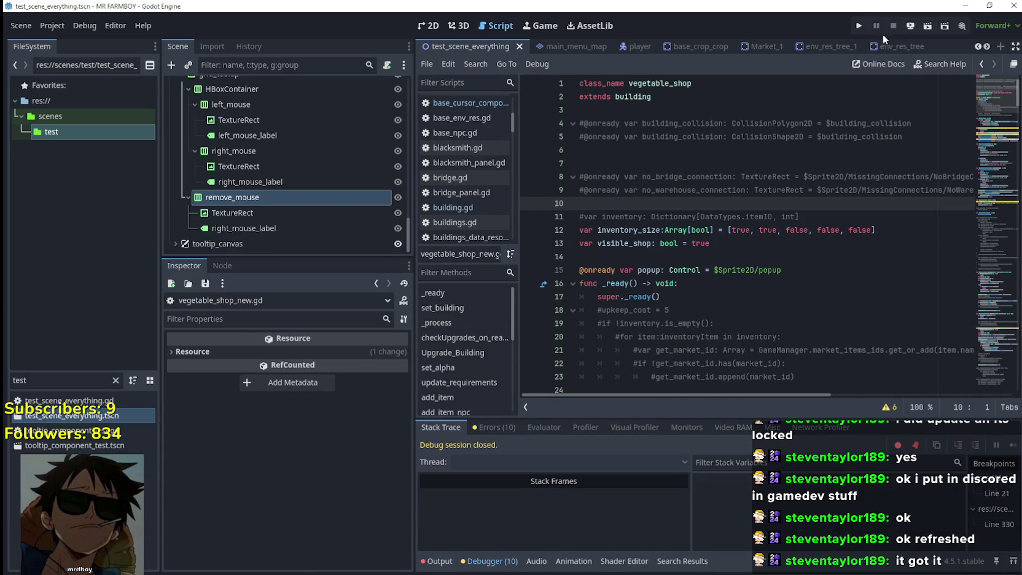
{"action": "key", "text": "F5"}
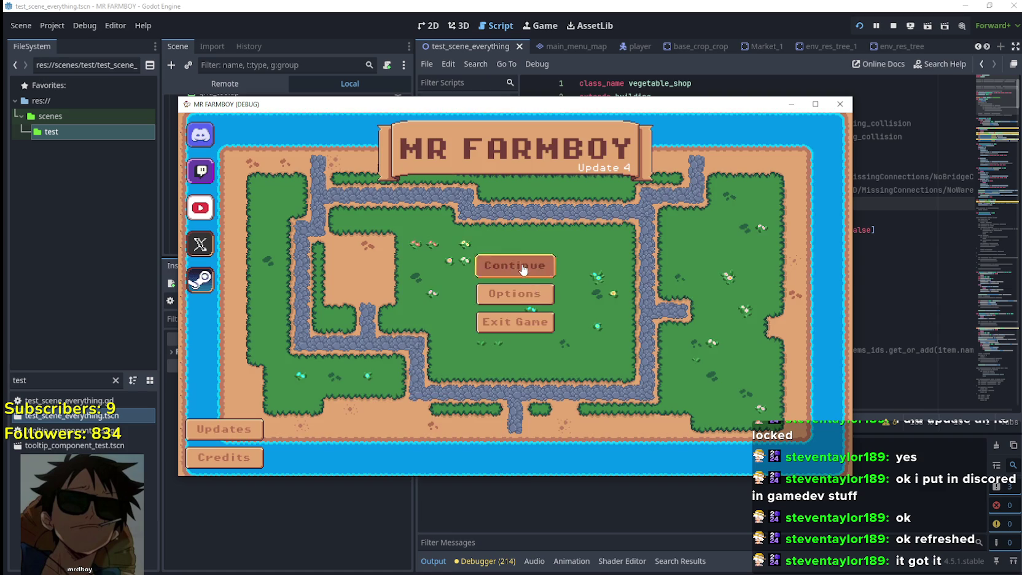
{"action": "left_click", "coordinate": [530, 266]}
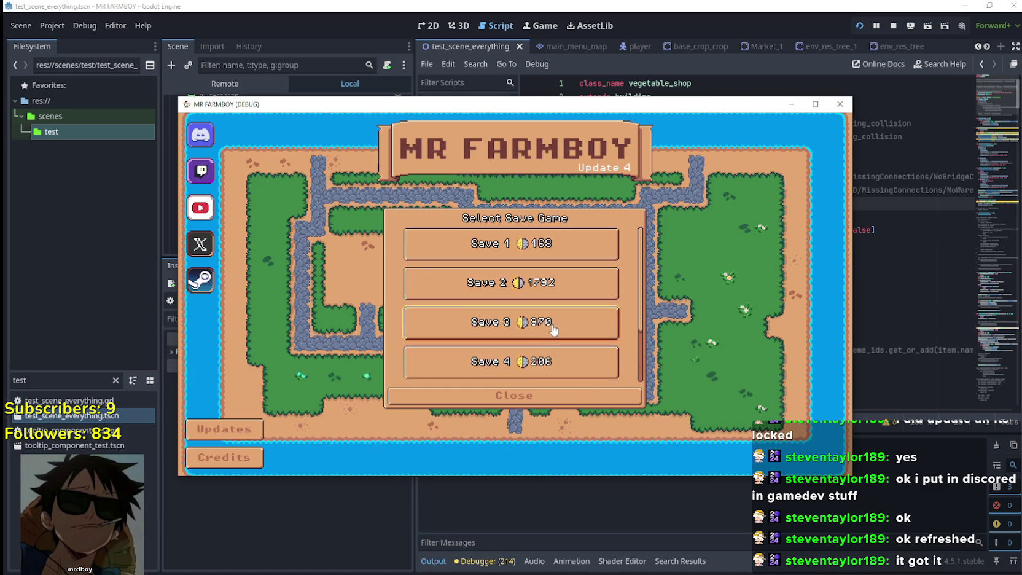
{"action": "left_click", "coordinate": [542, 323]}
{"action": "left_click", "coordinate": [470, 328]}
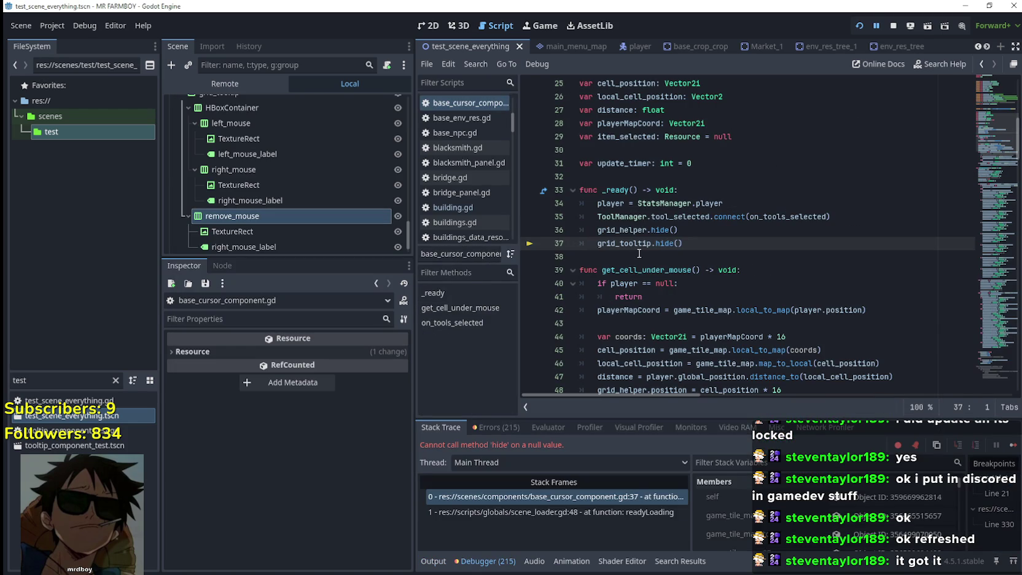
Step: Find the grid_tooltip declaration on line 19 of the script
{"action": "double_click", "coordinate": [633, 244]}
{"action": "mouse_move", "coordinate": [625, 238]}
{"action": "scroll", "coordinate": [624, 244], "scroll_direction": "up", "scroll_amount": 1}
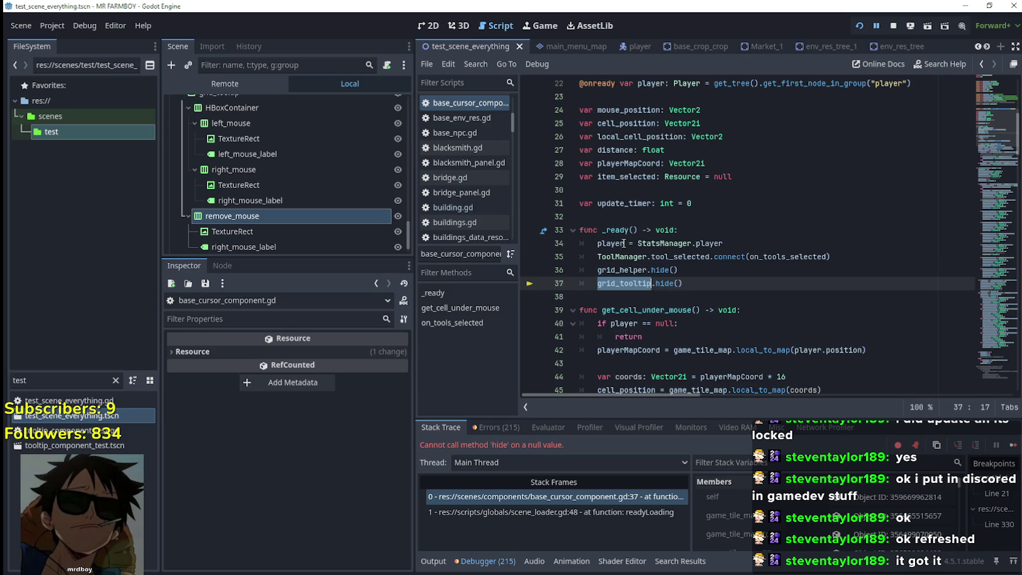
{"action": "scroll", "coordinate": [727, 221], "scroll_direction": "up", "scroll_amount": 3}
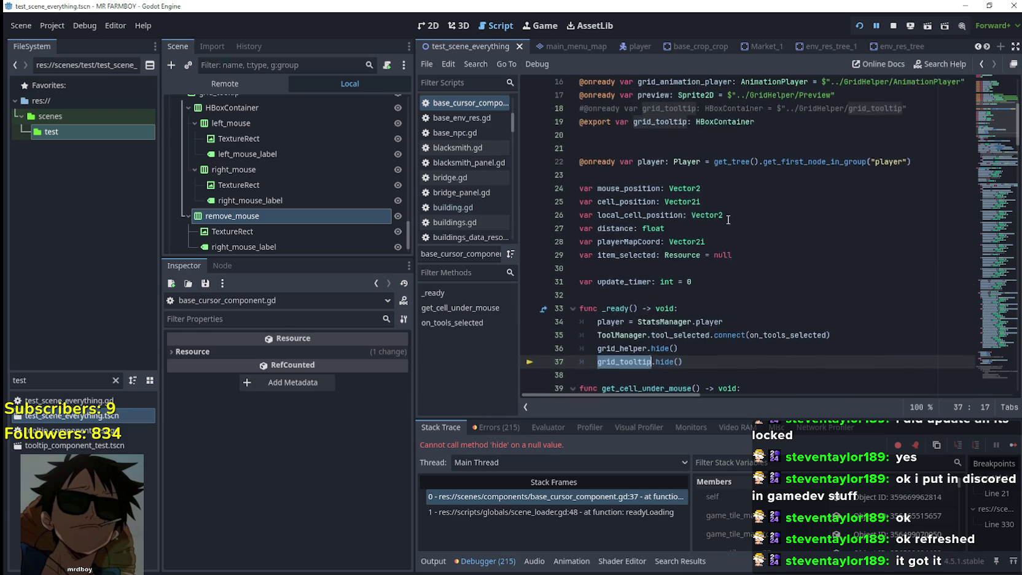
{"action": "double_click", "coordinate": [667, 153]}
{"action": "scroll", "coordinate": [666, 150], "scroll_direction": "up", "scroll_amount": 5}
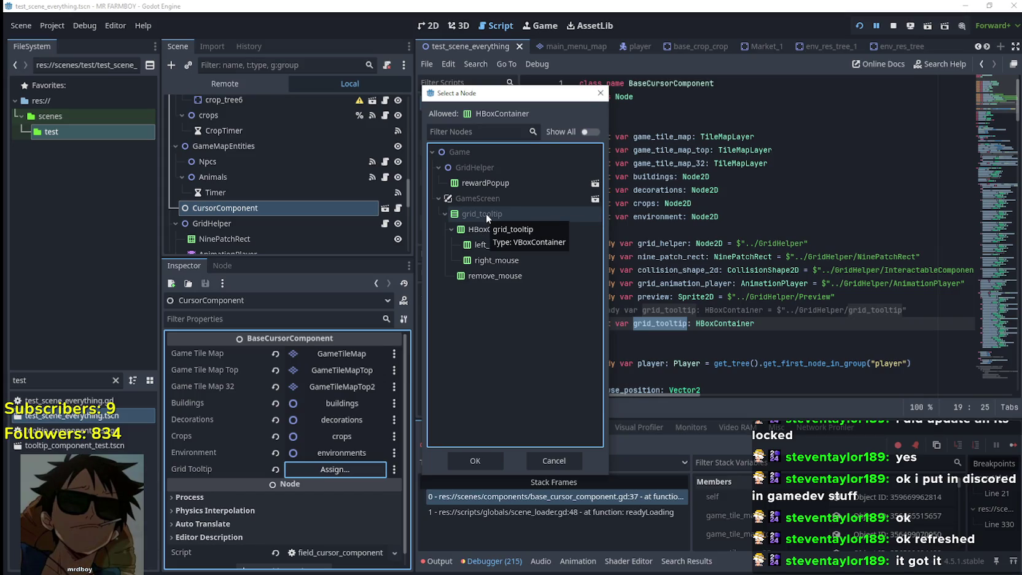
{"action": "left_click", "coordinate": [605, 95]}
Step: Change grid_tooltip's type on line 19 from HBoxContainer to VBoxContainer, stop the game and save
{"action": "left_click", "coordinate": [701, 323]}
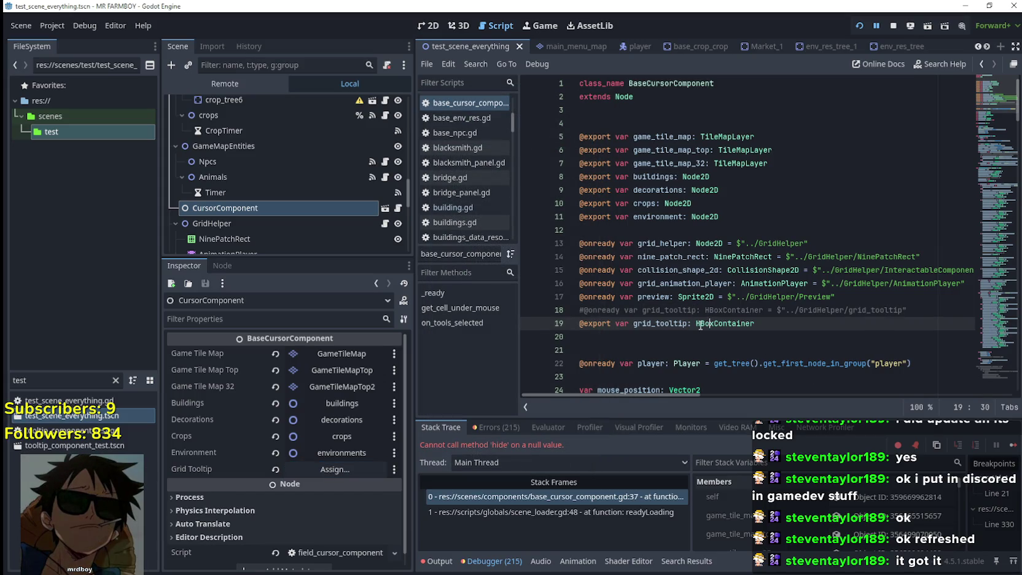
{"action": "key", "text": "Delete"}
{"action": "type", "text": "V"}
{"action": "key", "text": "Return"}
{"action": "left_click", "coordinate": [894, 25]}
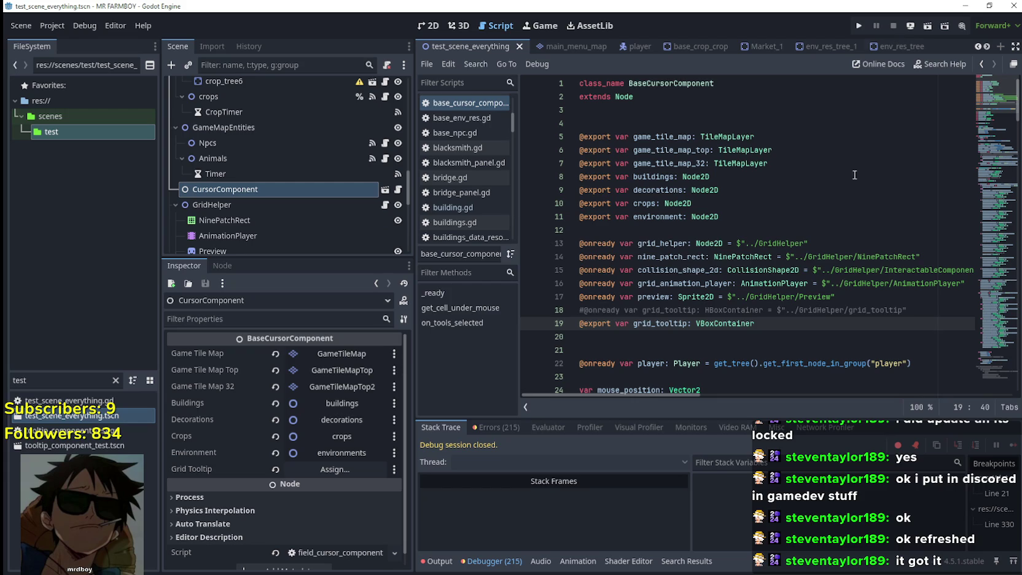
{"action": "key", "text": "ctrl+s"}
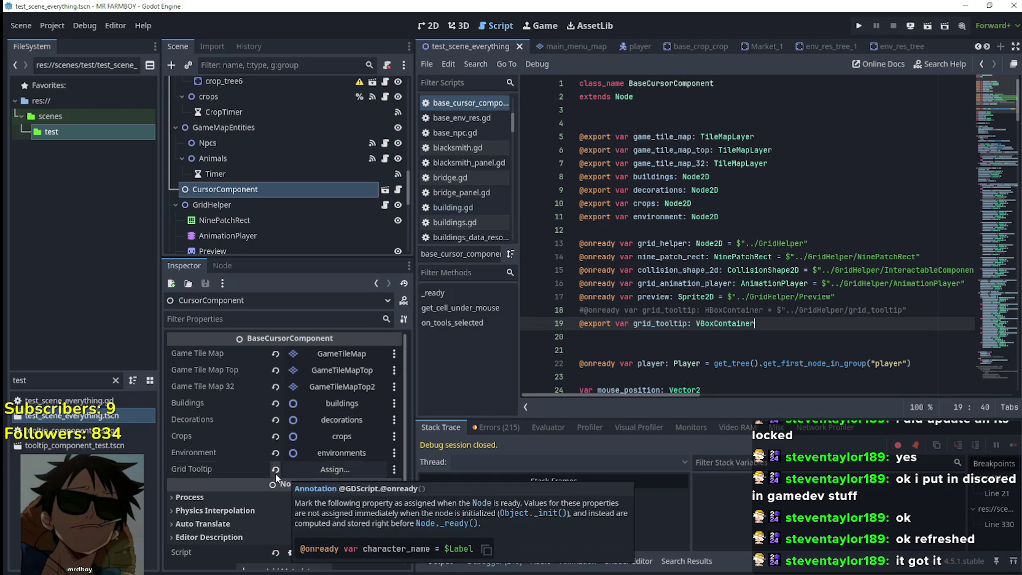
Step: Assign the grid_tooltip node to CursorComponent's Grid Tooltip and run the project
{"action": "left_click", "coordinate": [327, 471]}
{"action": "left_click", "coordinate": [470, 182]}
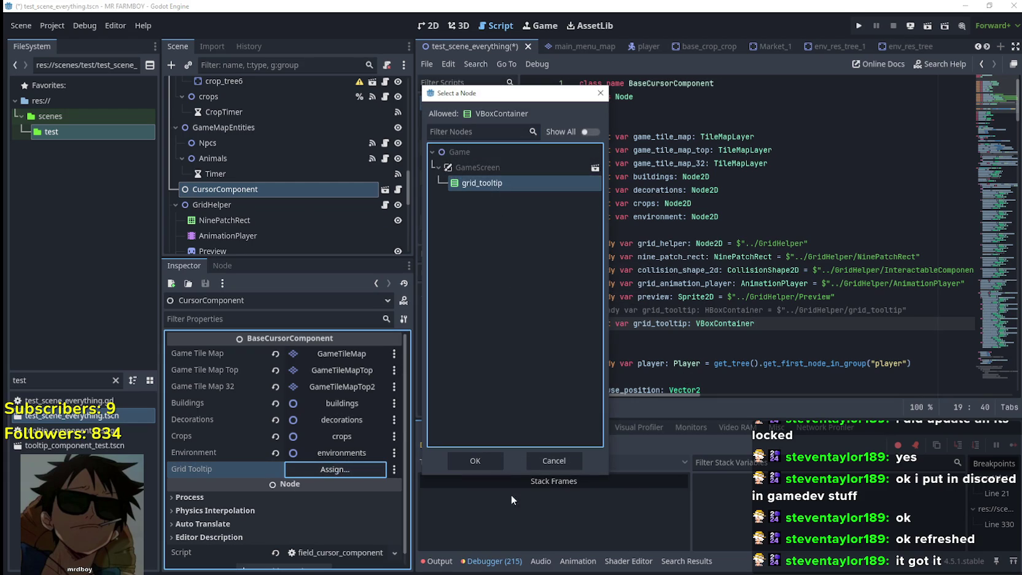
{"action": "left_click", "coordinate": [480, 460]}
{"action": "left_click", "coordinate": [654, 354]}
{"action": "left_click", "coordinate": [858, 25]}
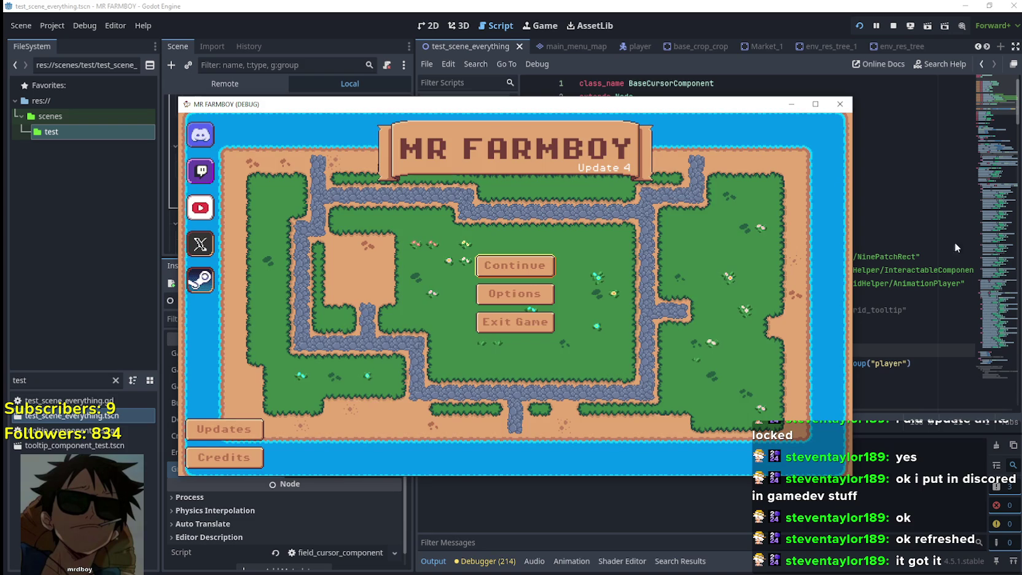
Step: Load the Save 3 game to reproduce the grid_helper.gd error
{"action": "left_click", "coordinate": [489, 265]}
{"action": "left_click", "coordinate": [495, 333]}
{"action": "left_click", "coordinate": [494, 332]}
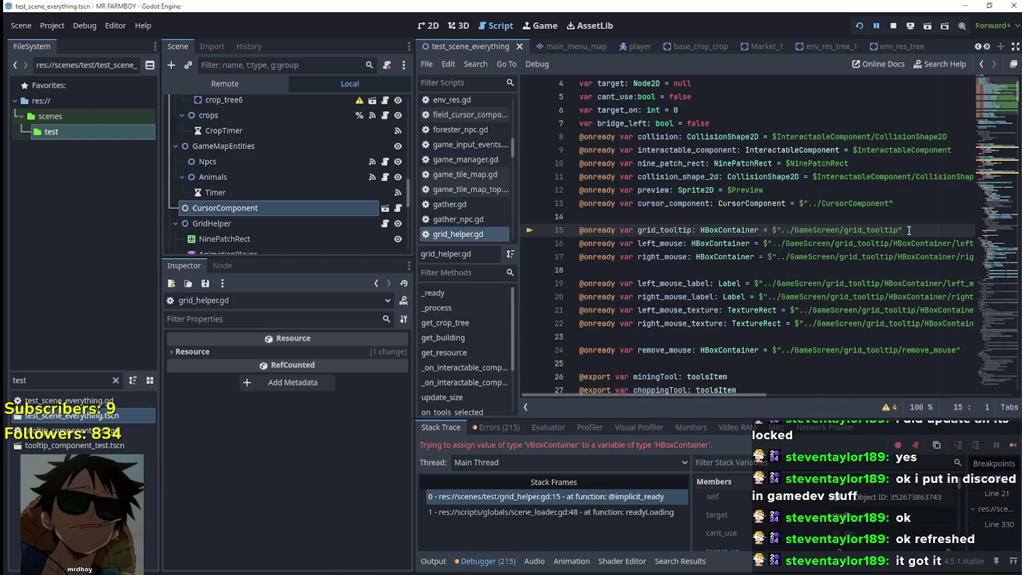
Step: Declare grid_tooltip as VBoxContainer on grid_helper.gd line 15, save, and relaunch with F5
{"action": "left_click", "coordinate": [701, 230]}
{"action": "type", "text": "V"}
{"action": "left_click", "coordinate": [668, 271]}
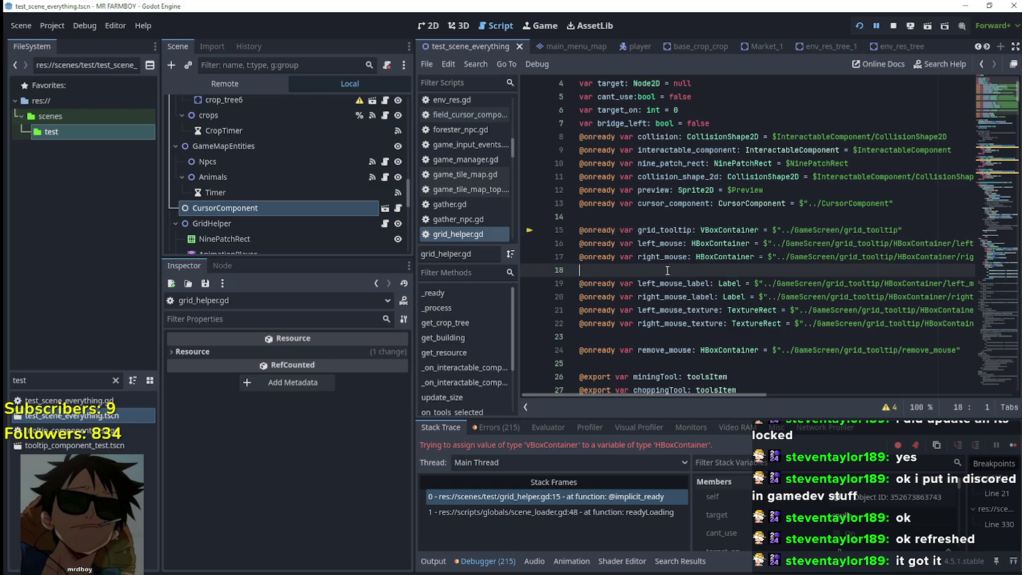
{"action": "key", "text": "ctrl+s"}
{"action": "mouse_move", "coordinate": [689, 396]}
{"action": "left_mouse_down"}
{"action": "mouse_move", "coordinate": [725, 397]}
{"action": "mouse_move", "coordinate": [688, 396]}
{"action": "left_mouse_up"}
{"action": "left_click", "coordinate": [893, 25]}
{"action": "key", "text": "F5"}
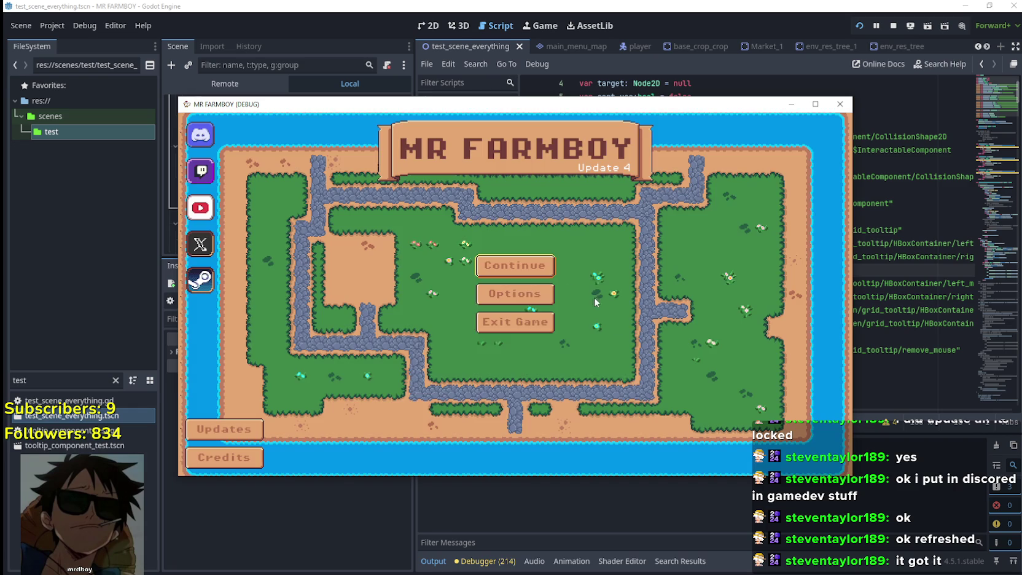
Step: Load a save game and maximize the game window
{"action": "left_click", "coordinate": [542, 266]}
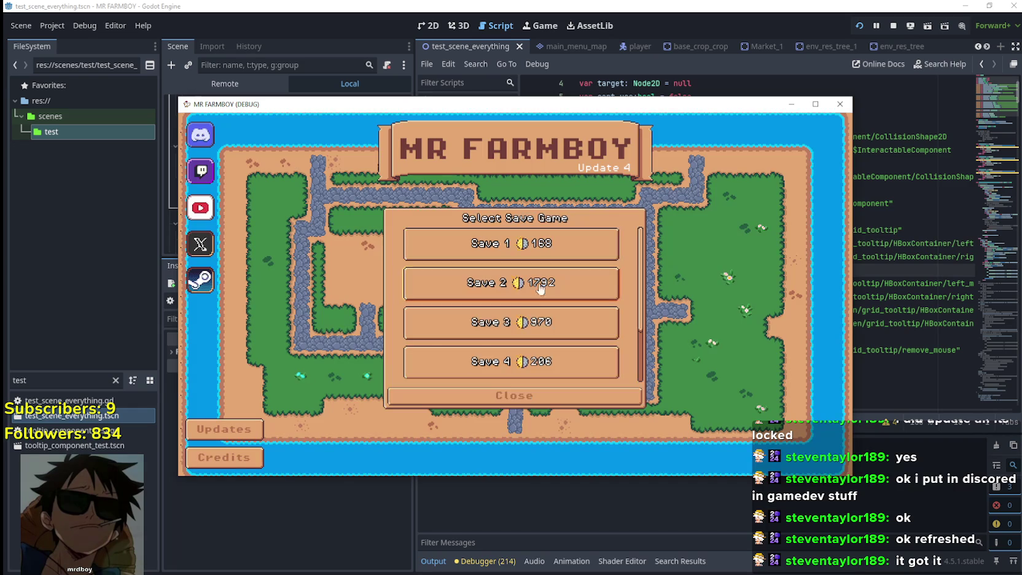
{"action": "left_click", "coordinate": [482, 332]}
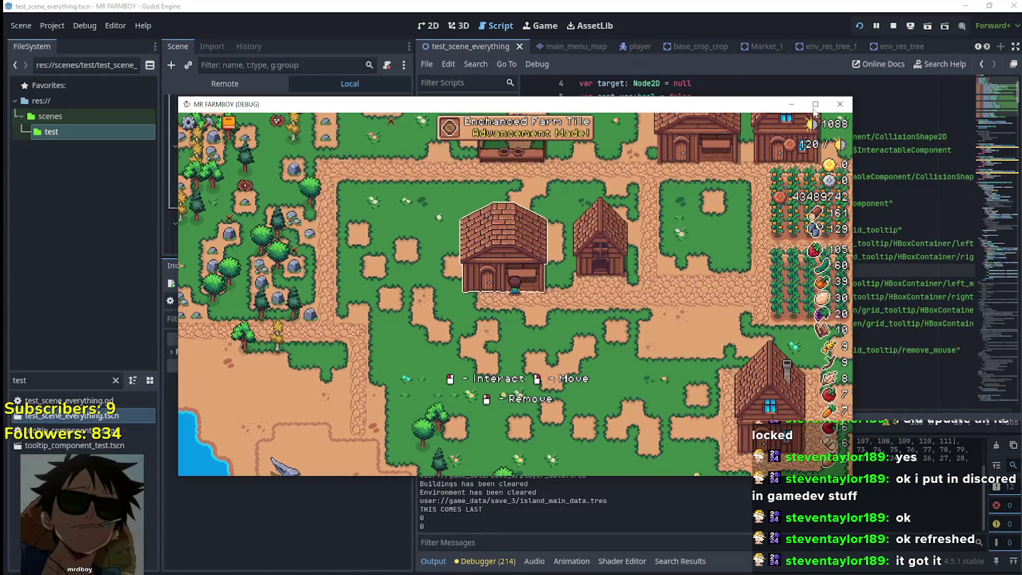
{"action": "key", "text": "super+Up"}
Step: Walk to the chicken coop, check its chickens panel, and move the coop to a new spot
{"action": "right_click", "coordinate": [621, 451]}
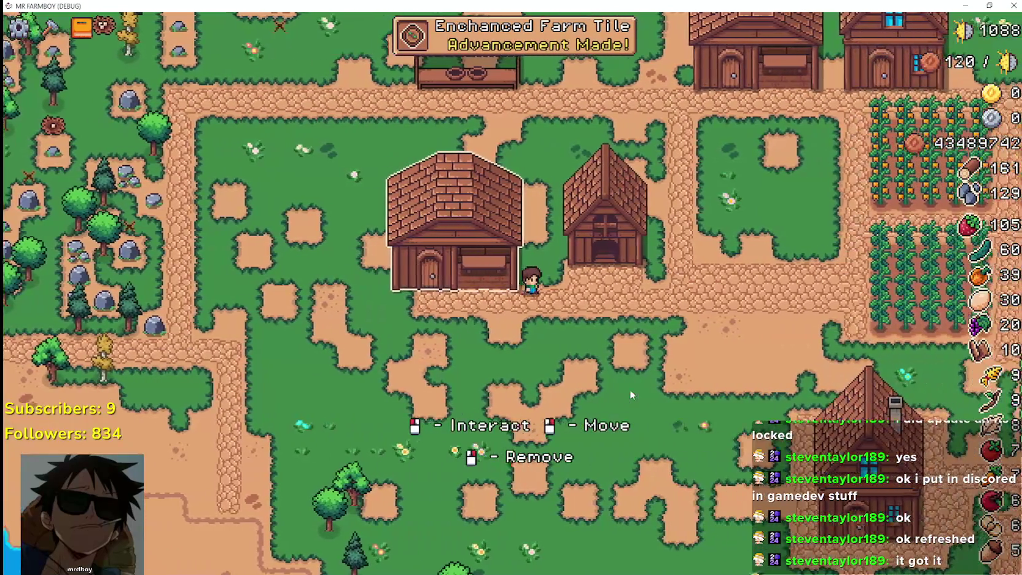
{"action": "left_click", "coordinate": [629, 389]}
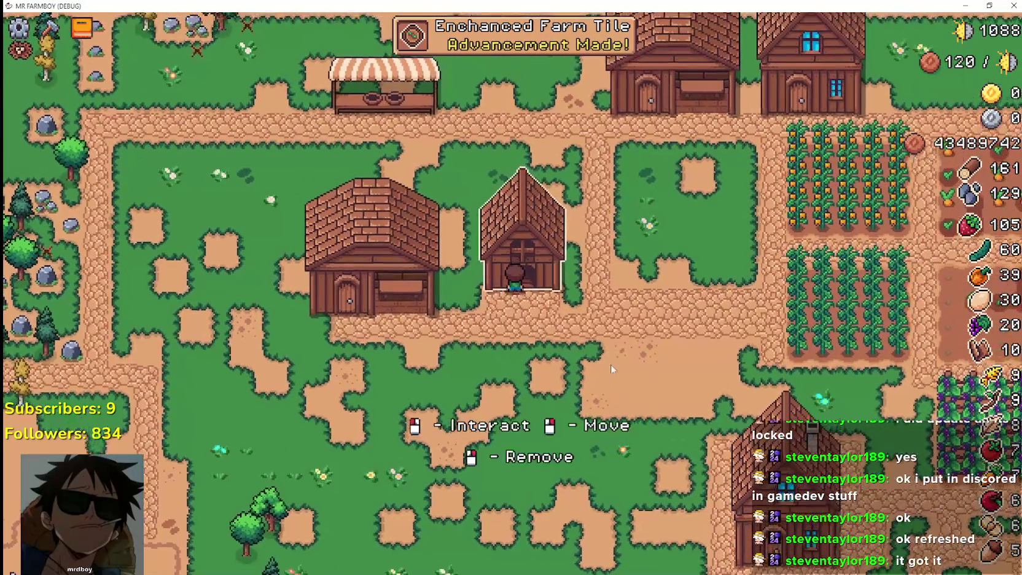
{"action": "left_click", "coordinate": [646, 158]}
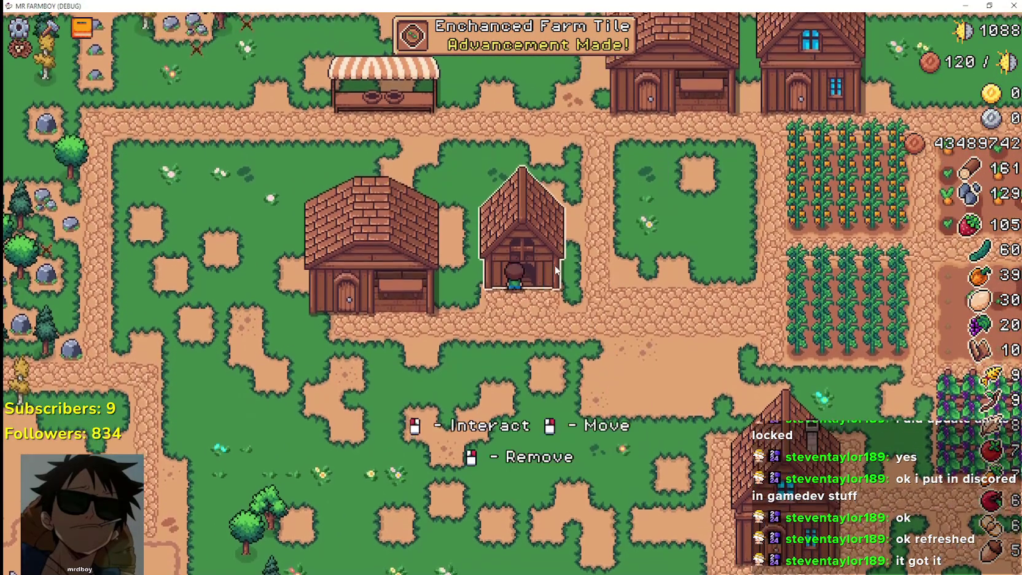
{"action": "left_click", "coordinate": [557, 269]}
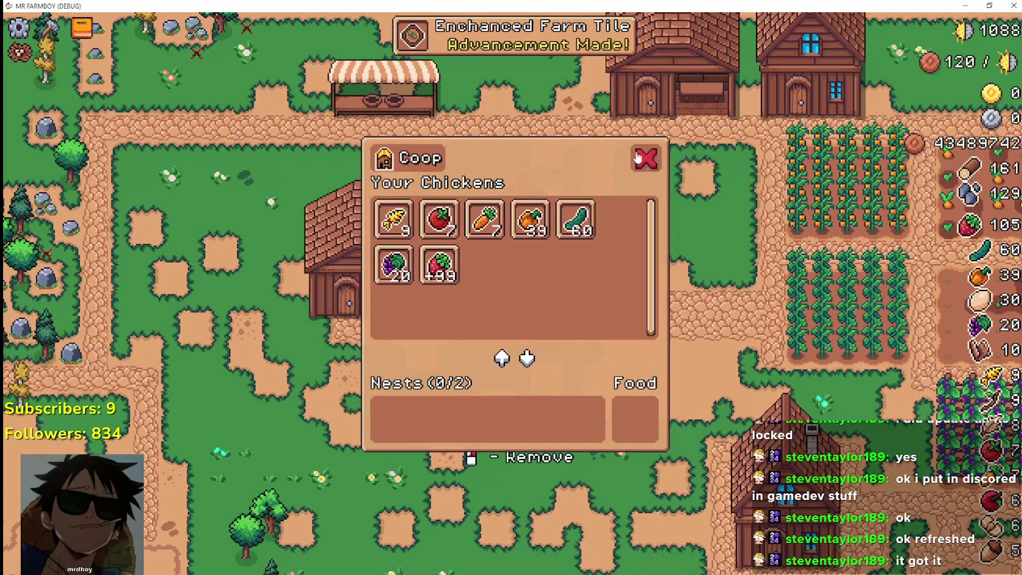
{"action": "left_click", "coordinate": [647, 158]}
{"action": "right_click", "coordinate": [674, 339]}
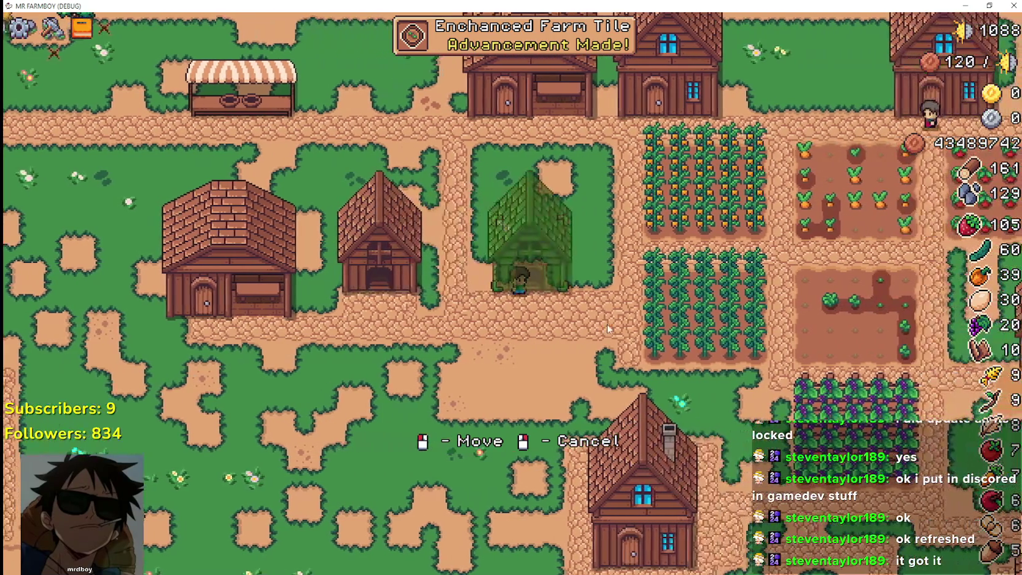
{"action": "left_click", "coordinate": [607, 323]}
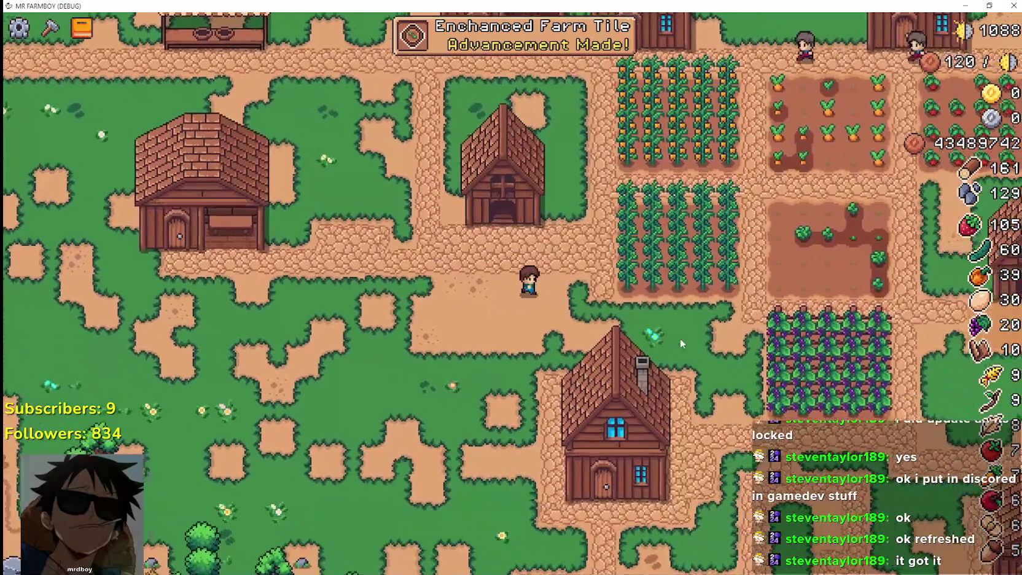
Step: Walk the player past the grape and corn fields and back to the coop, then switch to Aseprite
{"action": "key", "text": "d"}
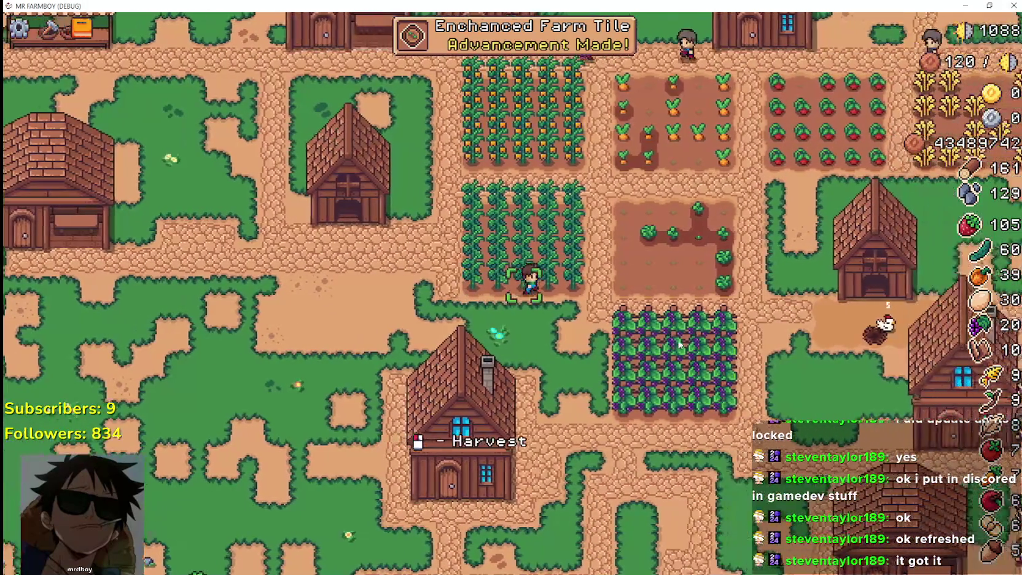
{"action": "key", "text": "d"}
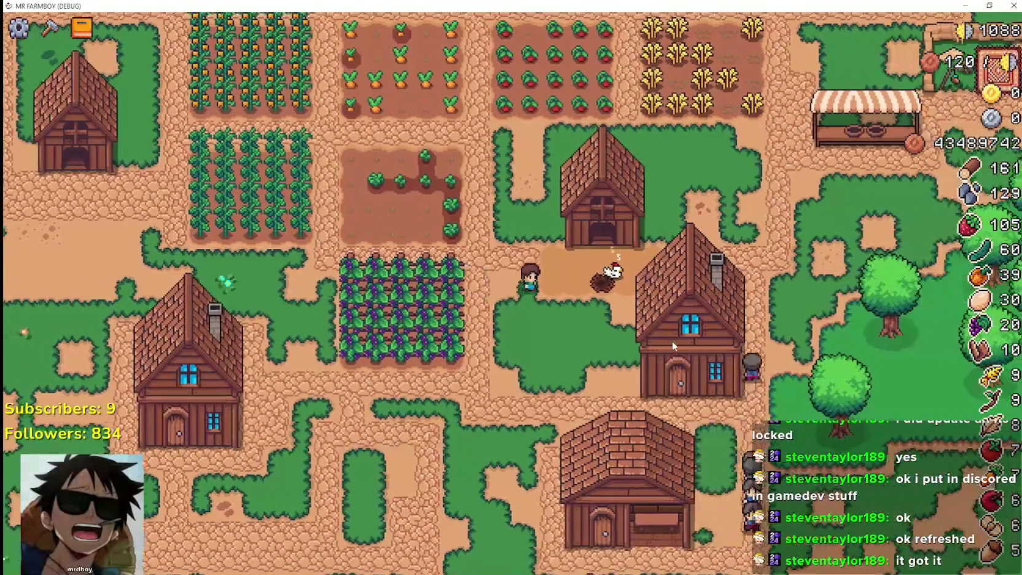
{"action": "key", "text": "w"}
{"action": "key", "text": "a"}
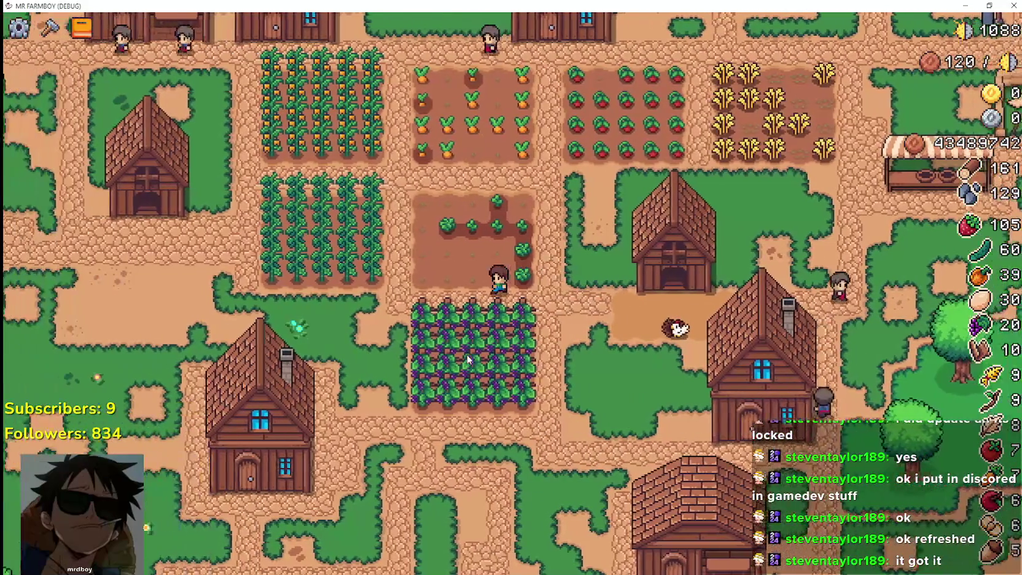
{"action": "key", "text": "a"}
{"action": "key", "text": "w"}
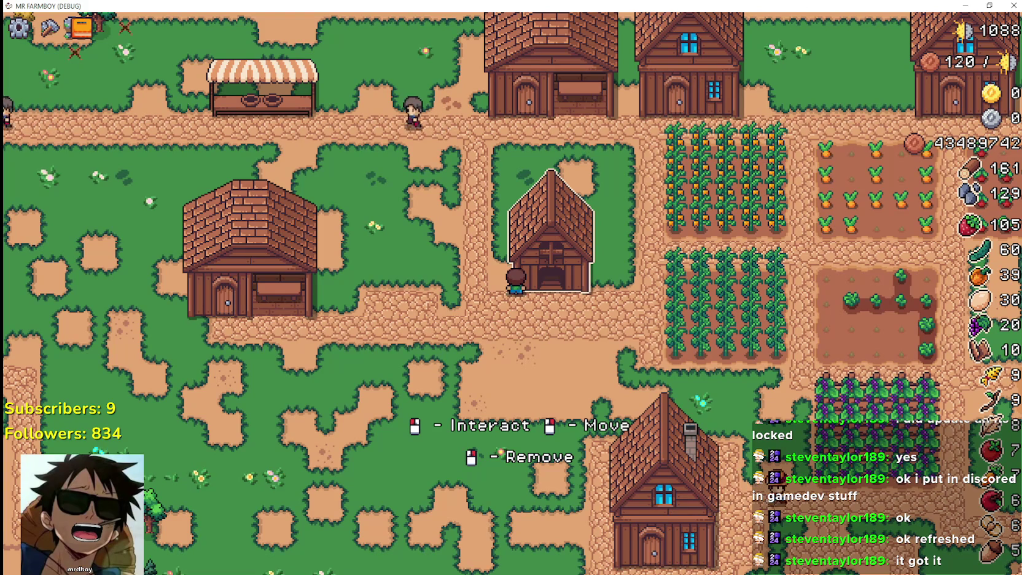
{"action": "key", "text": "alt+Tab"}
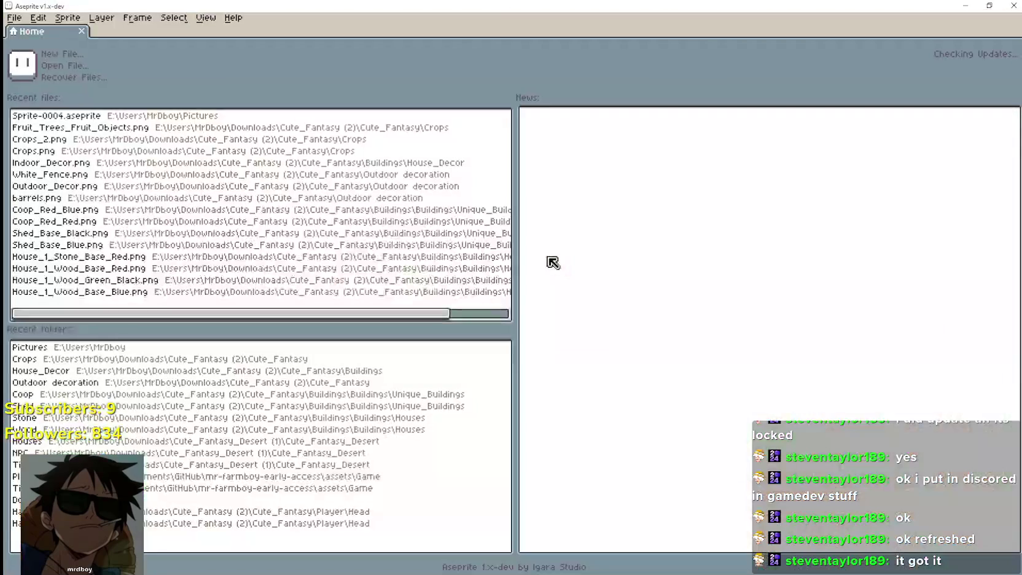
Step: Open the Player.png sprite sheet via File > Open
{"action": "left_click", "coordinate": [23, 19]}
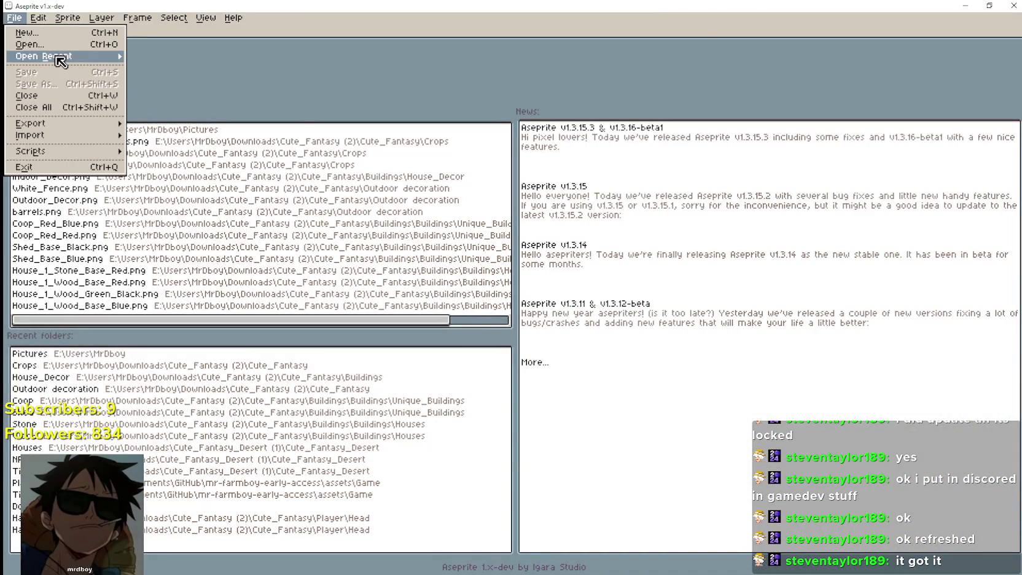
{"action": "mouse_move", "coordinate": [43, 56]}
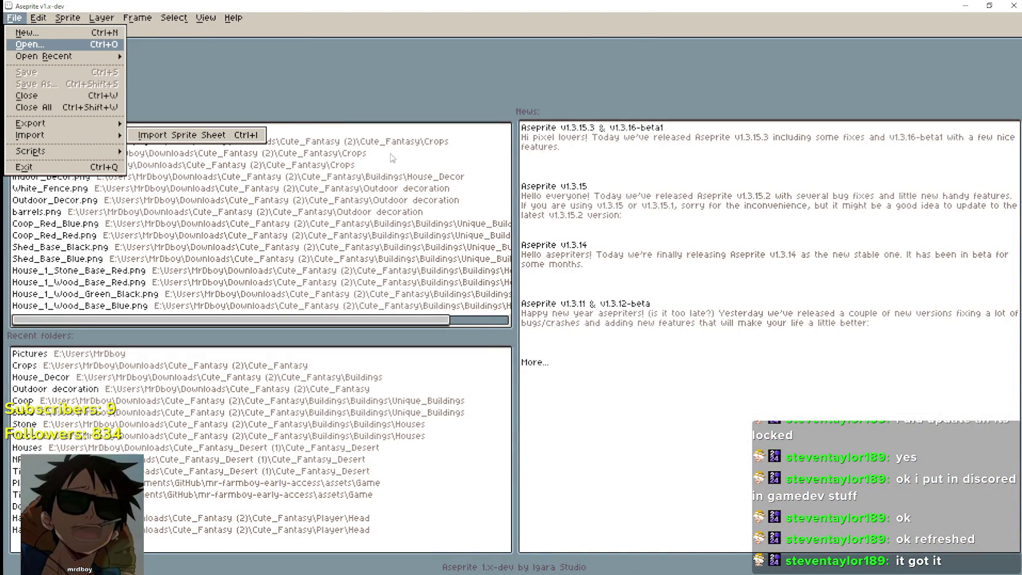
{"action": "left_click", "coordinate": [46, 44]}
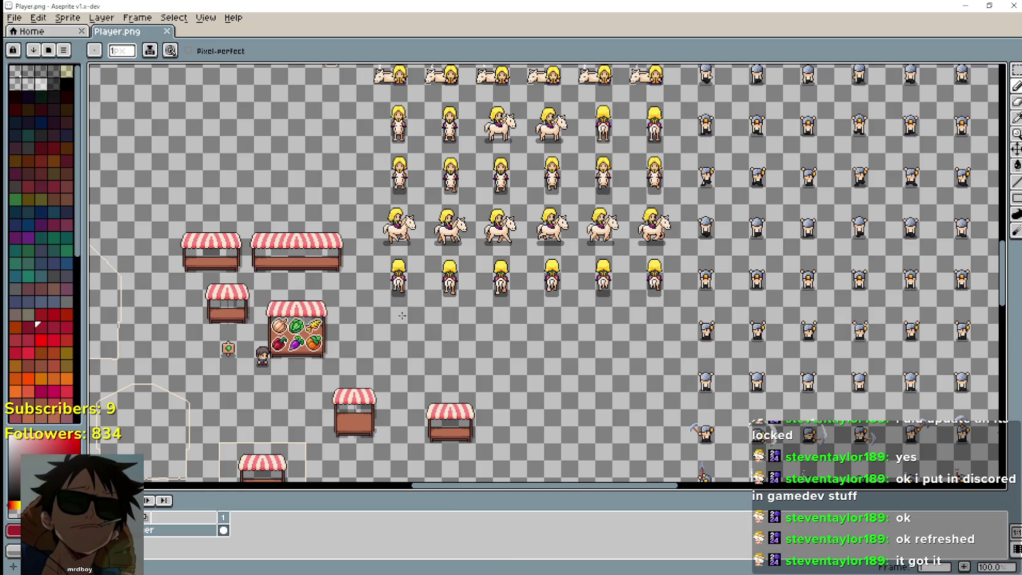
{"action": "scroll", "coordinate": [402, 315], "scroll_direction": "down", "scroll_amount": 3}
{"action": "scroll", "coordinate": [537, 274], "scroll_direction": "up", "scroll_amount": 1}
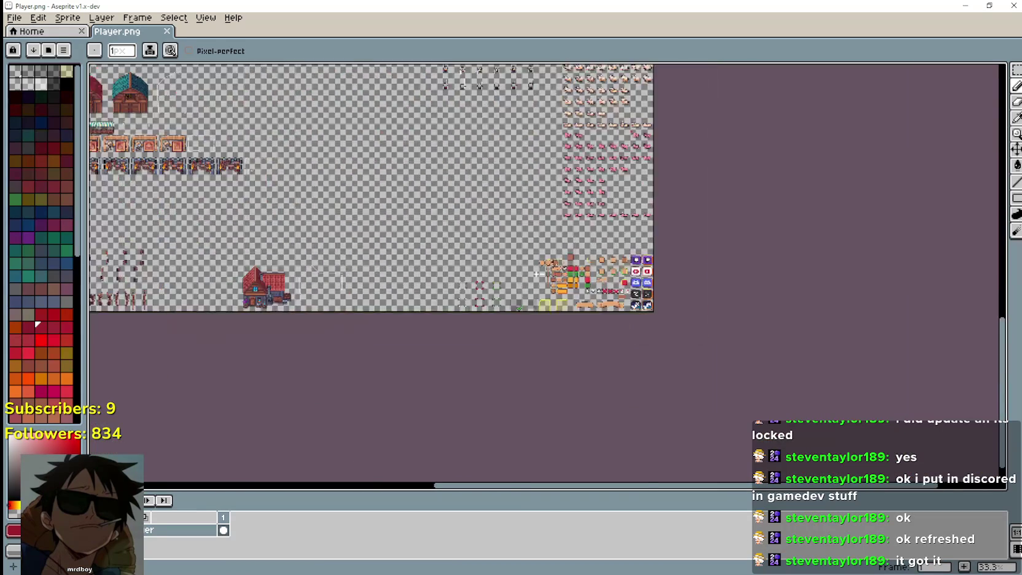
{"action": "scroll", "coordinate": [537, 274], "scroll_direction": "up", "scroll_amount": 4}
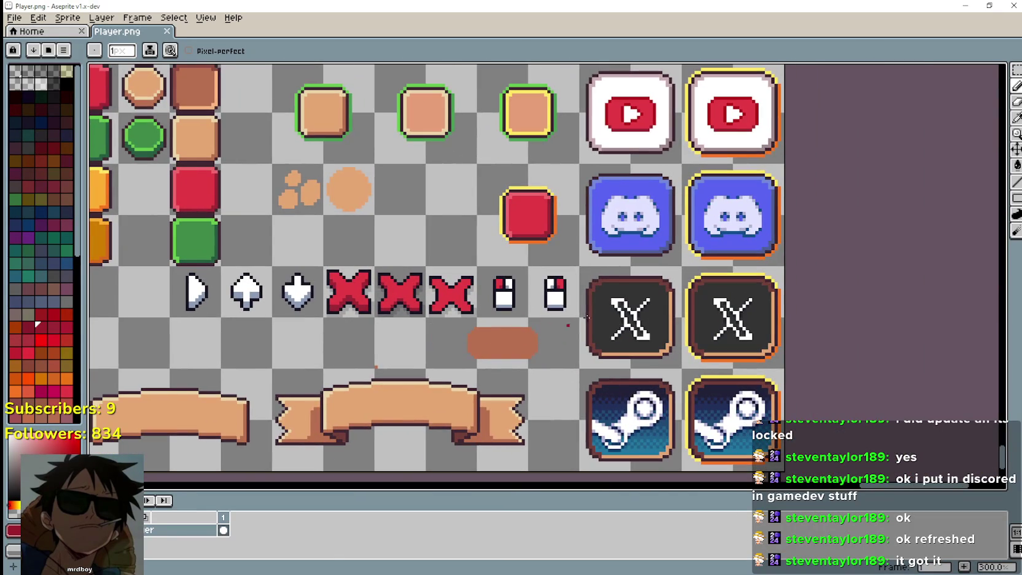
Step: Marquee-select the first mouse icon and paste a copy below the mouse icon row
{"action": "left_click", "coordinate": [1017, 70]}
{"action": "scroll", "coordinate": [824, 182], "scroll_direction": "down", "scroll_amount": 1}
{"action": "mouse_move", "coordinate": [562, 272]}
{"action": "left_mouse_down"}
{"action": "mouse_move", "coordinate": [636, 279]}
{"action": "mouse_move", "coordinate": [428, 326]}
{"action": "mouse_move", "coordinate": [419, 316]}
{"action": "left_mouse_up"}
{"action": "left_click", "coordinate": [632, 277]}
{"action": "left_click", "coordinate": [495, 333]}
{"action": "scroll", "coordinate": [495, 334], "scroll_direction": "left", "scroll_amount": 3}
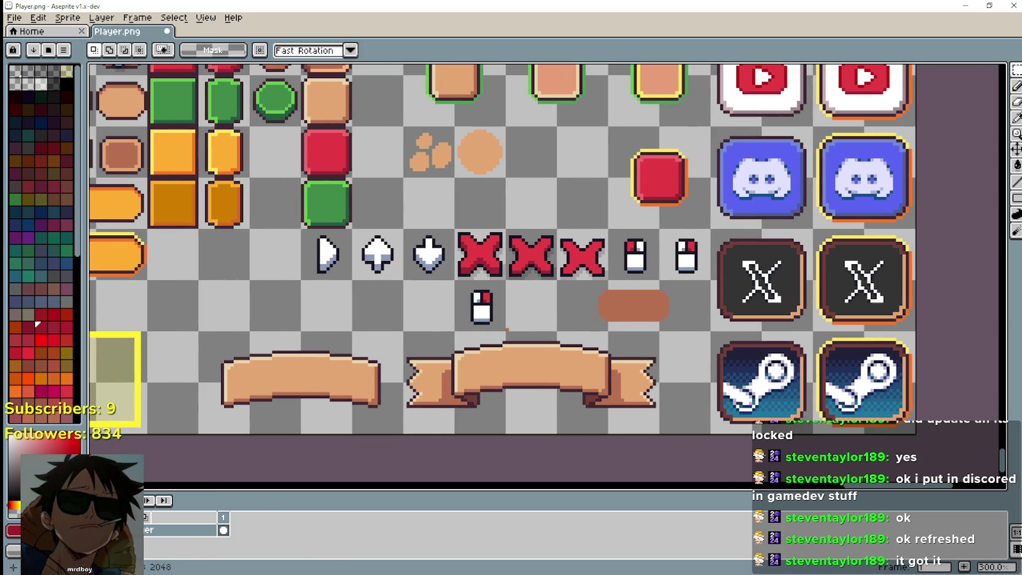
{"action": "key", "text": "alt+Tab"}
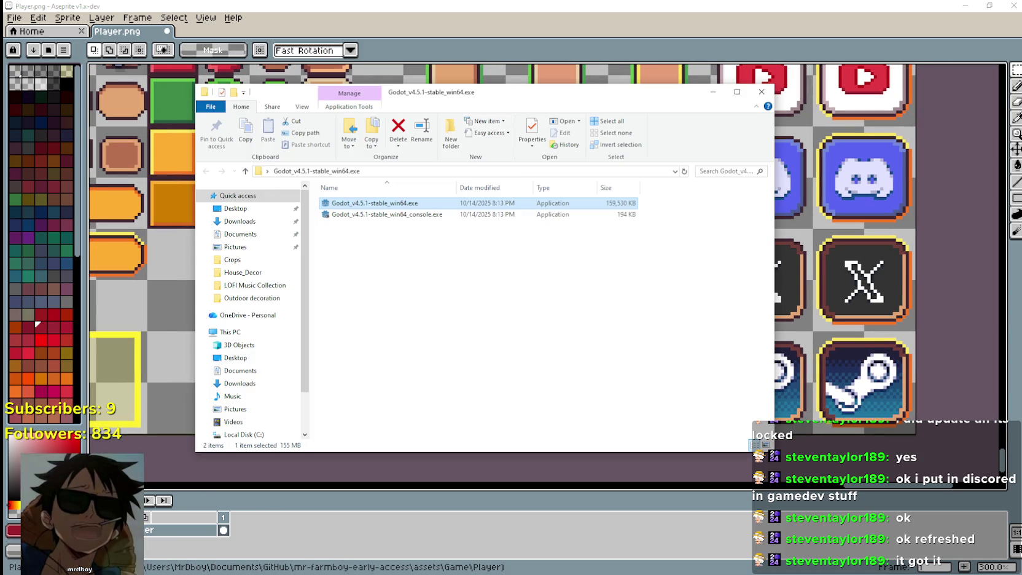
Step: Browse to Cute_Fantasy_UI > UI and open UI_ALL.png into Aseprite
{"action": "key", "text": "alt+Tab"}
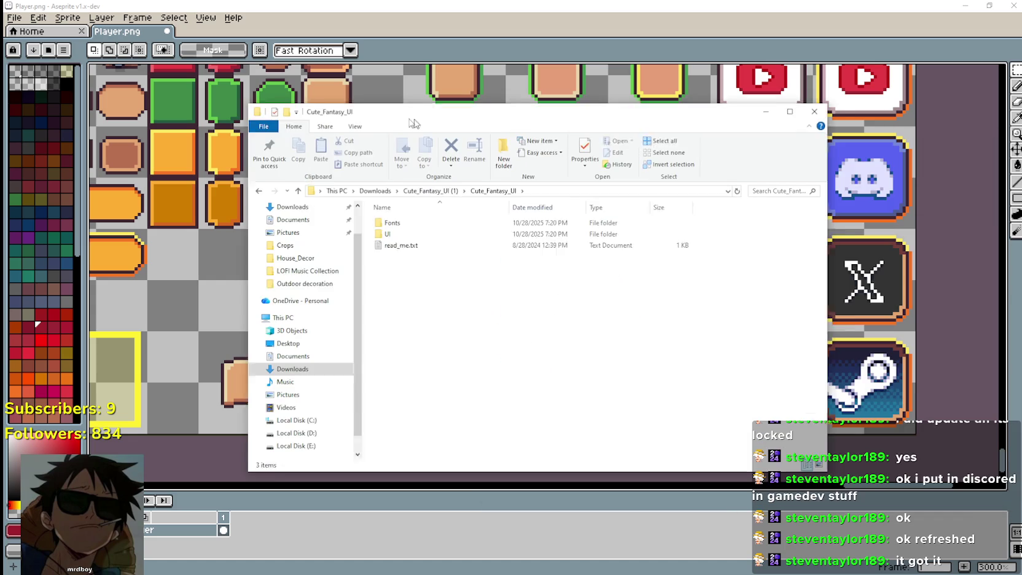
{"action": "double_click", "coordinate": [388, 198]}
{"action": "double_click", "coordinate": [372, 231]}
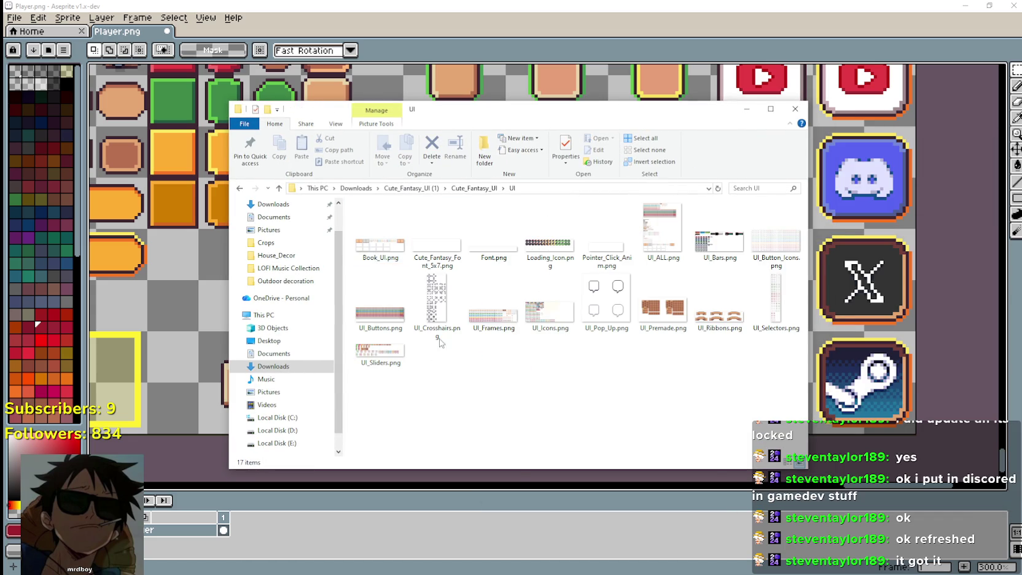
{"action": "double_click", "coordinate": [665, 236]}
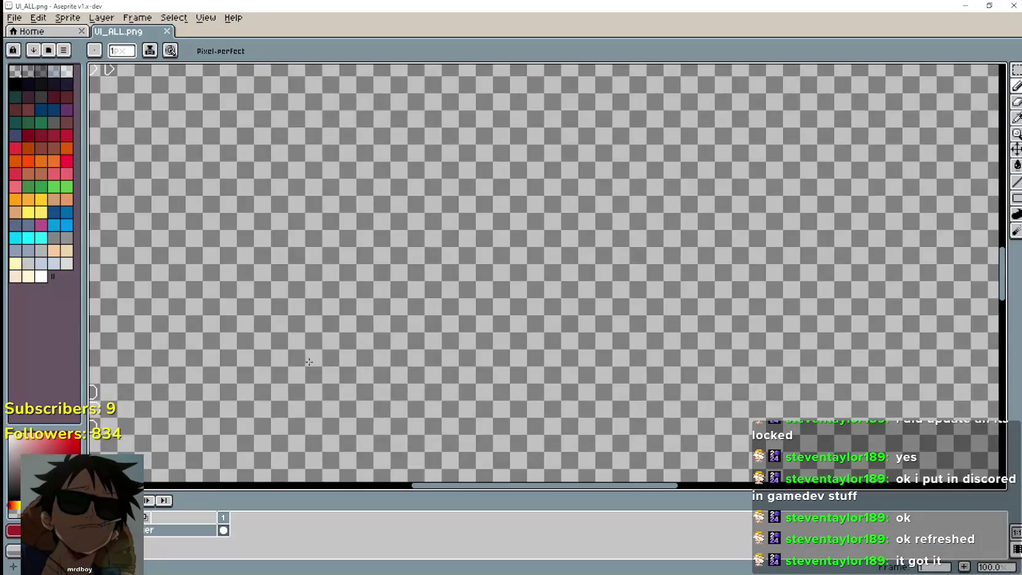
{"action": "scroll", "coordinate": [309, 362], "scroll_direction": "down", "scroll_amount": 2}
{"action": "scroll", "coordinate": [421, 310], "scroll_direction": "up", "scroll_amount": 2}
{"action": "scroll", "coordinate": [319, 259], "scroll_direction": "down", "scroll_amount": 1}
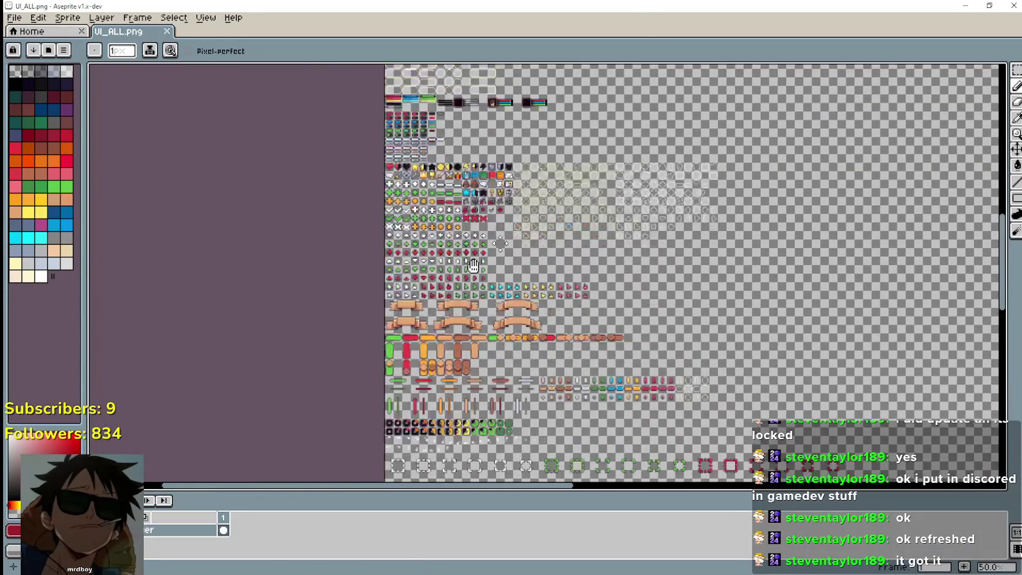
{"action": "scroll", "coordinate": [477, 149], "scroll_direction": "up", "scroll_amount": 1}
{"action": "scroll", "coordinate": [476, 149], "scroll_direction": "down", "scroll_amount": 2}
{"action": "left_click_drag", "start_coordinate": [503, 240], "coordinate": [399, 124]}
{"action": "scroll", "coordinate": [400, 125], "scroll_direction": "up", "scroll_amount": 4}
{"action": "scroll", "coordinate": [400, 124], "scroll_direction": "down", "scroll_amount": 2}
{"action": "scroll", "coordinate": [399, 124], "scroll_direction": "up", "scroll_amount": 1}
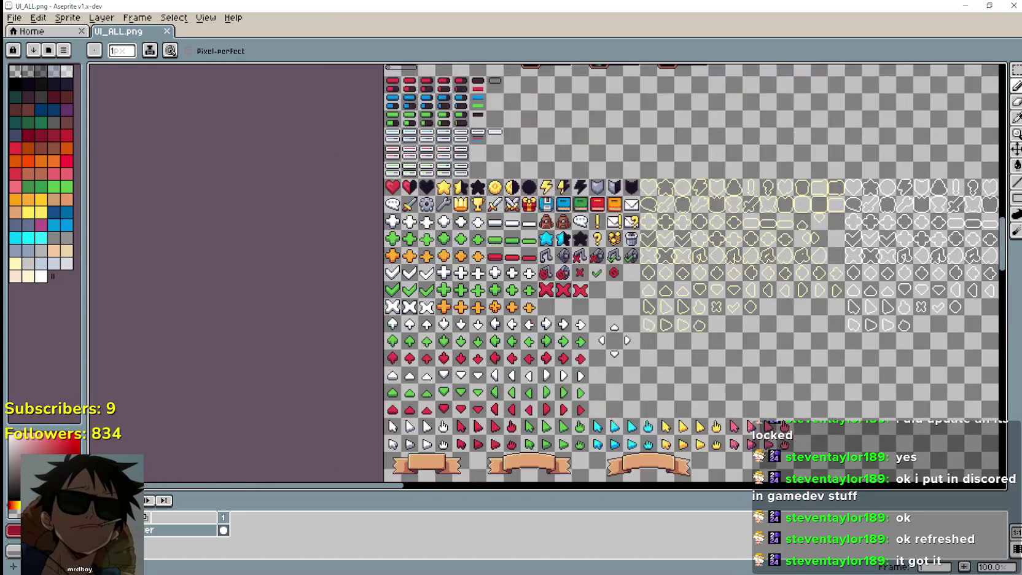
{"action": "scroll", "coordinate": [405, 115], "scroll_direction": "up", "scroll_amount": 1}
{"action": "scroll", "coordinate": [405, 115], "scroll_direction": "down", "scroll_amount": 1}
{"action": "scroll", "coordinate": [405, 115], "scroll_direction": "up", "scroll_amount": 1}
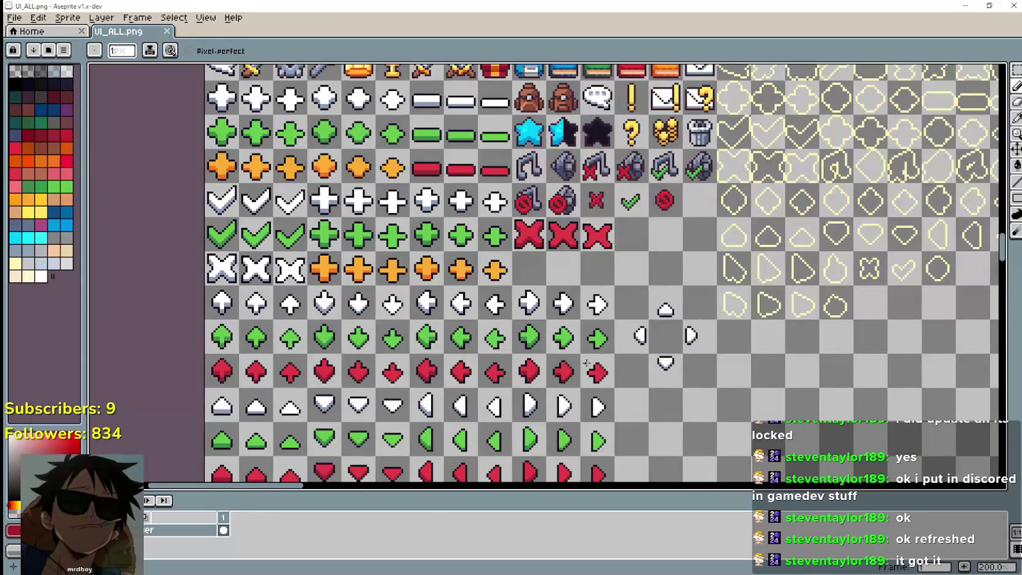
{"action": "mouse_move", "coordinate": [537, 384]}
{"action": "left_mouse_down"}
{"action": "mouse_move", "coordinate": [584, 488]}
{"action": "mouse_move", "coordinate": [589, 278]}
{"action": "mouse_move", "coordinate": [622, 115]}
{"action": "mouse_move", "coordinate": [417, 175]}
{"action": "mouse_move", "coordinate": [417, 242]}
{"action": "mouse_move", "coordinate": [458, 63]}
{"action": "mouse_move", "coordinate": [516, 242]}
{"action": "left_mouse_up"}
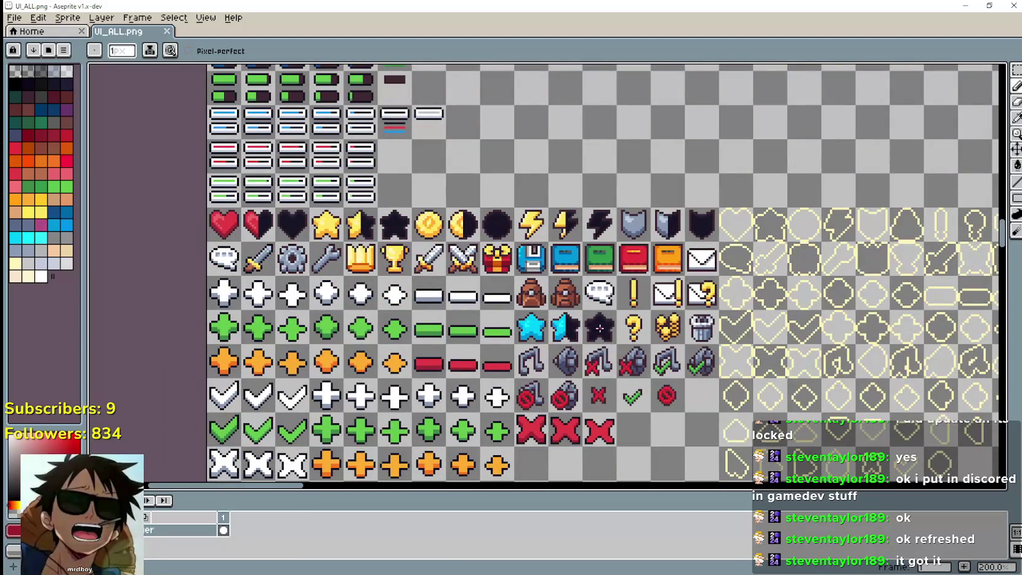
{"action": "mouse_move", "coordinate": [582, 352]}
{"action": "left_mouse_down"}
{"action": "mouse_move", "coordinate": [639, 479]}
{"action": "mouse_move", "coordinate": [504, 303]}
{"action": "mouse_move", "coordinate": [491, 369]}
{"action": "mouse_move", "coordinate": [493, 346]}
{"action": "mouse_move", "coordinate": [403, 241]}
{"action": "mouse_move", "coordinate": [598, 201]}
{"action": "mouse_move", "coordinate": [603, 331]}
{"action": "left_mouse_up"}
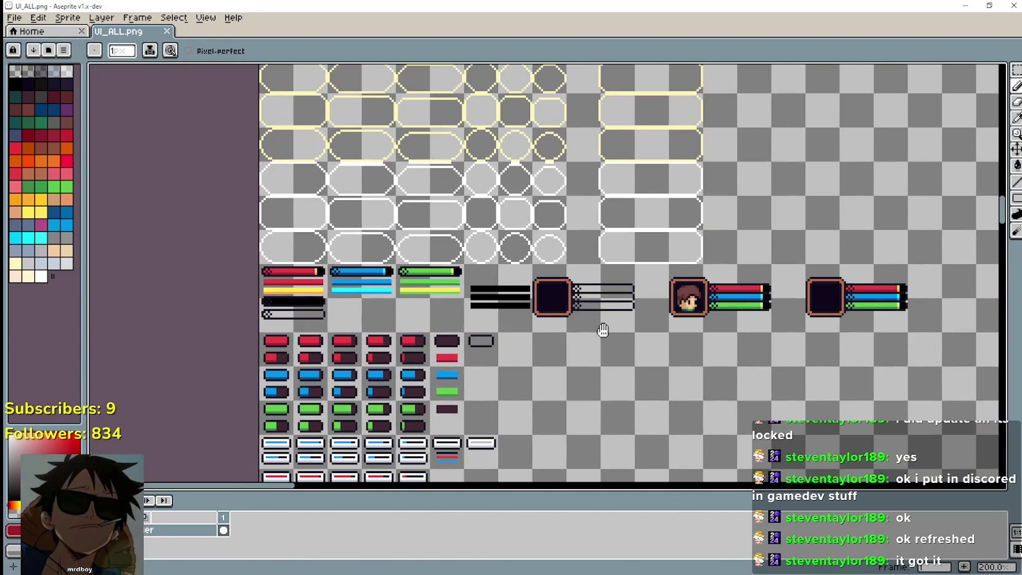
{"action": "scroll", "coordinate": [599, 134], "scroll_direction": "down", "scroll_amount": 2}
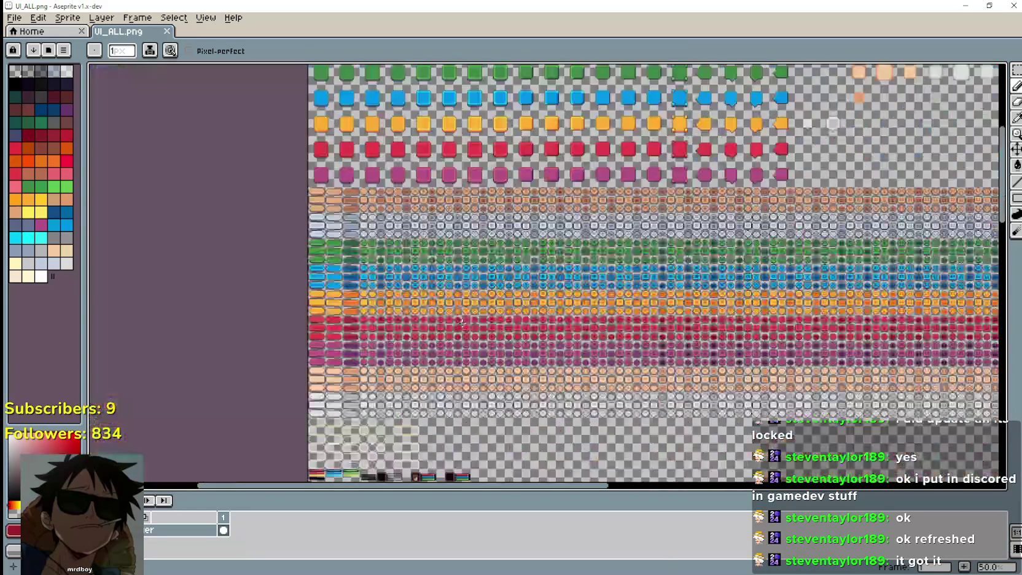
{"action": "scroll", "coordinate": [689, 285], "scroll_direction": "down", "scroll_amount": 1}
{"action": "scroll", "coordinate": [613, 219], "scroll_direction": "up", "scroll_amount": 4}
{"action": "scroll", "coordinate": [613, 219], "scroll_direction": "down", "scroll_amount": 4}
{"action": "scroll", "coordinate": [614, 220], "scroll_direction": "up", "scroll_amount": 1}
{"action": "mouse_move", "coordinate": [507, 210]}
{"action": "left_mouse_down"}
{"action": "mouse_move", "coordinate": [507, 183]}
{"action": "mouse_move", "coordinate": [641, 183]}
{"action": "mouse_move", "coordinate": [441, 220]}
{"action": "left_mouse_up"}
{"action": "scroll", "coordinate": [440, 220], "scroll_direction": "up", "scroll_amount": 2}
{"action": "mouse_move", "coordinate": [379, 378]}
{"action": "left_mouse_down"}
{"action": "mouse_move", "coordinate": [605, 485]}
{"action": "mouse_move", "coordinate": [578, 367]}
{"action": "mouse_move", "coordinate": [503, 186]}
{"action": "left_mouse_up"}
{"action": "scroll", "coordinate": [479, 164], "scroll_direction": "down", "scroll_amount": 2}
{"action": "scroll", "coordinate": [655, 178], "scroll_direction": "up", "scroll_amount": 1}
{"action": "scroll", "coordinate": [911, 263], "scroll_direction": "up", "scroll_amount": 1}
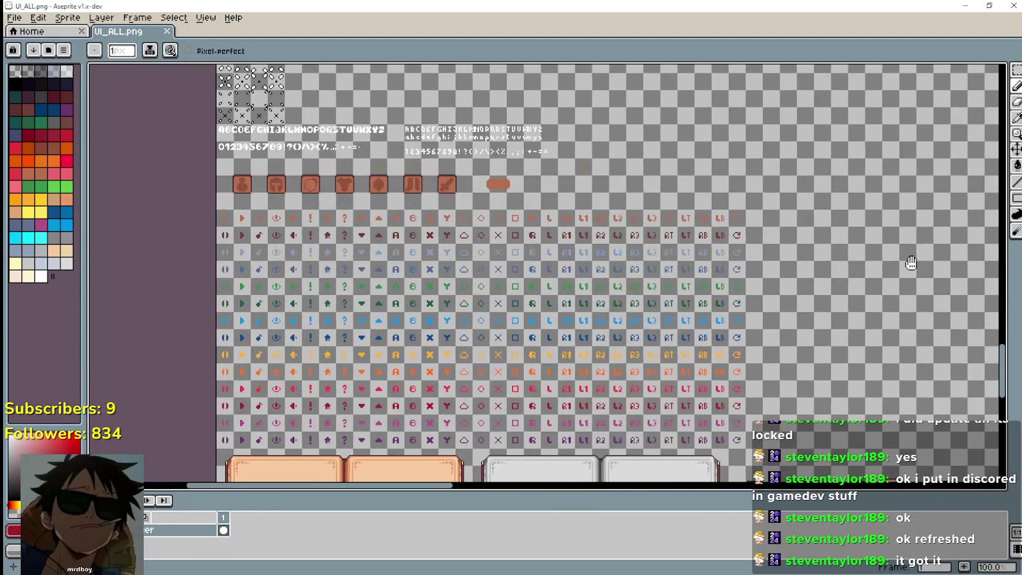
{"action": "mouse_move", "coordinate": [912, 262]}
{"action": "left_mouse_down"}
{"action": "mouse_move", "coordinate": [906, 286]}
{"action": "mouse_move", "coordinate": [824, 152]}
{"action": "left_mouse_up"}
{"action": "left_click_drag", "start_coordinate": [687, 356], "coordinate": [567, 210]}
{"action": "scroll", "coordinate": [566, 210], "scroll_direction": "down", "scroll_amount": 6}
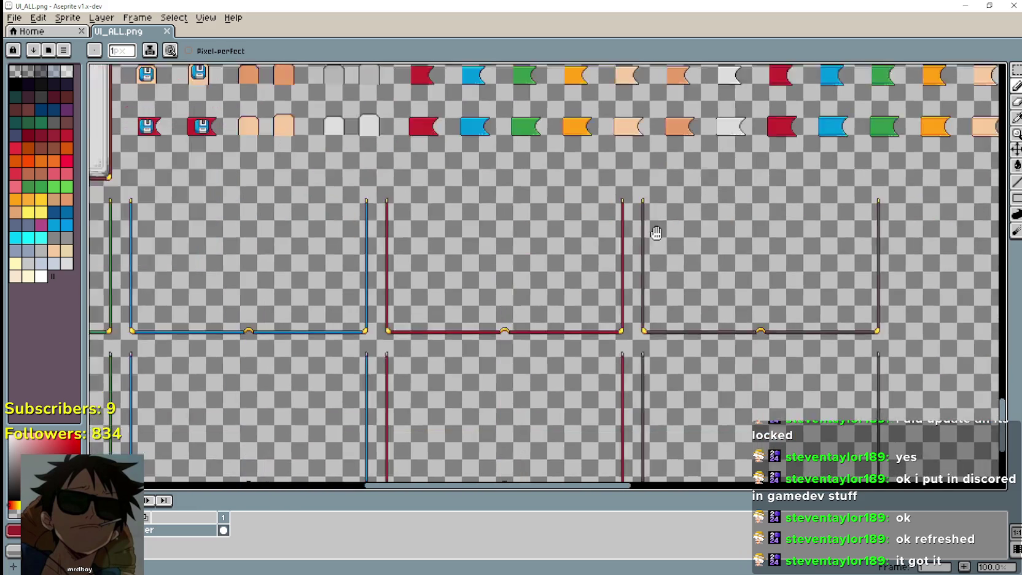
{"action": "scroll", "coordinate": [557, 407], "scroll_direction": "up", "scroll_amount": 5}
{"action": "scroll", "coordinate": [581, 247], "scroll_direction": "up", "scroll_amount": 10}
{"action": "scroll", "coordinate": [581, 247], "scroll_direction": "left", "scroll_amount": 8}
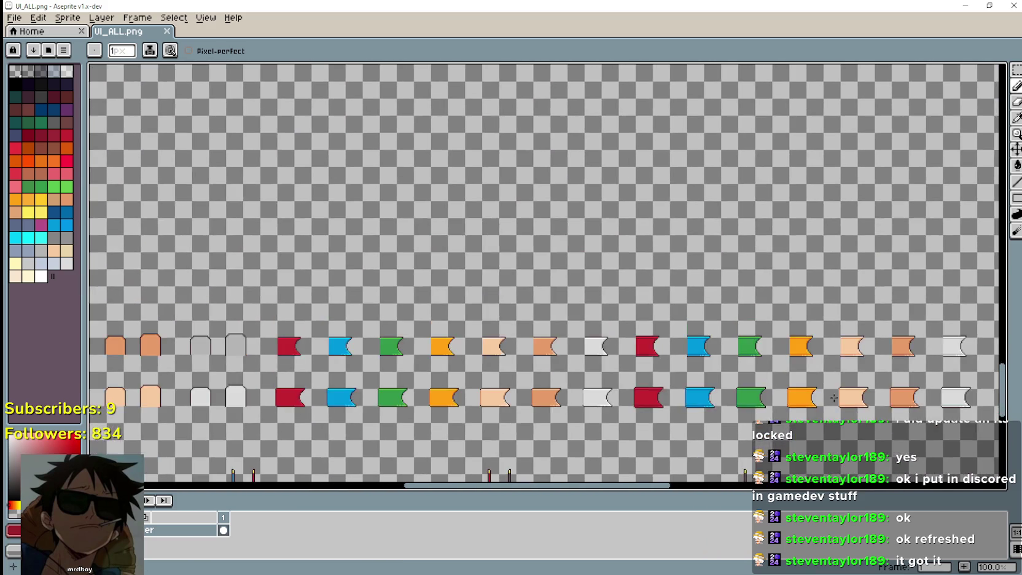
{"action": "scroll", "coordinate": [375, 258], "scroll_direction": "up", "scroll_amount": 6}
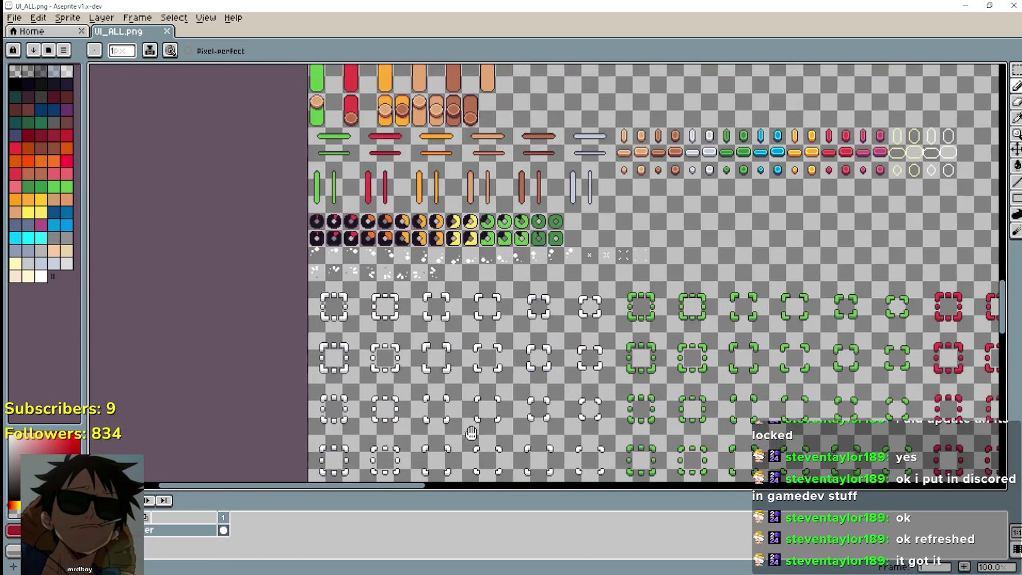
{"action": "scroll", "coordinate": [354, 341], "scroll_direction": "up", "scroll_amount": 1}
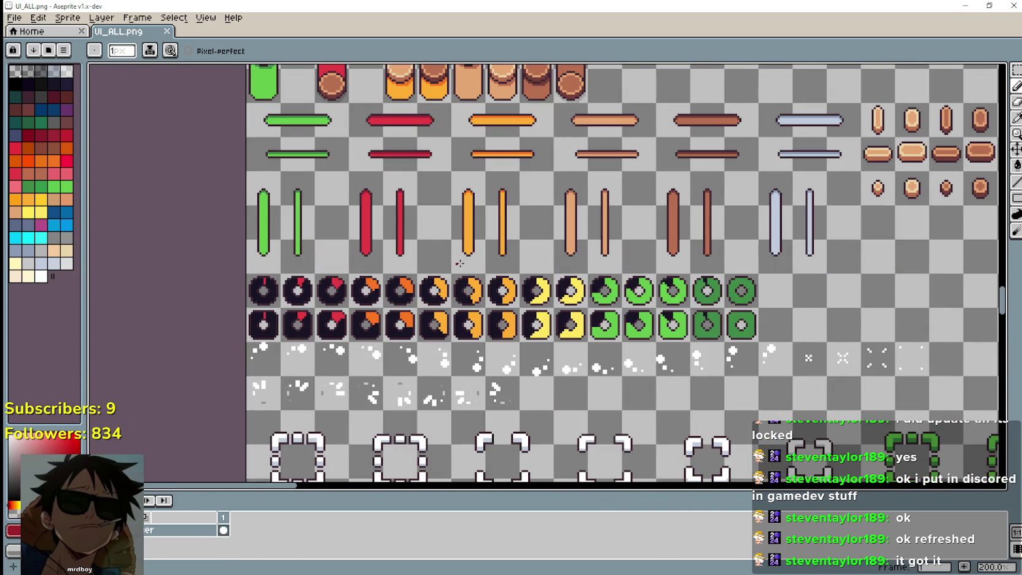
{"action": "scroll", "coordinate": [375, 283], "scroll_direction": "down", "scroll_amount": 1}
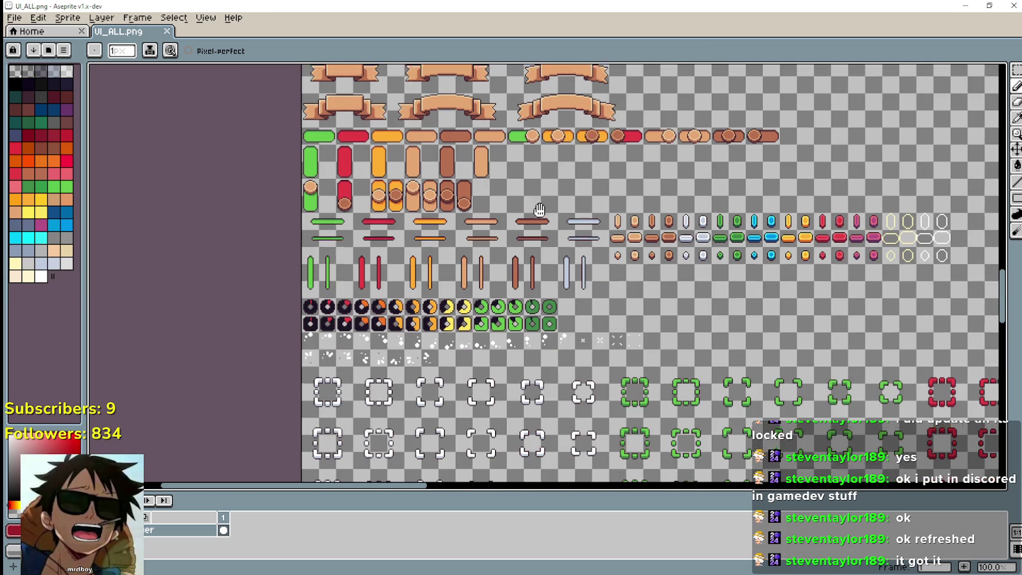
{"action": "scroll", "coordinate": [507, 344], "scroll_direction": "up", "scroll_amount": 4}
{"action": "scroll", "coordinate": [530, 154], "scroll_direction": "up", "scroll_amount": 3}
{"action": "scroll", "coordinate": [518, 270], "scroll_direction": "up", "scroll_amount": 1}
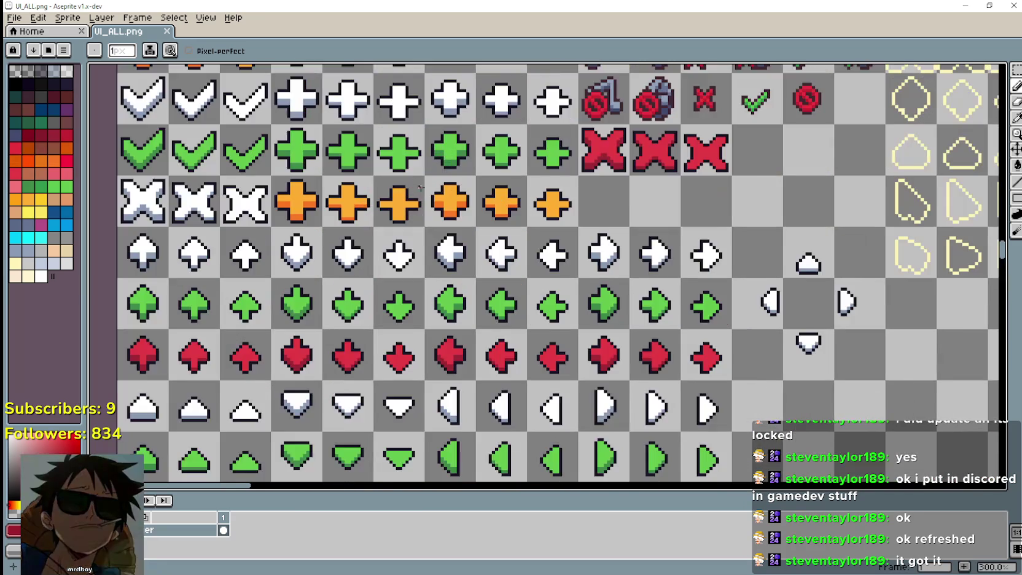
{"action": "scroll", "coordinate": [403, 255], "scroll_direction": "up", "scroll_amount": 2}
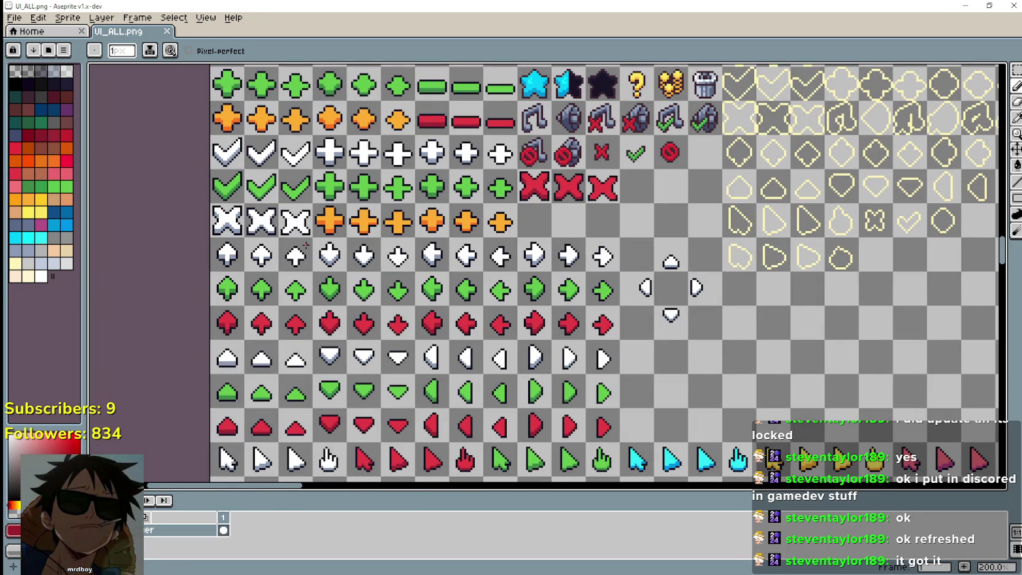
{"action": "scroll", "coordinate": [305, 245], "scroll_direction": "down", "scroll_amount": 2}
{"action": "scroll", "coordinate": [479, 183], "scroll_direction": "up", "scroll_amount": 1}
{"action": "scroll", "coordinate": [446, 355], "scroll_direction": "up", "scroll_amount": 4}
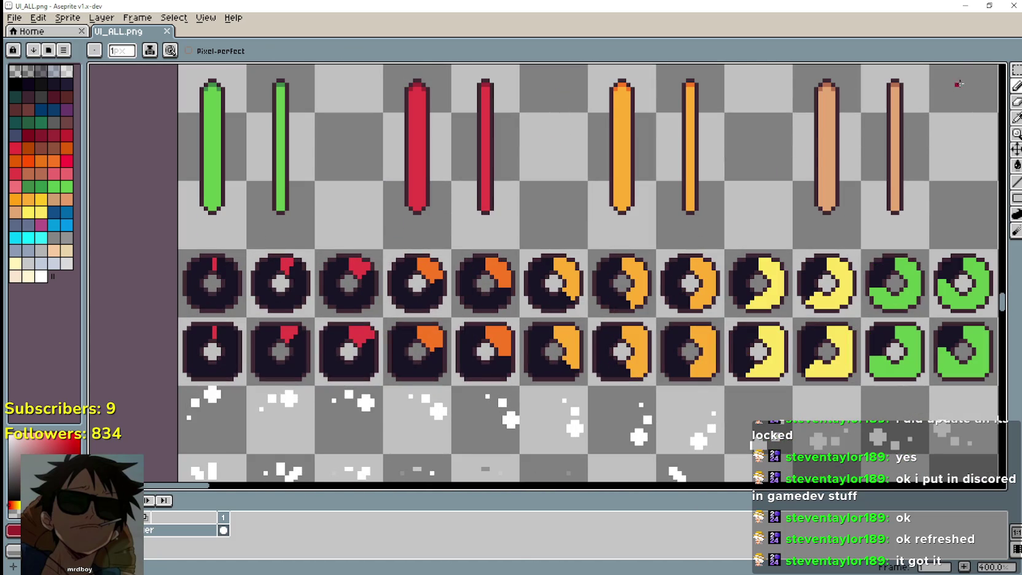
Step: Marquee-select the first dark dial sprite in UI_ALL.png
{"action": "left_click", "coordinate": [1017, 70]}
{"action": "left_click_drag", "start_coordinate": [360, 292], "coordinate": [369, 310]}
{"action": "left_click_drag", "start_coordinate": [179, 250], "coordinate": [245, 316]}
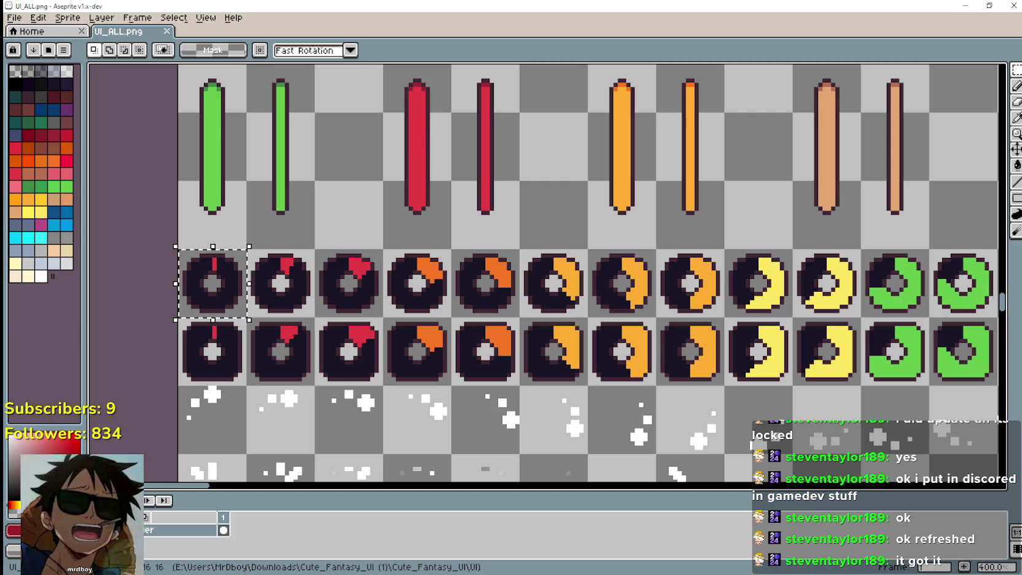
Step: Paste the dial into Player.png and drag it left of the lower mouse icon
{"action": "key", "text": "alt+Tab"}
{"action": "scroll", "coordinate": [498, 339], "scroll_direction": "down", "scroll_amount": 1}
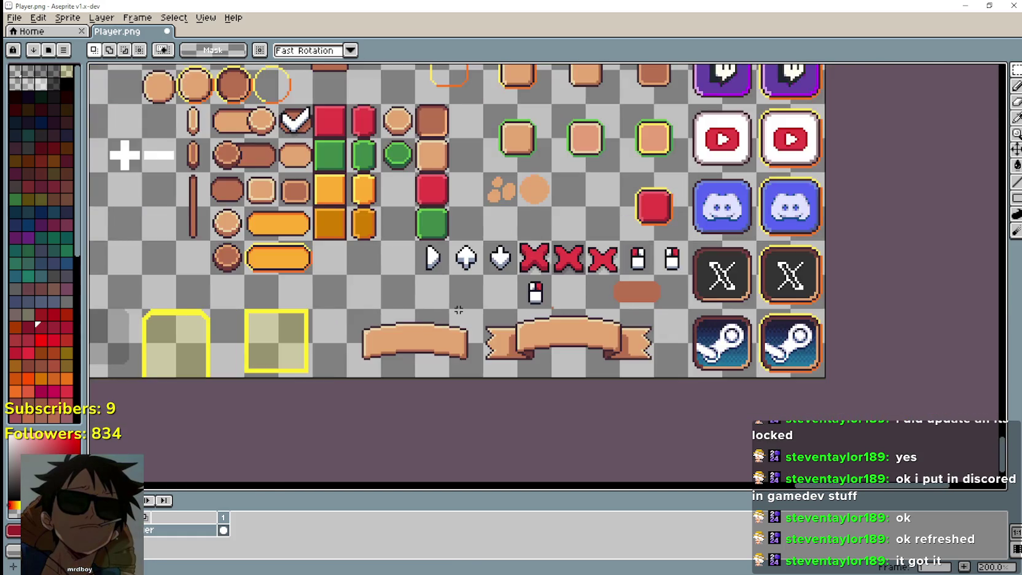
{"action": "scroll", "coordinate": [457, 304], "scroll_direction": "up", "scroll_amount": 2}
{"action": "key", "text": "ctrl+v"}
{"action": "mouse_move", "coordinate": [553, 289]}
{"action": "left_mouse_down"}
{"action": "mouse_move", "coordinate": [502, 304]}
{"action": "mouse_move", "coordinate": [483, 289]}
{"action": "left_mouse_up"}
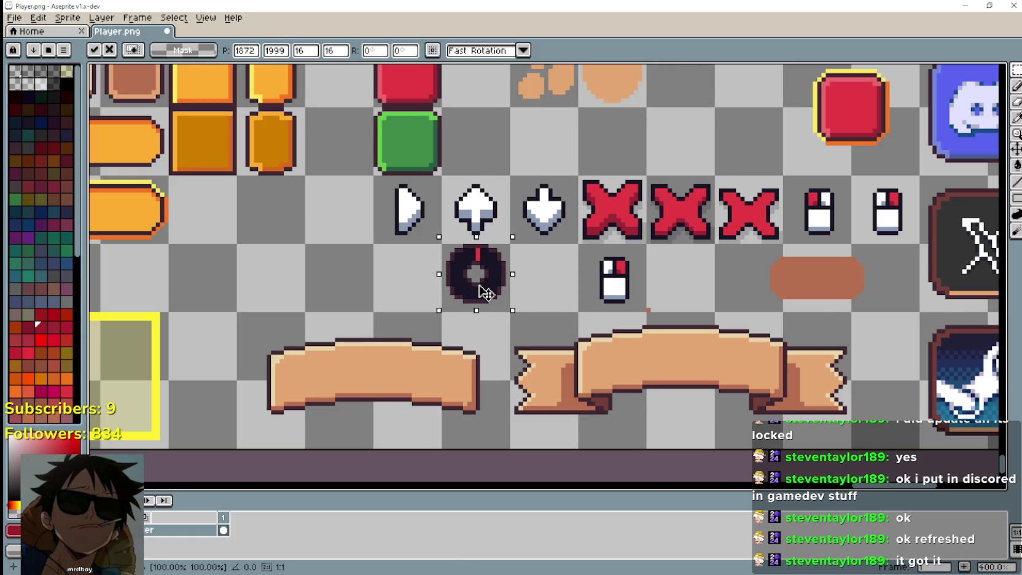
Step: Select the lower mouse icon's grid cell and bring the dial and arrow icons into view
{"action": "scroll", "coordinate": [572, 307], "scroll_direction": "up", "scroll_amount": 1}
{"action": "scroll", "coordinate": [580, 299], "scroll_direction": "up", "scroll_amount": 1}
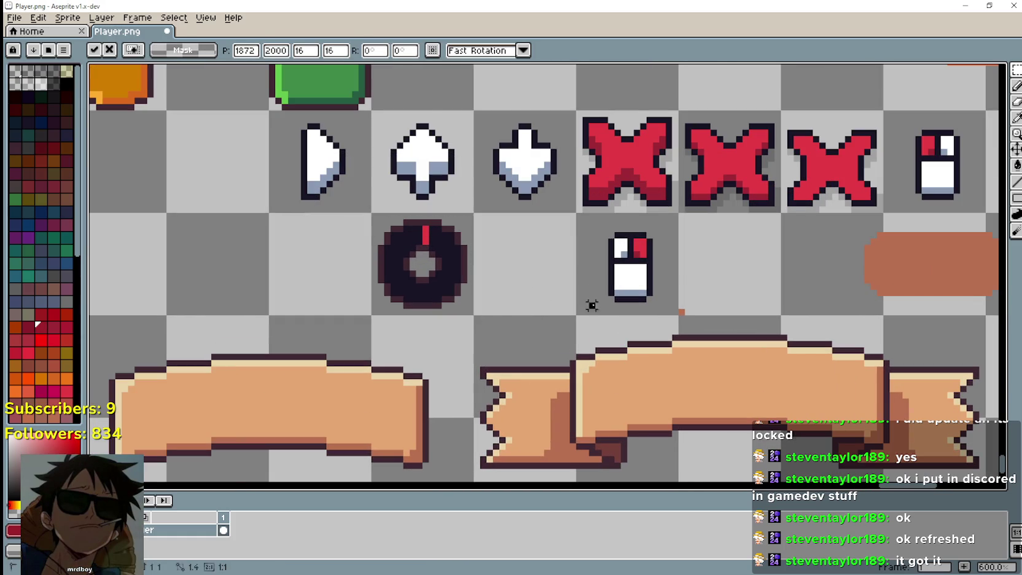
{"action": "left_click_drag", "start_coordinate": [593, 299], "coordinate": [676, 312]}
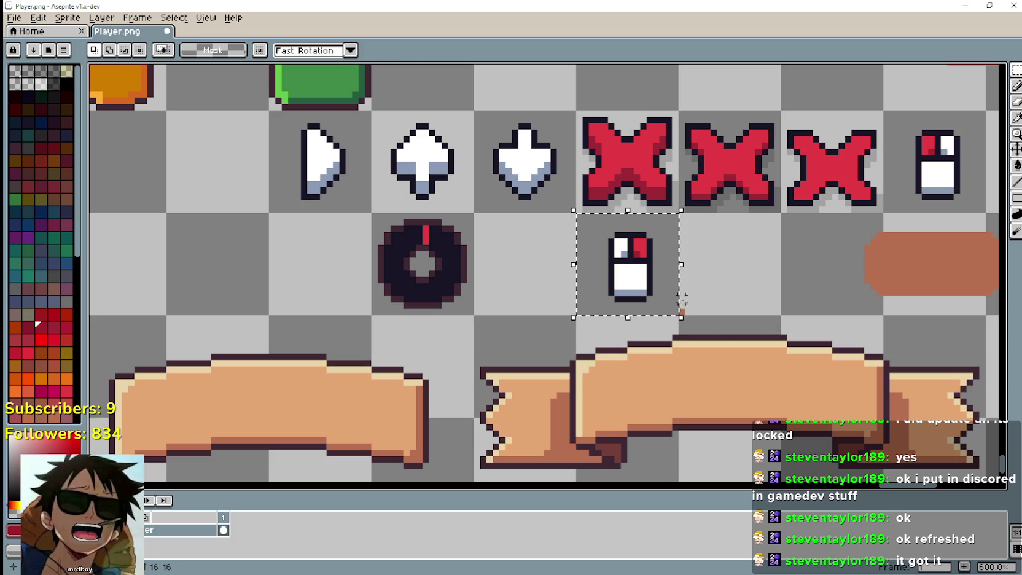
{"action": "left_click_drag", "start_coordinate": [362, 229], "coordinate": [525, 253]}
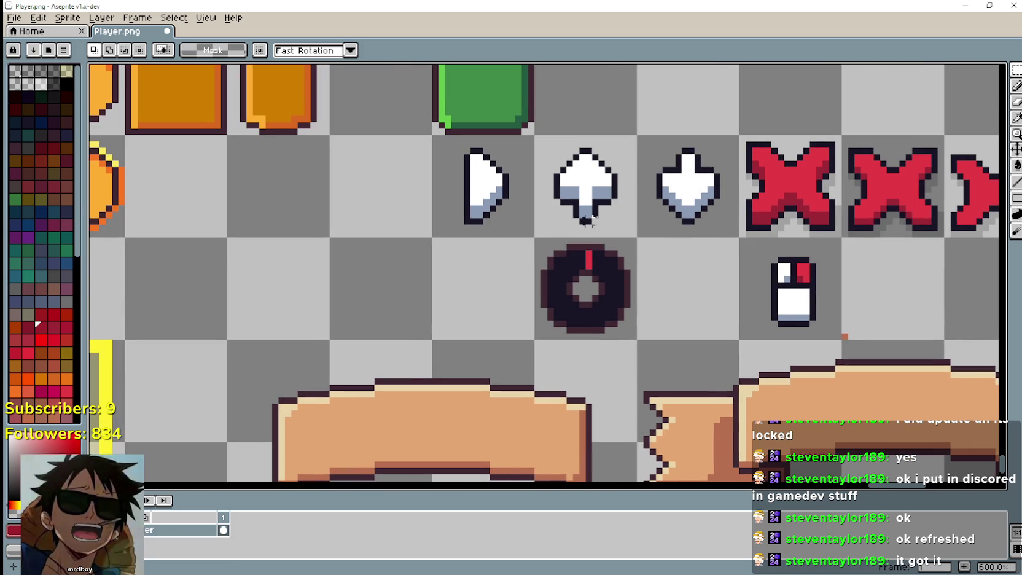
{"action": "key", "text": "i"}
{"action": "scroll", "coordinate": [617, 258], "scroll_direction": "up", "scroll_amount": 1}
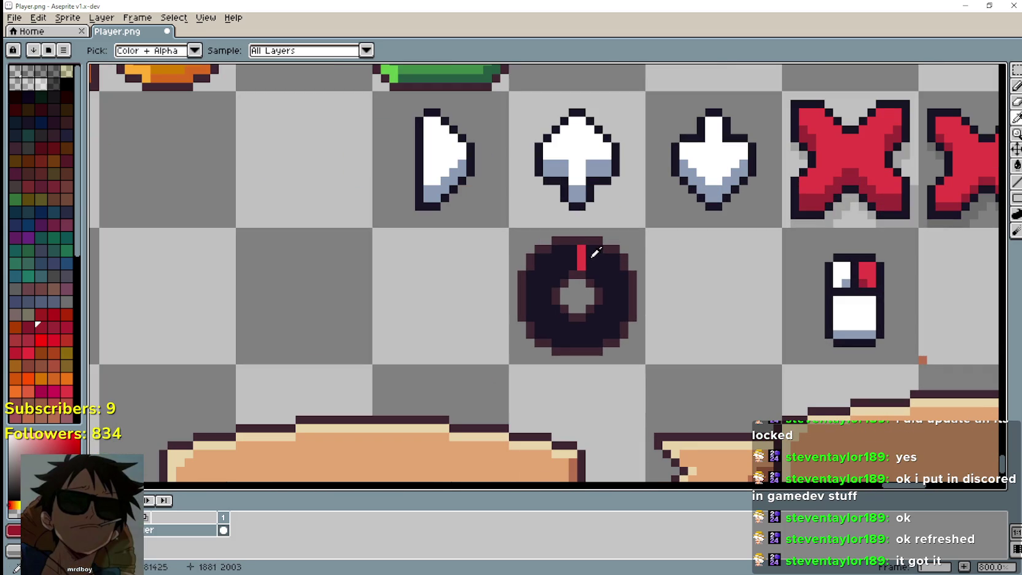
Step: Fill the dial's dark ring and red mark with white sampled from the up arrow
{"action": "left_click", "coordinate": [587, 148]}
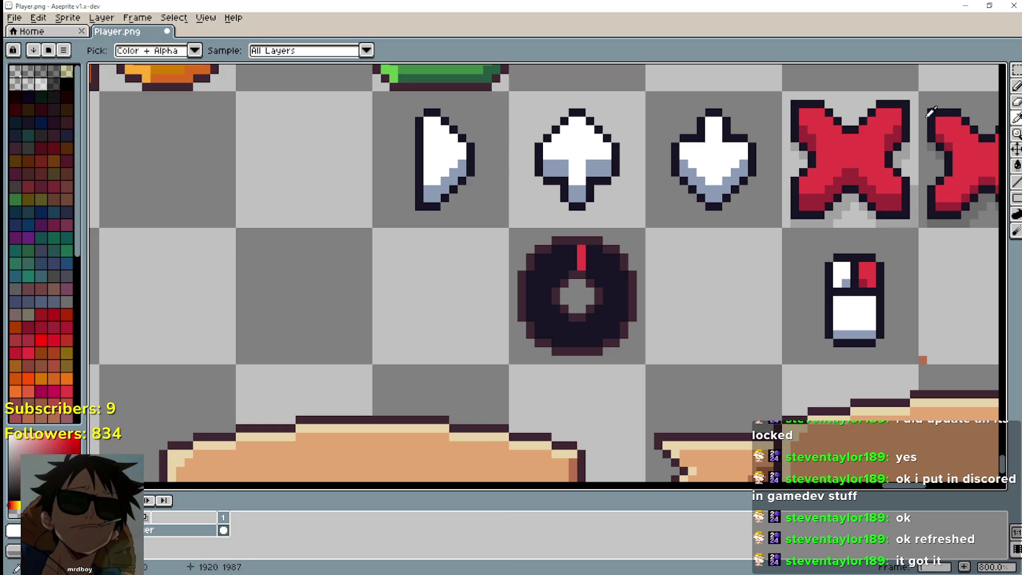
{"action": "left_click", "coordinate": [1017, 70]}
{"action": "left_click_drag", "start_coordinate": [581, 310], "coordinate": [604, 313]}
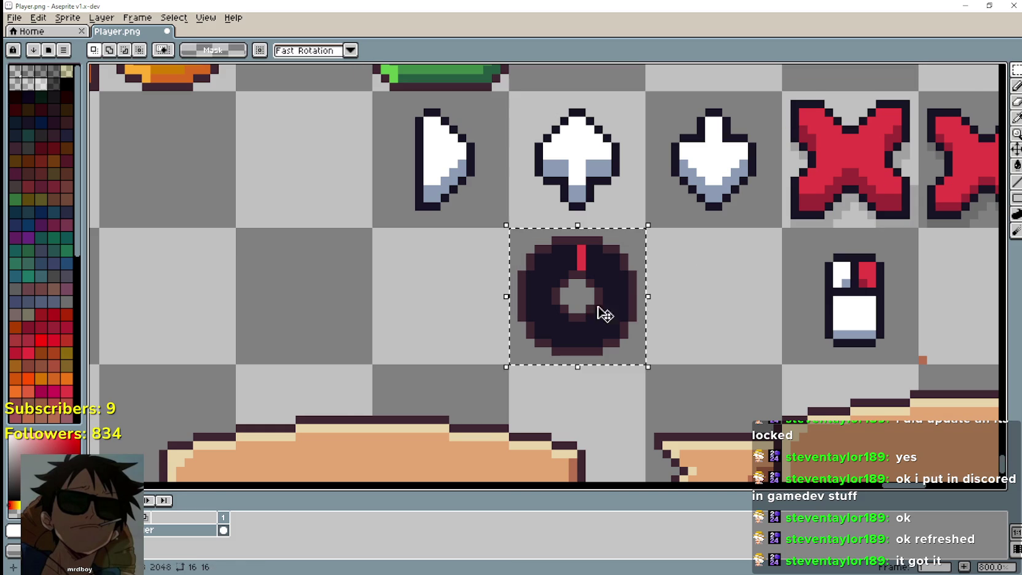
{"action": "left_click", "coordinate": [1017, 165]}
{"action": "left_click", "coordinate": [582, 274]}
{"action": "left_click", "coordinate": [581, 266]}
Step: Sample the near-black outline colour and fill the ring's outline with it
{"action": "left_click", "coordinate": [1017, 118]}
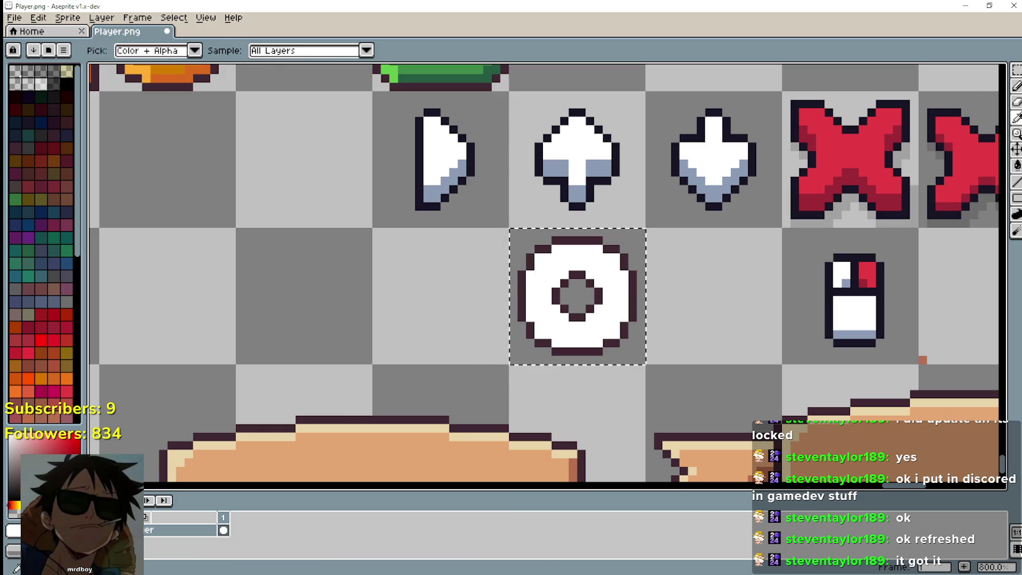
{"action": "scroll", "coordinate": [593, 151], "scroll_direction": "up", "scroll_amount": 1}
{"action": "scroll", "coordinate": [652, 178], "scroll_direction": "down", "scroll_amount": 1}
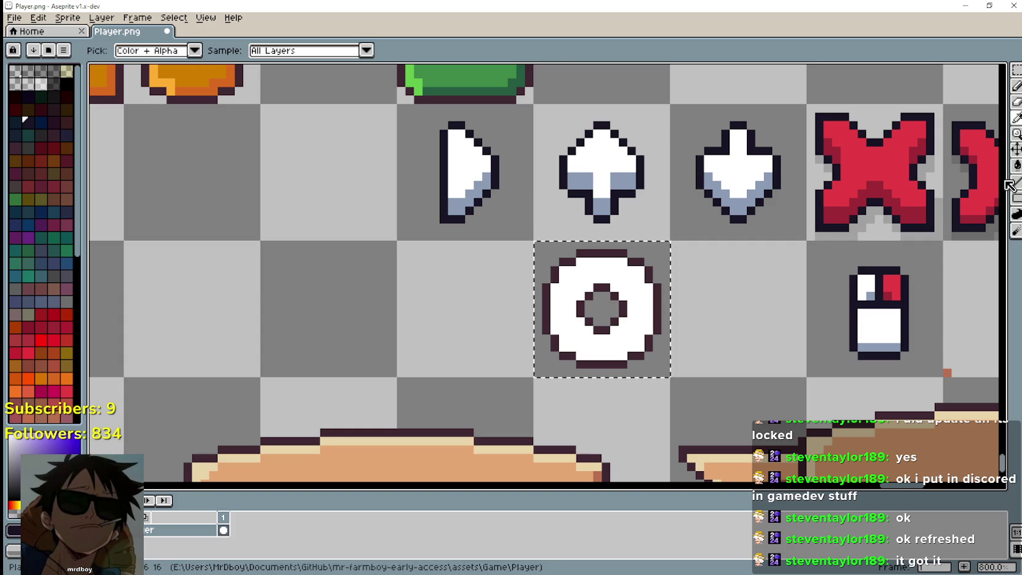
{"action": "left_click", "coordinate": [1016, 165]}
{"action": "scroll", "coordinate": [630, 283], "scroll_direction": "up", "scroll_amount": 1}
{"action": "left_click", "coordinate": [640, 258]}
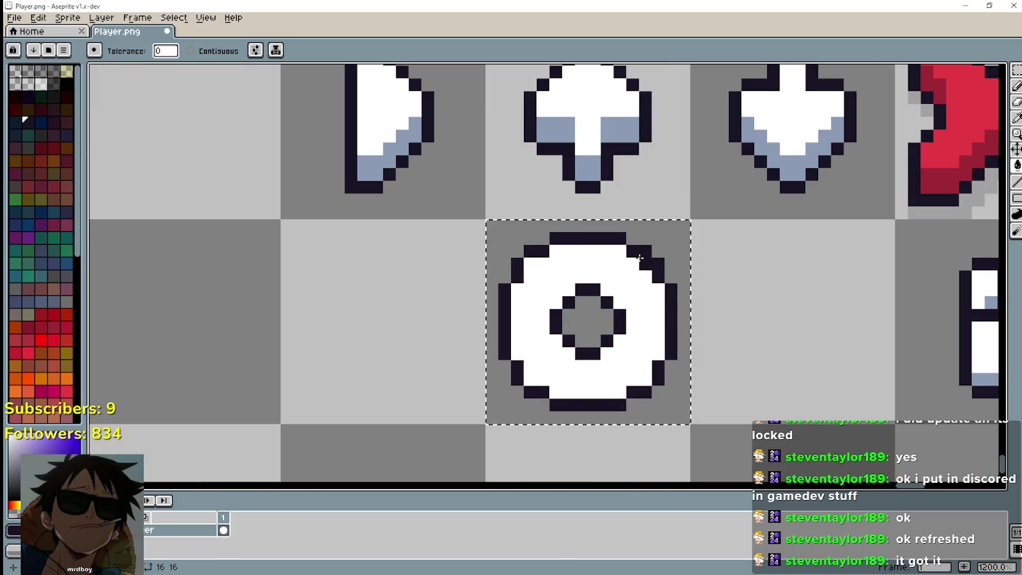
{"action": "scroll", "coordinate": [640, 258], "scroll_direction": "down", "scroll_amount": 2}
{"action": "scroll", "coordinate": [670, 283], "scroll_direction": "up", "scroll_amount": 1}
{"action": "scroll", "coordinate": [682, 295], "scroll_direction": "down", "scroll_amount": 1}
{"action": "left_click_drag", "start_coordinate": [696, 303], "coordinate": [559, 292]}
{"action": "scroll", "coordinate": [553, 289], "scroll_direction": "up", "scroll_amount": 1}
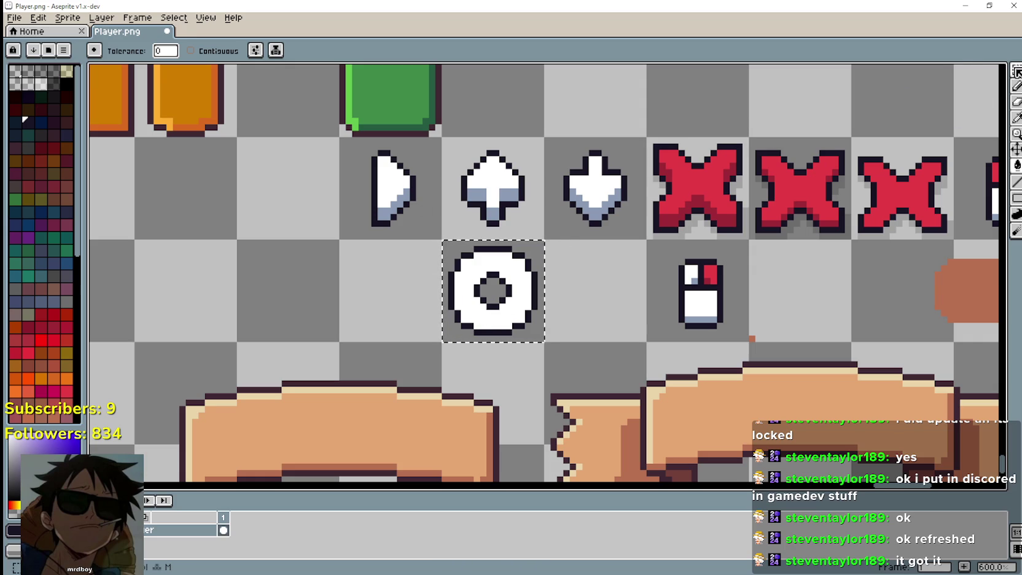
Step: Duplicate the right-pointing arrow one cell down and flip the copy to point left
{"action": "key", "text": "m"}
{"action": "key", "text": "ctrl+d"}
{"action": "left_click_drag", "start_coordinate": [385, 202], "coordinate": [437, 143]}
{"action": "mouse_move", "coordinate": [393, 190]}
{"action": "left_mouse_down"}
{"action": "mouse_move", "coordinate": [393, 292]}
{"action": "mouse_move", "coordinate": [381, 313]}
{"action": "left_mouse_up"}
{"action": "key", "text": "shift+h"}
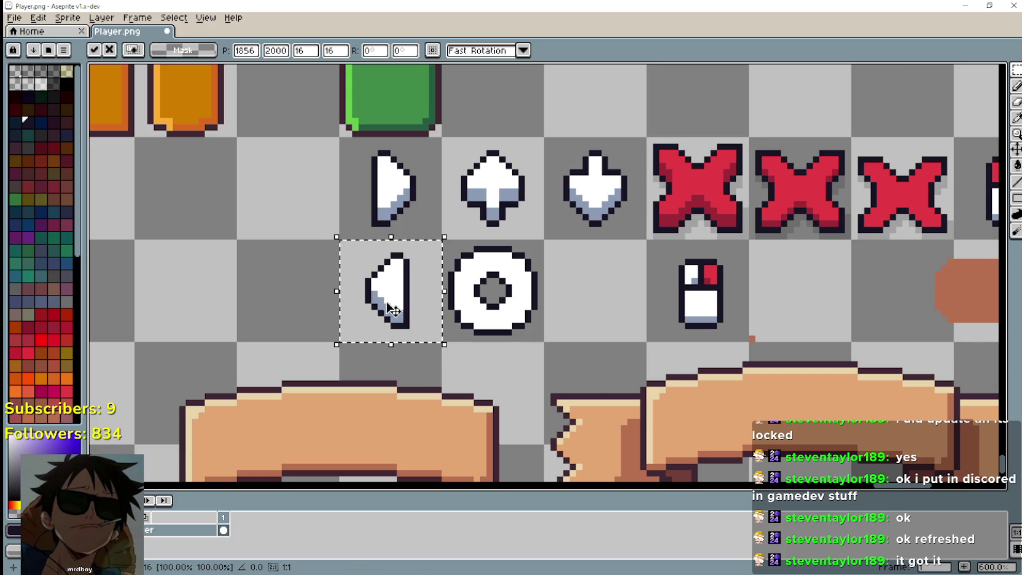
Step: Try the left arrow over the ring, then drop it back beside it
{"action": "mouse_move", "coordinate": [405, 311]}
{"action": "left_mouse_down"}
{"action": "mouse_move", "coordinate": [470, 310]}
{"action": "mouse_move", "coordinate": [478, 284]}
{"action": "left_mouse_up"}
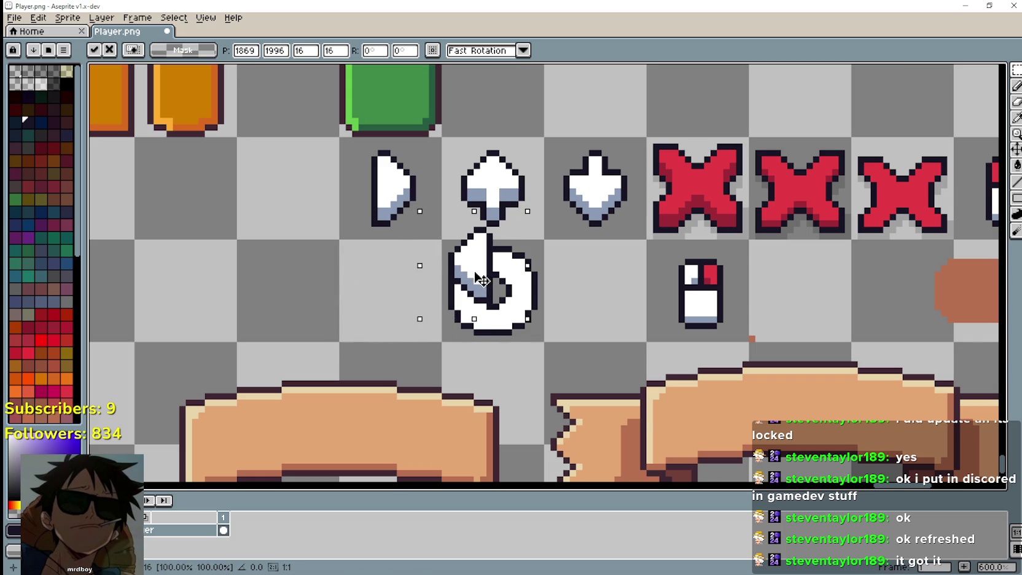
{"action": "left_click_drag", "start_coordinate": [479, 281], "coordinate": [480, 282]}
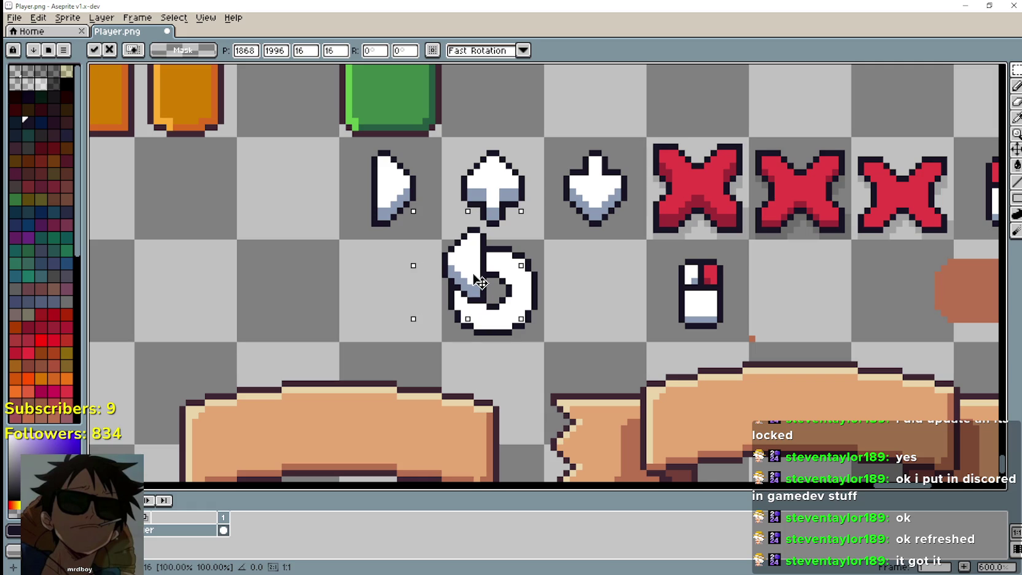
{"action": "mouse_move", "coordinate": [481, 283]}
{"action": "left_mouse_down"}
{"action": "mouse_move", "coordinate": [358, 292]}
{"action": "mouse_move", "coordinate": [418, 299]}
{"action": "mouse_move", "coordinate": [478, 284]}
{"action": "mouse_move", "coordinate": [228, 307]}
{"action": "left_mouse_up"}
{"action": "scroll", "coordinate": [480, 277], "scroll_direction": "up", "scroll_amount": 2}
{"action": "scroll", "coordinate": [335, 335], "scroll_direction": "down", "scroll_amount": 1}
{"action": "left_click_drag", "start_coordinate": [334, 335], "coordinate": [382, 350]}
{"action": "scroll", "coordinate": [534, 355], "scroll_direction": "up", "scroll_amount": 1}
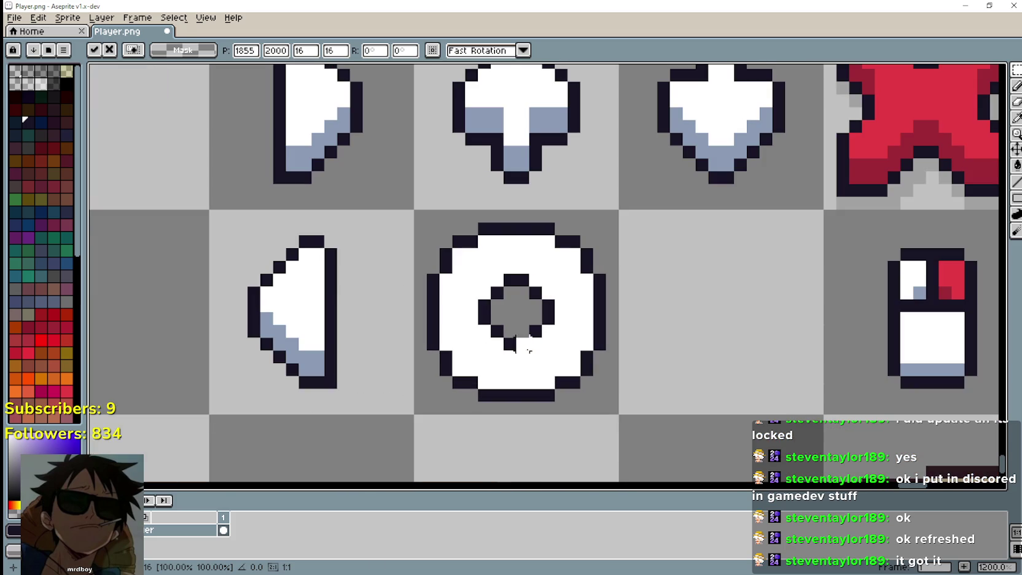
{"action": "left_click", "coordinate": [490, 311]}
Step: Erase the left side of the white ring to open it
{"action": "left_click_drag", "start_coordinate": [506, 296], "coordinate": [399, 340]}
{"action": "key", "text": "Delete"}
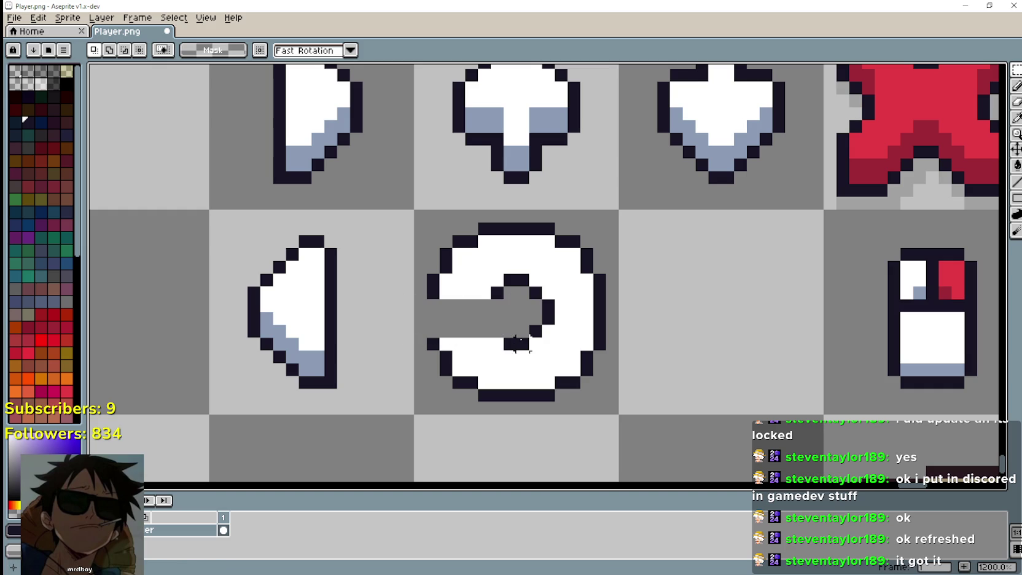
{"action": "left_click_drag", "start_coordinate": [424, 335], "coordinate": [454, 377]}
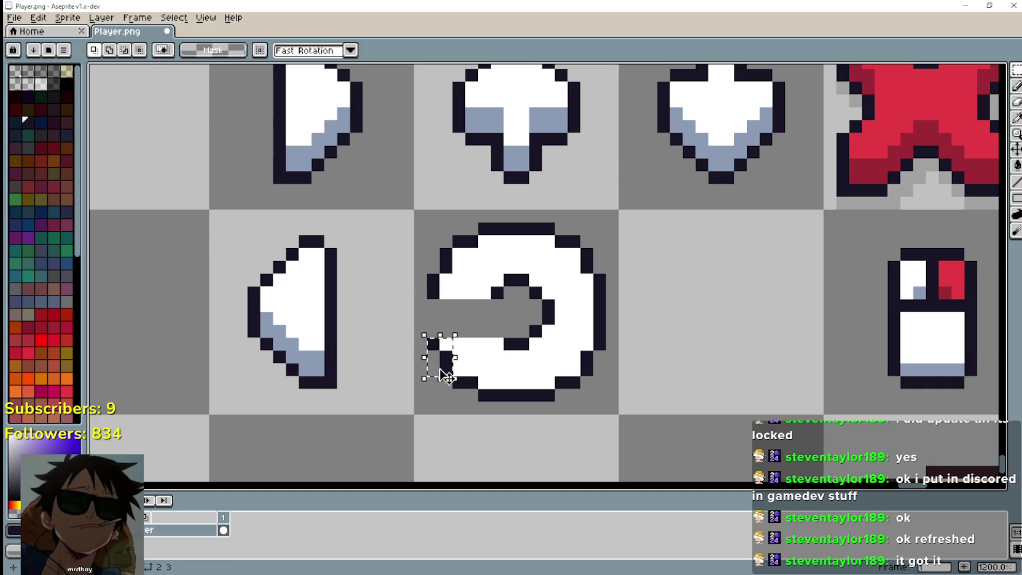
{"action": "left_click", "coordinate": [510, 357]}
Step: Move the left arrow into the cut-open ring and fix it in place
{"action": "scroll", "coordinate": [509, 369], "scroll_direction": "down", "scroll_amount": 1}
{"action": "left_click_drag", "start_coordinate": [282, 384], "coordinate": [387, 263]}
{"action": "mouse_move", "coordinate": [351, 349]}
{"action": "left_mouse_down"}
{"action": "mouse_move", "coordinate": [433, 316]}
{"action": "mouse_move", "coordinate": [459, 319]}
{"action": "left_mouse_up"}
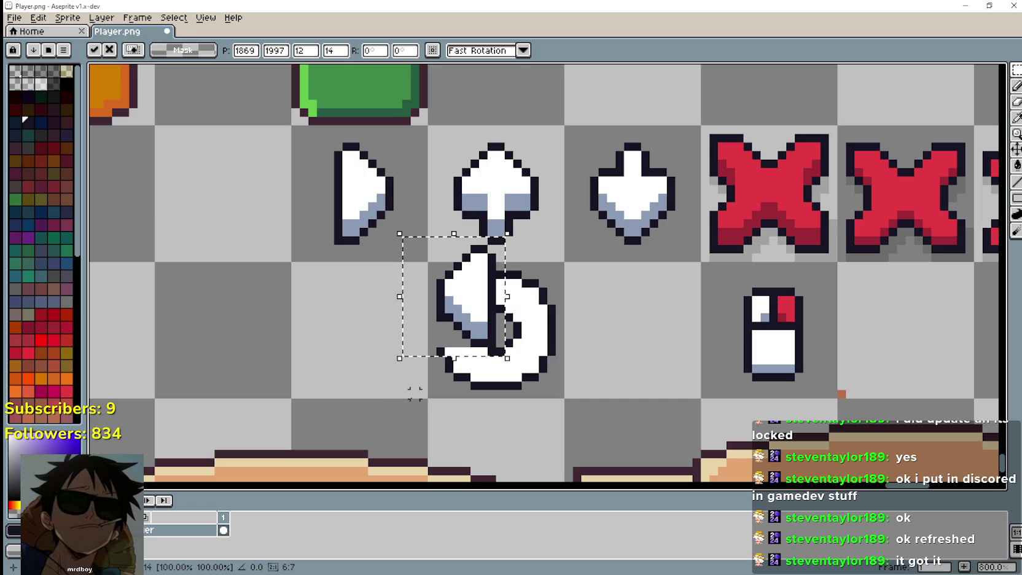
{"action": "left_click", "coordinate": [428, 371]}
{"action": "key", "text": "ctrl+z"}
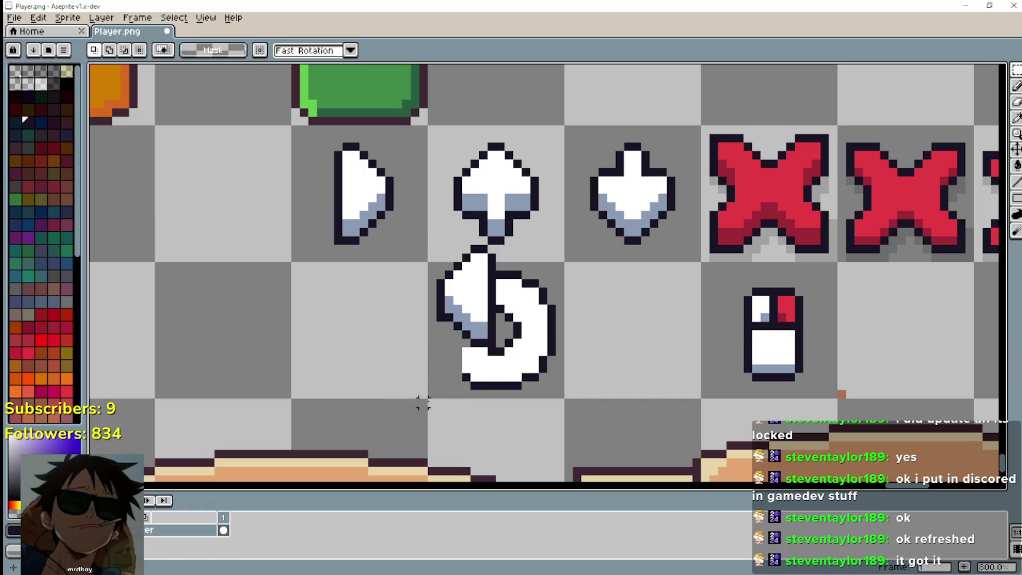
{"action": "scroll", "coordinate": [484, 367], "scroll_direction": "down", "scroll_amount": 3}
{"action": "scroll", "coordinate": [473, 378], "scroll_direction": "up", "scroll_amount": 3}
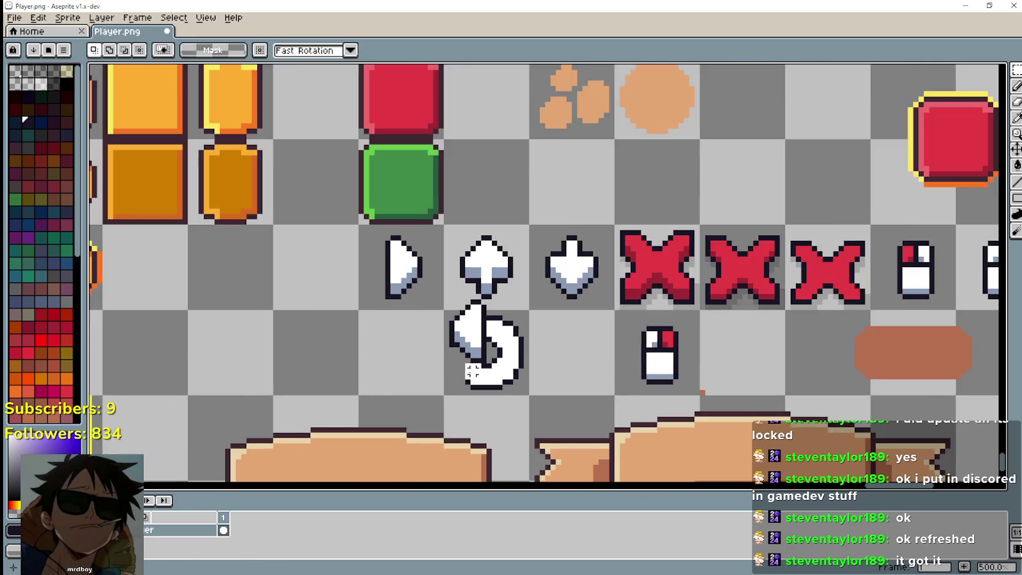
Step: Nudge the swirl icon slightly down, then shift the mouse icon left and down
{"action": "left_click_drag", "start_coordinate": [464, 390], "coordinate": [455, 285]}
{"action": "left_click", "coordinate": [706, 384]}
{"action": "mouse_move", "coordinate": [422, 224]}
{"action": "left_mouse_down"}
{"action": "mouse_move", "coordinate": [536, 376]}
{"action": "mouse_move", "coordinate": [551, 381]}
{"action": "left_mouse_up"}
{"action": "left_click_drag", "start_coordinate": [495, 330], "coordinate": [496, 346]}
{"action": "left_click", "coordinate": [598, 356]}
{"action": "left_click_drag", "start_coordinate": [697, 373], "coordinate": [822, 249]}
{"action": "mouse_move", "coordinate": [753, 348]}
{"action": "left_mouse_down"}
{"action": "mouse_move", "coordinate": [483, 353]}
{"action": "mouse_move", "coordinate": [736, 338]}
{"action": "left_mouse_up"}
{"action": "left_click", "coordinate": [607, 365]}
Step: Undo the last change and move the right mouse icon into the lower cell
{"action": "scroll", "coordinate": [796, 319], "scroll_direction": "down", "scroll_amount": 1}
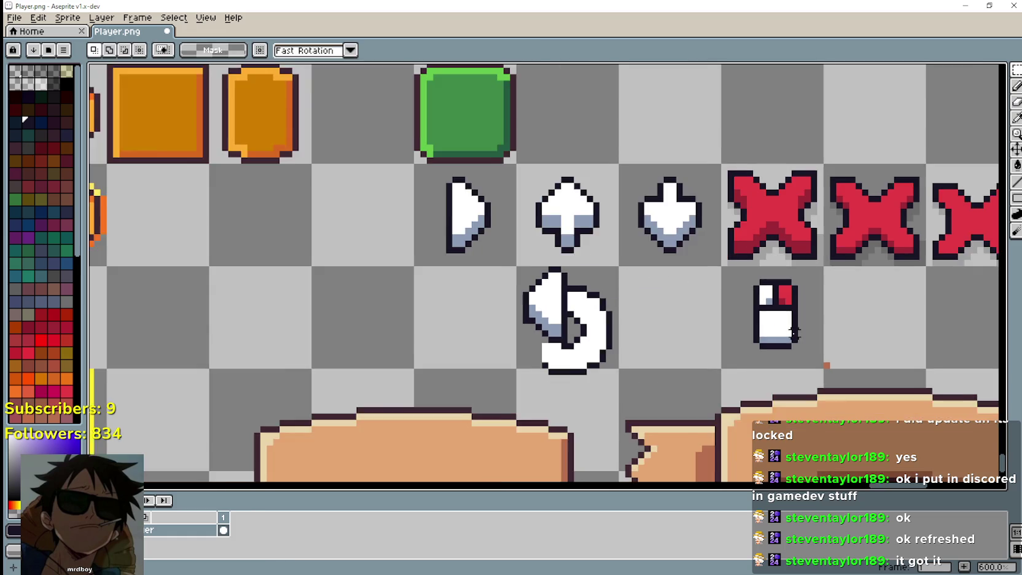
{"action": "left_click_drag", "start_coordinate": [797, 327], "coordinate": [447, 327]}
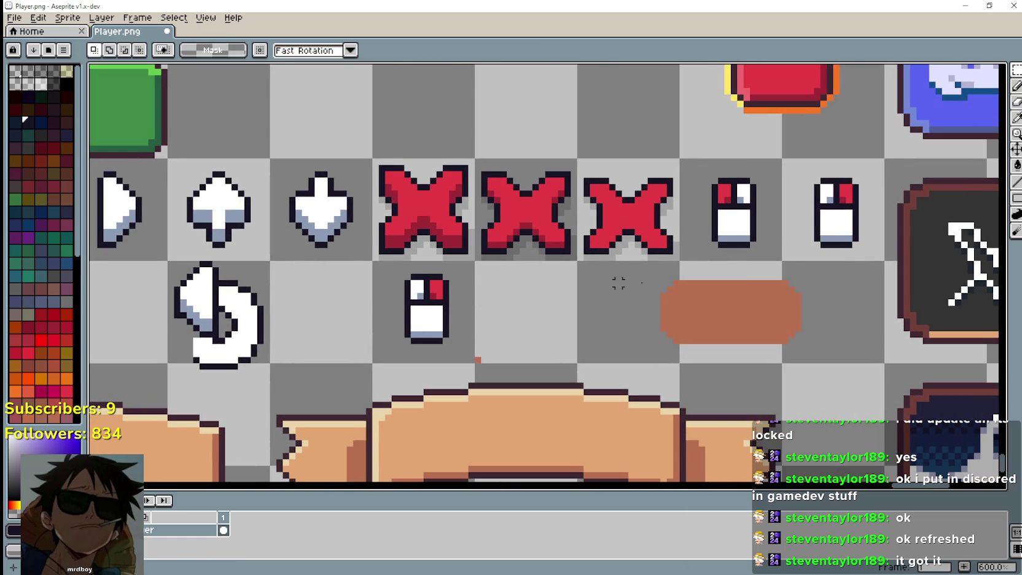
{"action": "left_click", "coordinate": [812, 246]}
{"action": "left_click", "coordinate": [427, 331]}
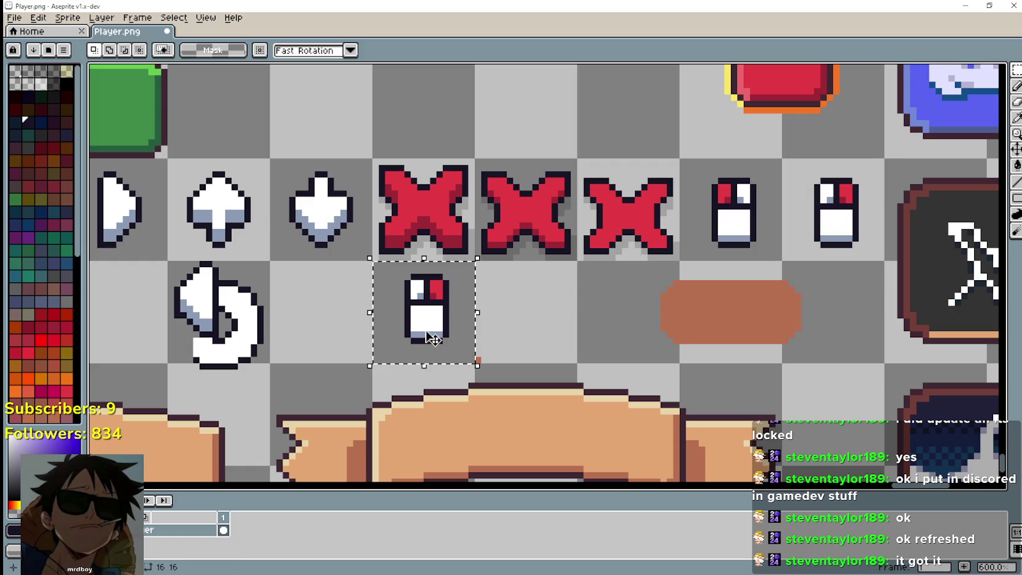
{"action": "key", "text": "ctrl+z"}
{"action": "key", "text": "ctrl+z"}
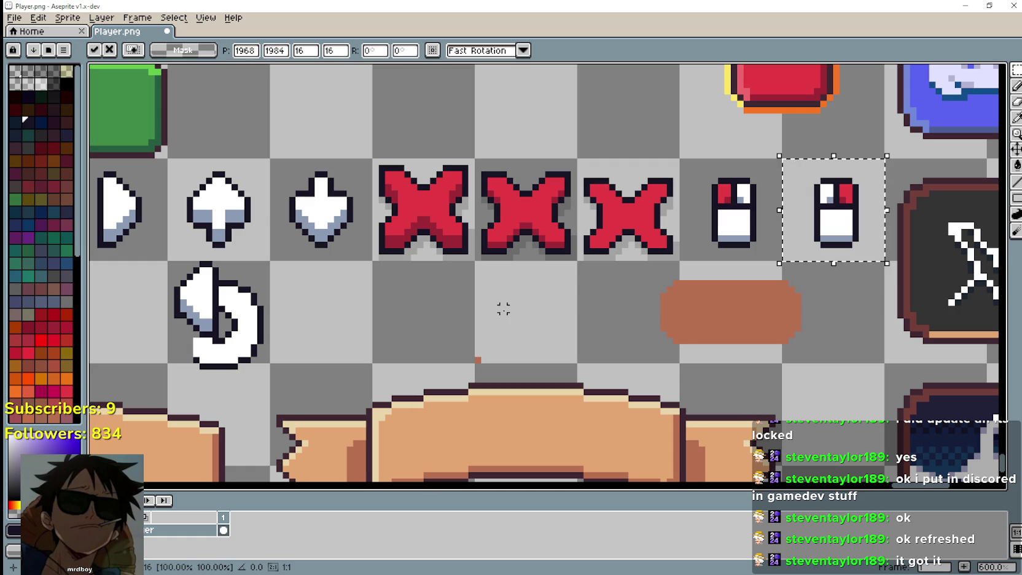
{"action": "left_click_drag", "start_coordinate": [840, 250], "coordinate": [428, 354]}
{"action": "left_click_drag", "start_coordinate": [274, 366], "coordinate": [437, 339]}
Step: Marquee the area around the swirl icon and delete it, leaving its cell empty
{"action": "scroll", "coordinate": [437, 338], "scroll_direction": "up", "scroll_amount": 1}
{"action": "left_click_drag", "start_coordinate": [344, 313], "coordinate": [424, 313]}
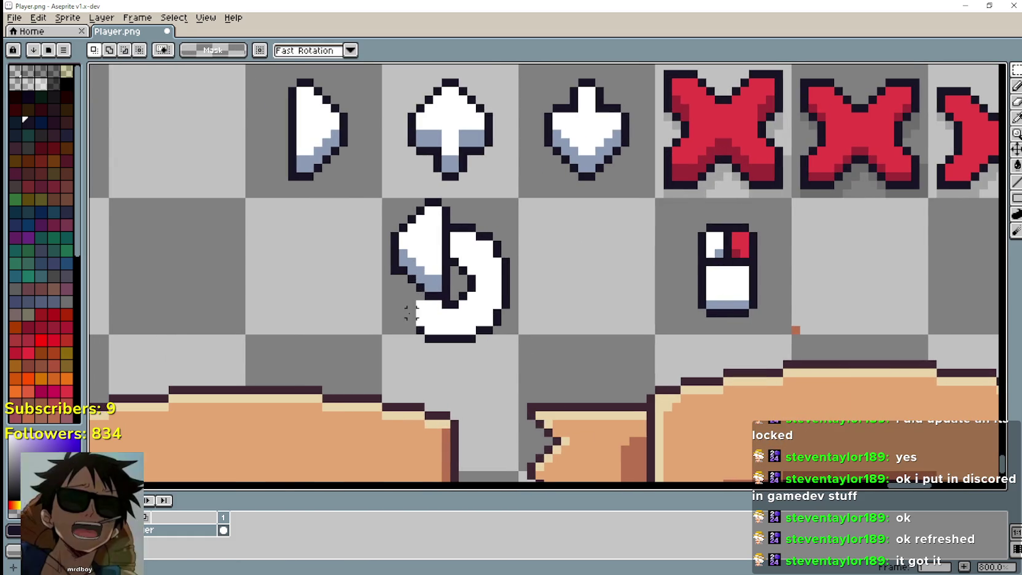
{"action": "scroll", "coordinate": [425, 307], "scroll_direction": "down", "scroll_amount": 1}
{"action": "scroll", "coordinate": [440, 283], "scroll_direction": "up", "scroll_amount": 1}
{"action": "scroll", "coordinate": [639, 246], "scroll_direction": "right", "scroll_amount": 2}
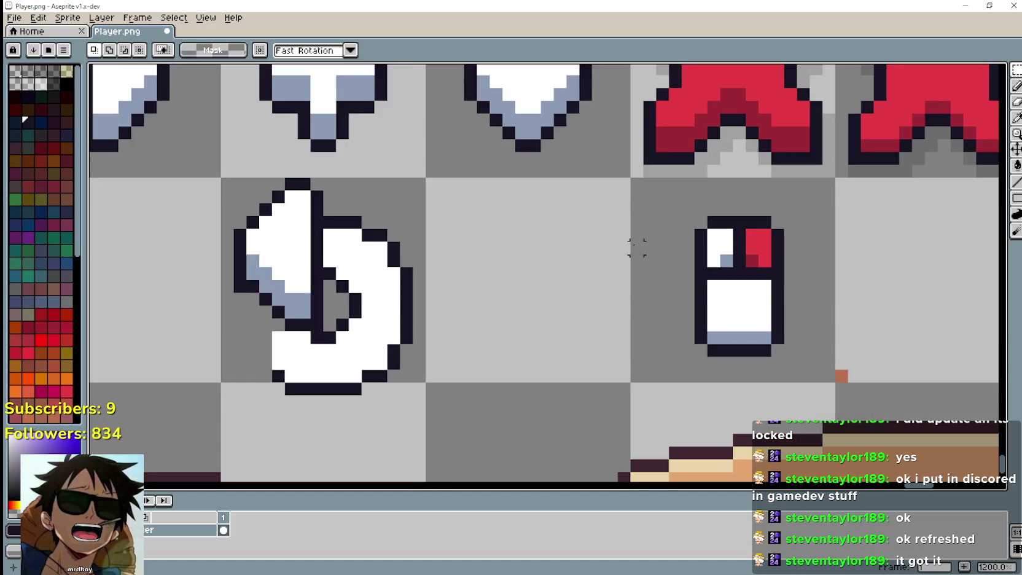
{"action": "scroll", "coordinate": [325, 278], "scroll_direction": "down", "scroll_amount": 1}
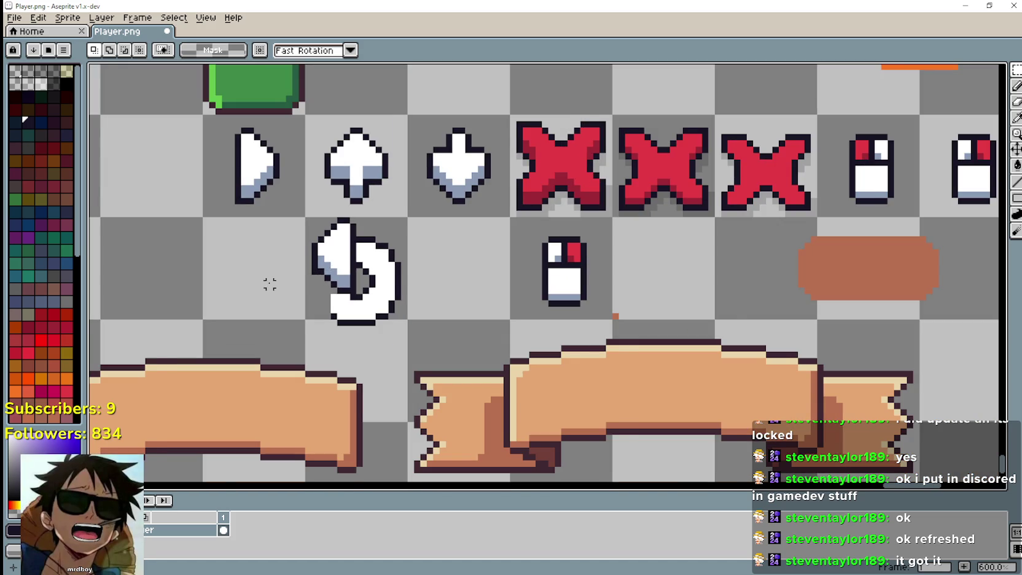
{"action": "scroll", "coordinate": [270, 285], "scroll_direction": "up", "scroll_amount": 3}
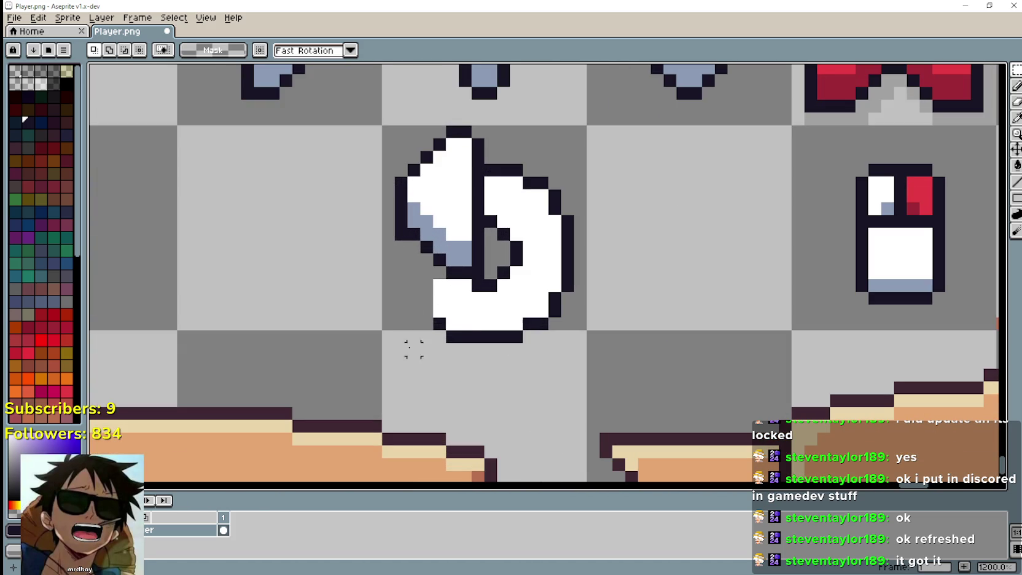
{"action": "mouse_move", "coordinate": [413, 349]}
{"action": "left_mouse_down"}
{"action": "mouse_move", "coordinate": [479, 285]}
{"action": "mouse_move", "coordinate": [467, 327]}
{"action": "mouse_move", "coordinate": [450, 282]}
{"action": "mouse_move", "coordinate": [543, 187]}
{"action": "left_mouse_up"}
{"action": "scroll", "coordinate": [437, 297], "scroll_direction": "down", "scroll_amount": 3}
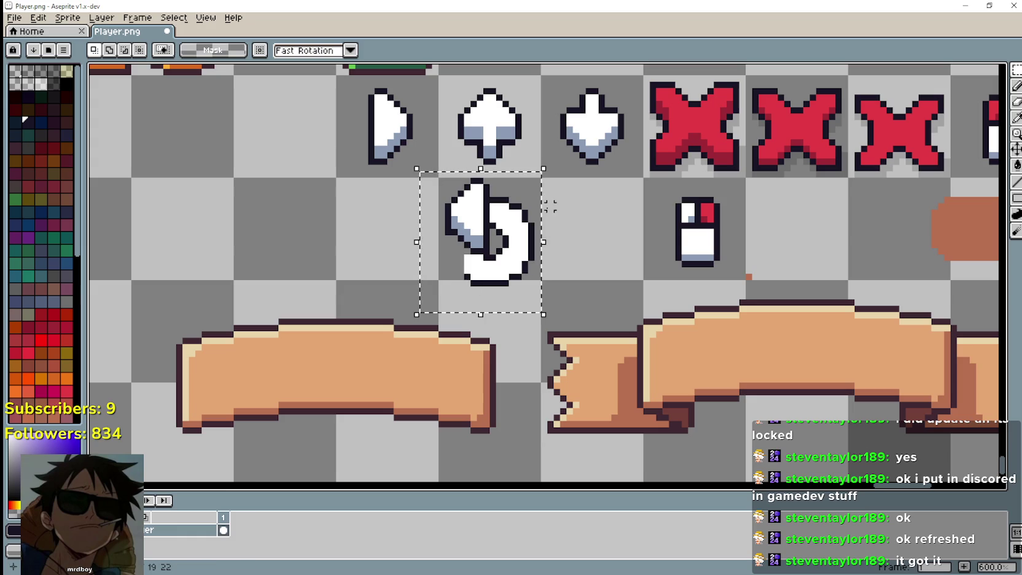
{"action": "key", "text": "Delete"}
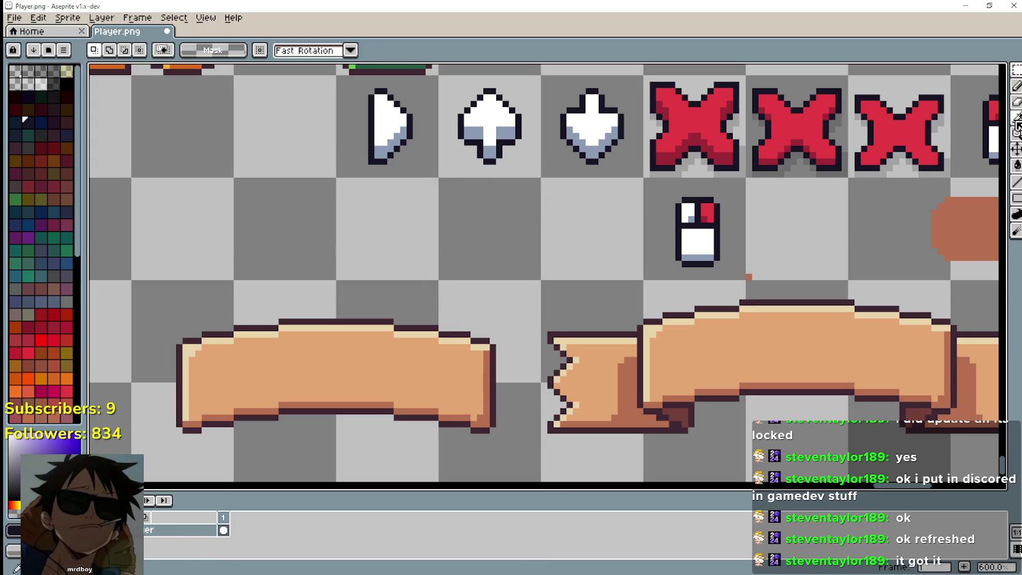
Step: Bring the empty cells below the up arrow into view and choose the Ellipse tool
{"action": "left_click", "coordinate": [1017, 119]}
{"action": "left_click_drag", "start_coordinate": [721, 269], "coordinate": [359, 319]}
{"action": "scroll", "coordinate": [471, 236], "scroll_direction": "up", "scroll_amount": 1}
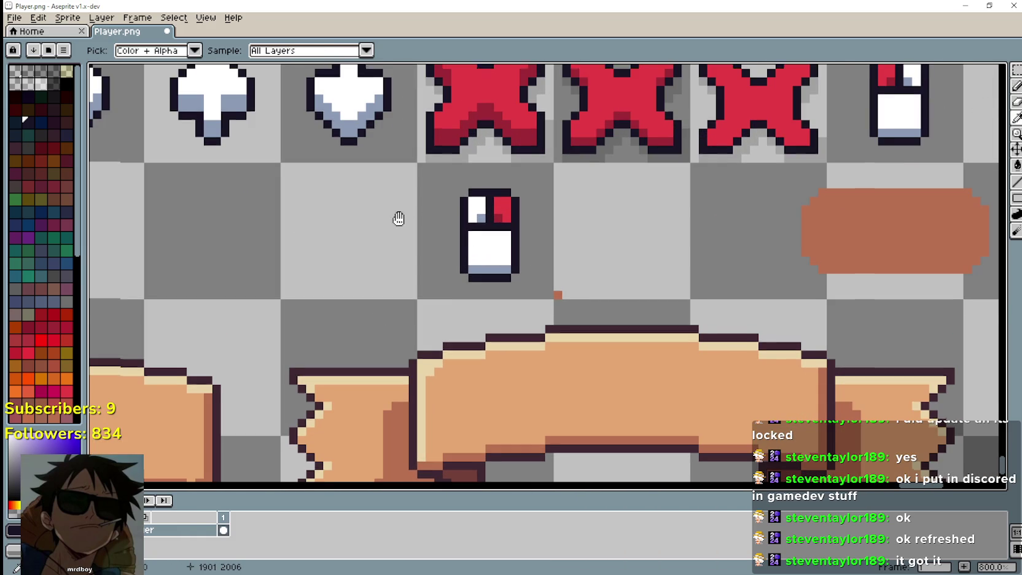
{"action": "left_click_drag", "start_coordinate": [400, 217], "coordinate": [482, 246]}
{"action": "scroll", "coordinate": [482, 246], "scroll_direction": "up", "scroll_amount": 2}
{"action": "scroll", "coordinate": [483, 239], "scroll_direction": "down", "scroll_amount": 2}
{"action": "scroll", "coordinate": [386, 241], "scroll_direction": "left", "scroll_amount": 3}
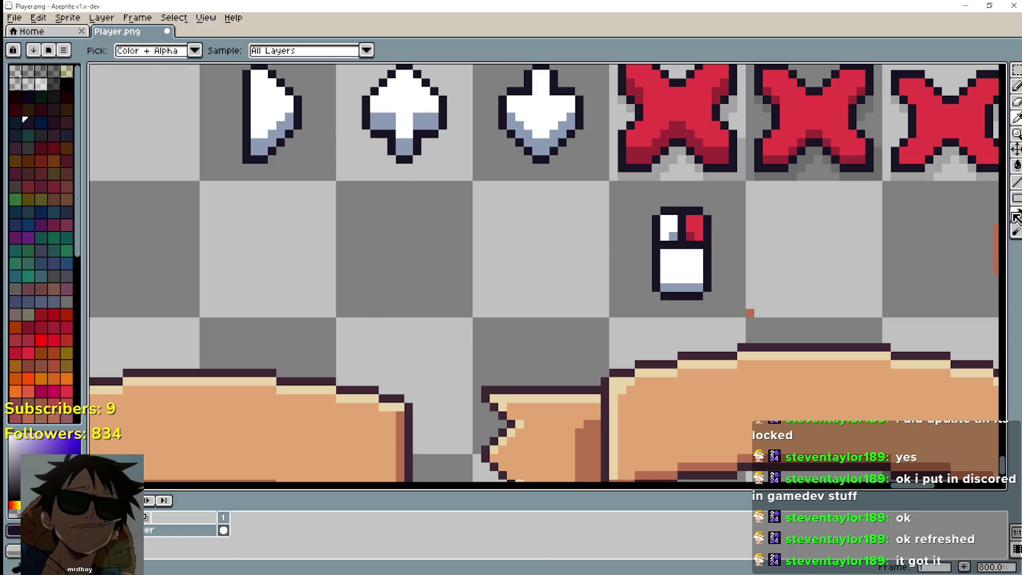
{"action": "left_click", "coordinate": [1018, 200]}
{"action": "left_click", "coordinate": [986, 197]}
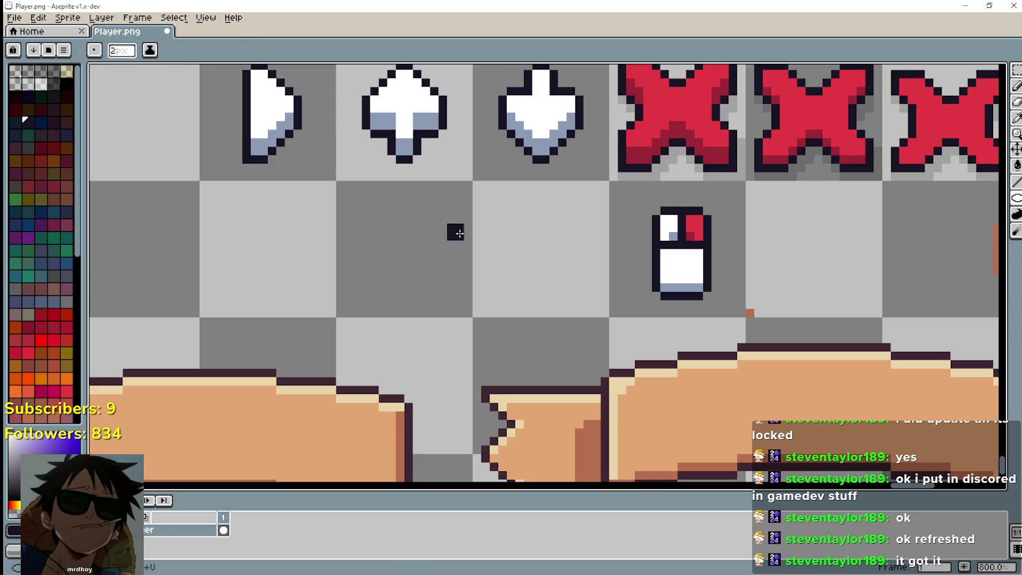
Step: Select the empty cell below the up arrow, draw a dark circle filling it, then deselect
{"action": "left_click", "coordinate": [1018, 70]}
{"action": "left_click_drag", "start_coordinate": [418, 269], "coordinate": [430, 277]}
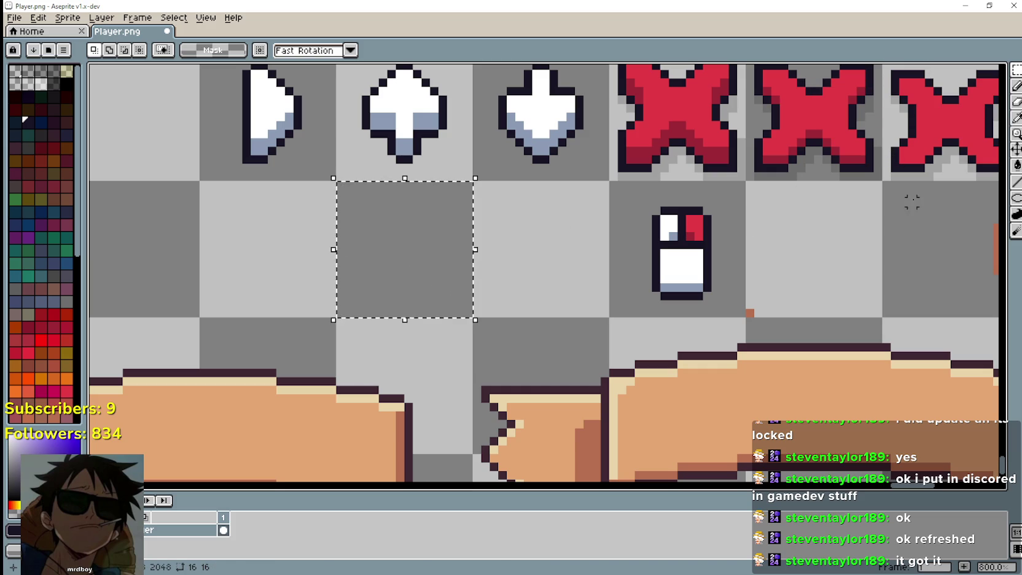
{"action": "left_click", "coordinate": [1014, 199]}
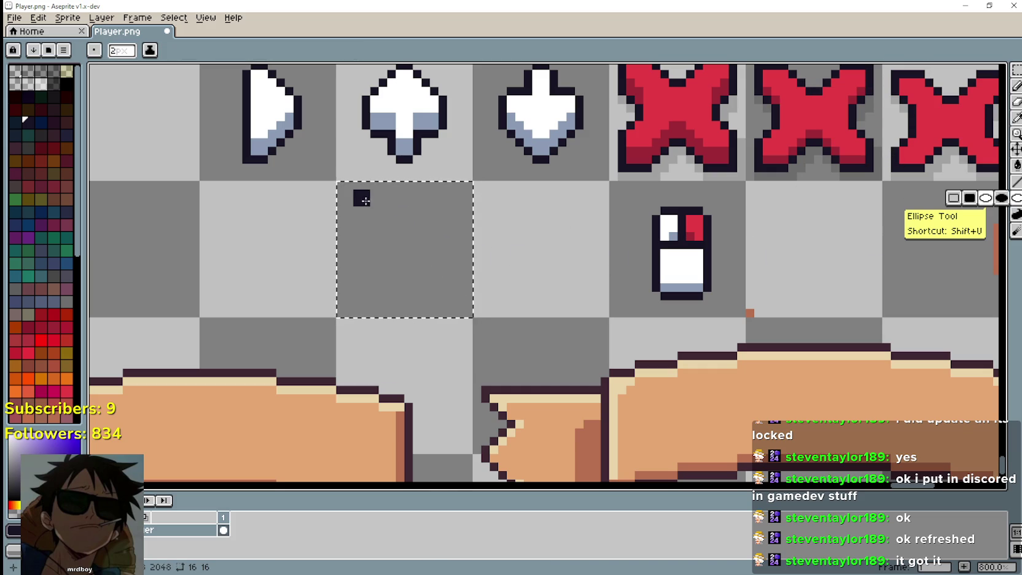
{"action": "mouse_move", "coordinate": [348, 192]}
{"action": "left_mouse_down"}
{"action": "mouse_move", "coordinate": [421, 315]}
{"action": "mouse_move", "coordinate": [467, 314]}
{"action": "left_mouse_up"}
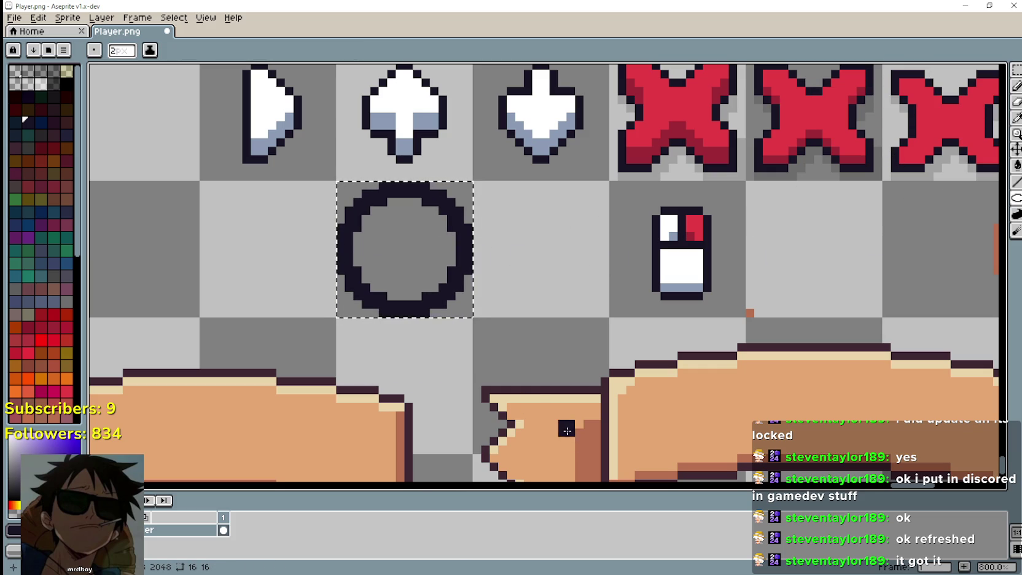
{"action": "key", "text": "ctrl+d"}
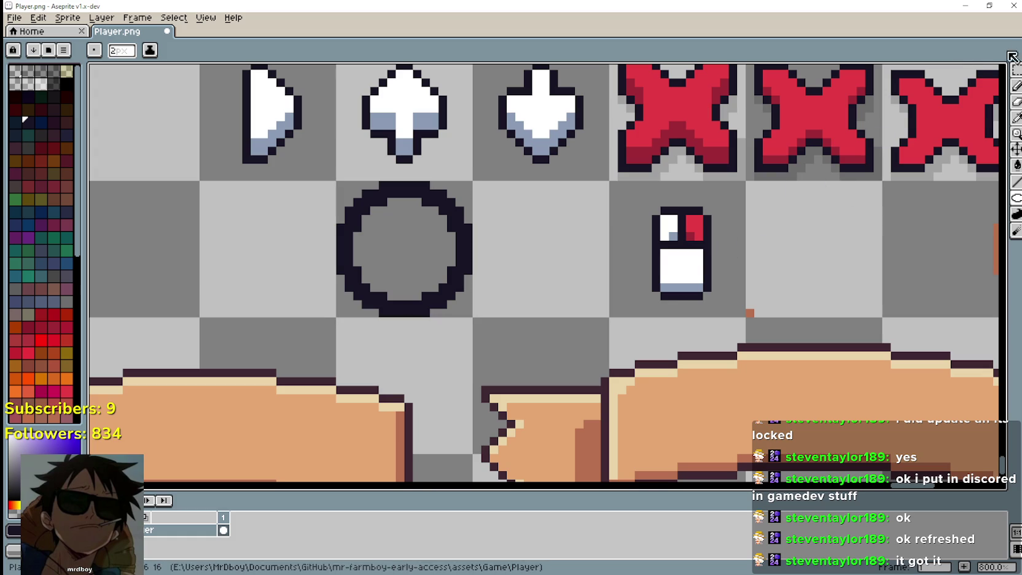
{"action": "left_click", "coordinate": [1017, 73]}
Step: Try the mouse icon inside the circle, then move it back out and deselect
{"action": "mouse_move", "coordinate": [605, 269]}
{"action": "left_mouse_down"}
{"action": "mouse_move", "coordinate": [655, 269]}
{"action": "mouse_move", "coordinate": [376, 263]}
{"action": "left_mouse_up"}
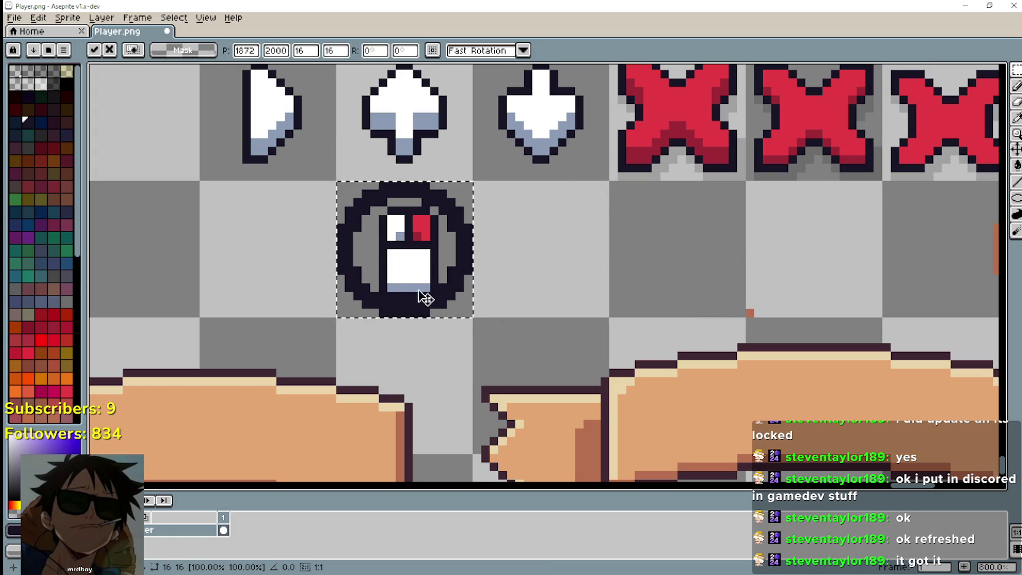
{"action": "mouse_move", "coordinate": [411, 272]}
{"action": "left_mouse_down"}
{"action": "mouse_move", "coordinate": [402, 273]}
{"action": "mouse_move", "coordinate": [707, 279]}
{"action": "mouse_move", "coordinate": [682, 270]}
{"action": "left_mouse_up"}
{"action": "key", "text": "Return"}
{"action": "key", "text": "ctrl+d"}
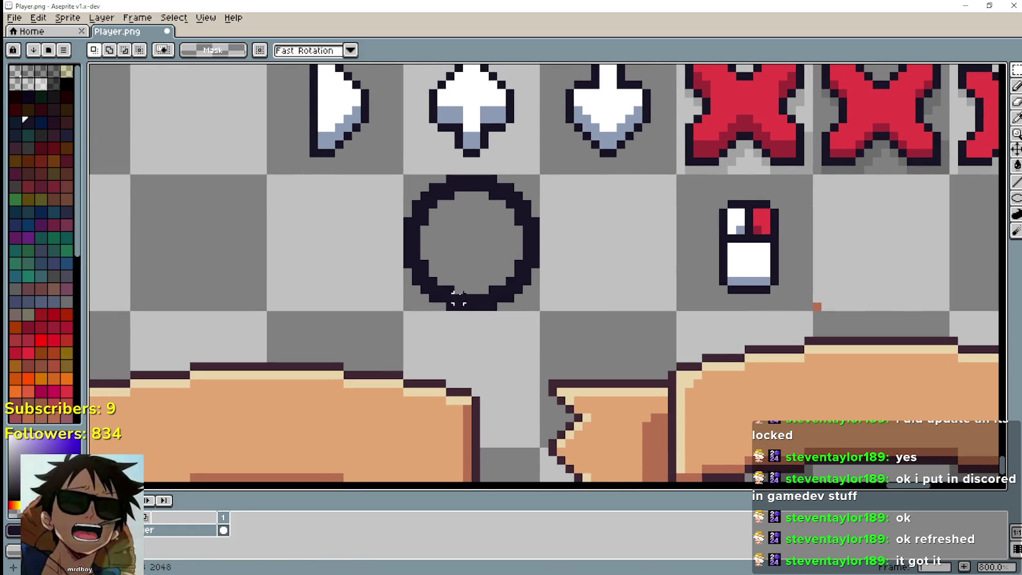
{"action": "scroll", "coordinate": [429, 292], "scroll_direction": "up", "scroll_amount": 1}
{"action": "scroll", "coordinate": [429, 292], "scroll_direction": "down", "scroll_amount": 1}
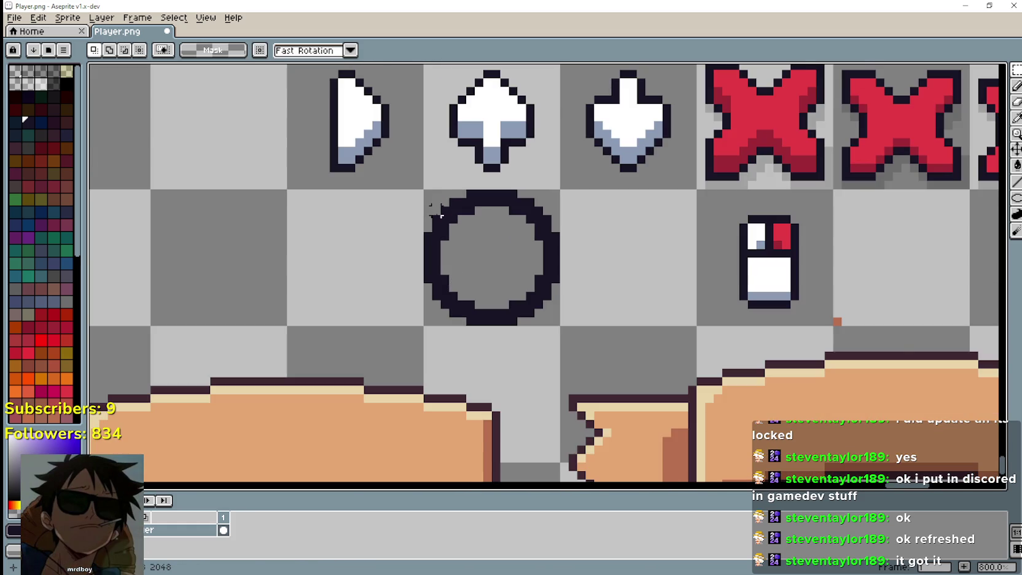
{"action": "scroll", "coordinate": [440, 215], "scroll_direction": "up", "scroll_amount": 2}
{"action": "scroll", "coordinate": [440, 214], "scroll_direction": "down", "scroll_amount": 3}
{"action": "scroll", "coordinate": [504, 204], "scroll_direction": "up", "scroll_amount": 3}
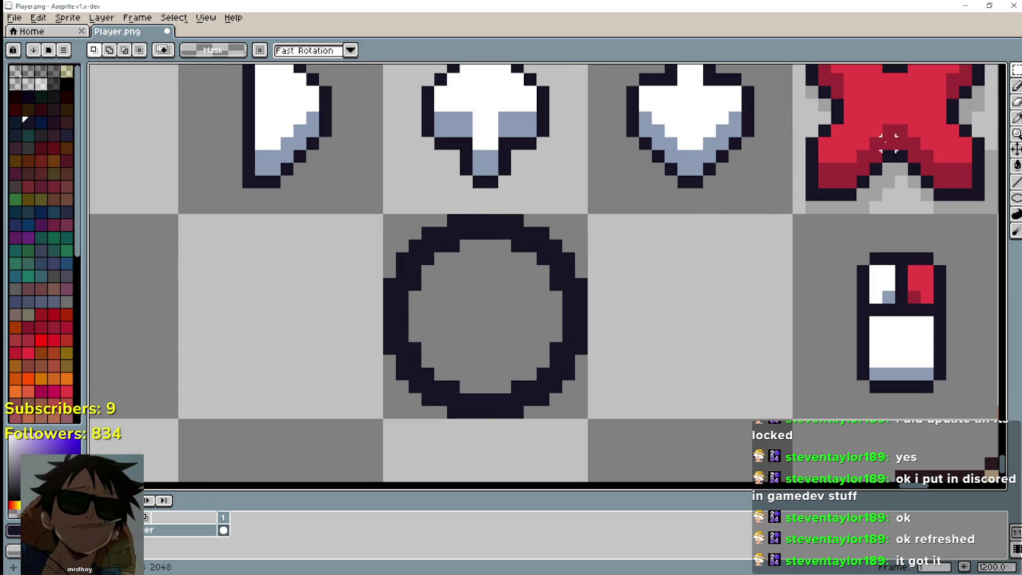
Step: Select the circle's tile and flood-fill its dark ring with white
{"action": "key", "text": "i"}
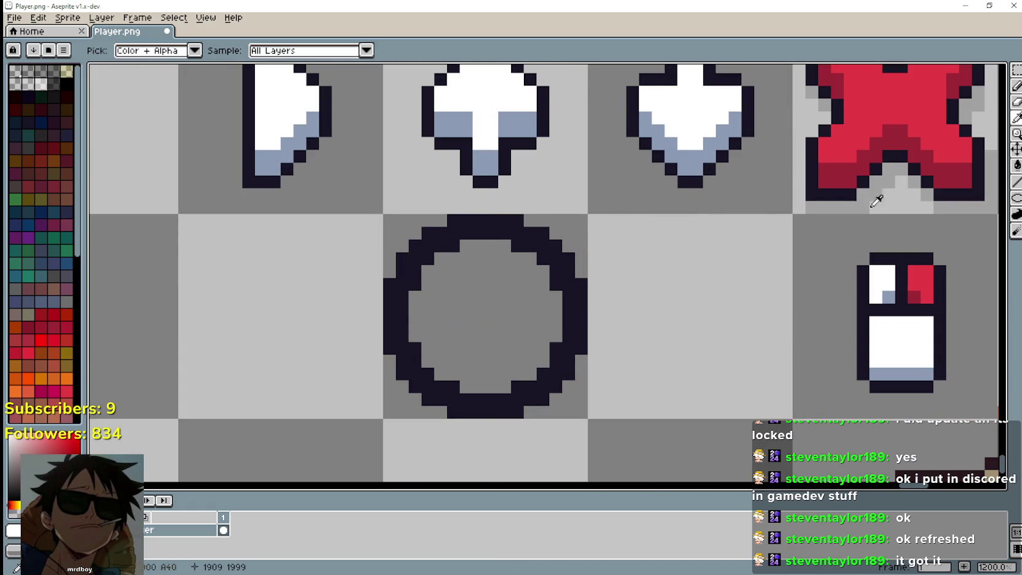
{"action": "key", "text": "m"}
{"action": "left_click_drag", "start_coordinate": [634, 252], "coordinate": [393, 411]}
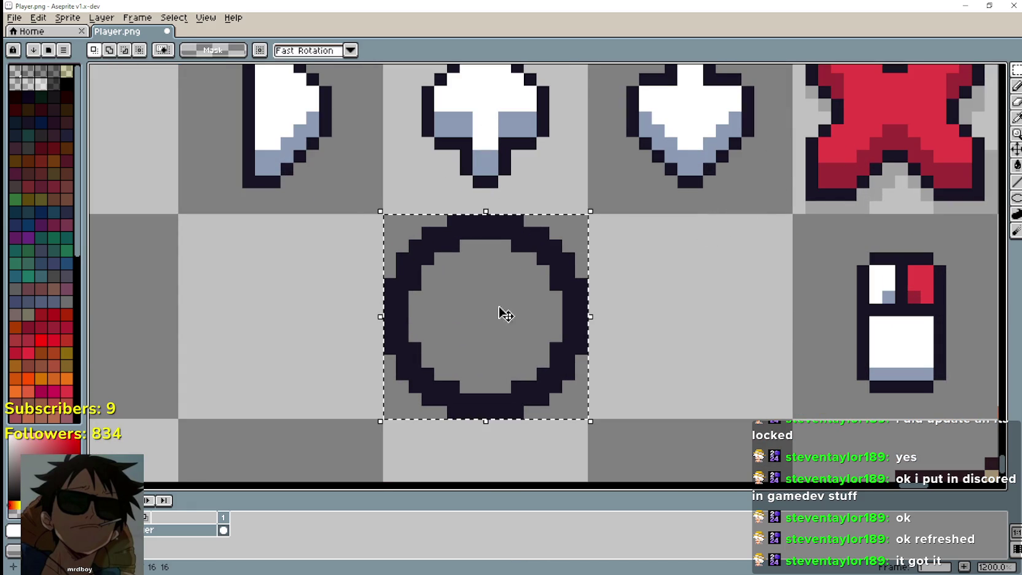
{"action": "left_click", "coordinate": [1017, 165]}
{"action": "left_click", "coordinate": [518, 244]}
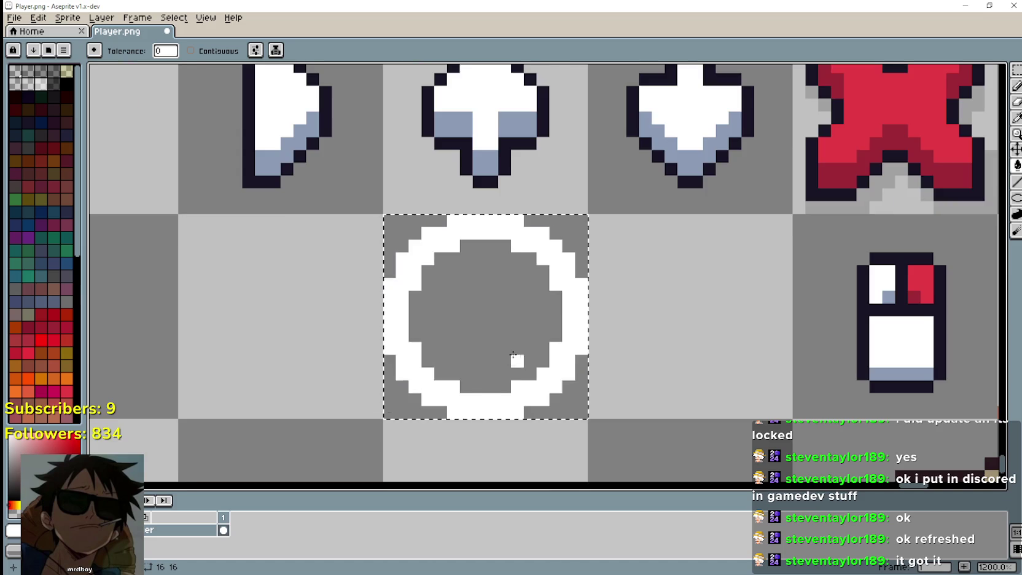
{"action": "scroll", "coordinate": [521, 360], "scroll_direction": "down", "scroll_amount": 3}
{"action": "scroll", "coordinate": [515, 359], "scroll_direction": "up", "scroll_amount": 3}
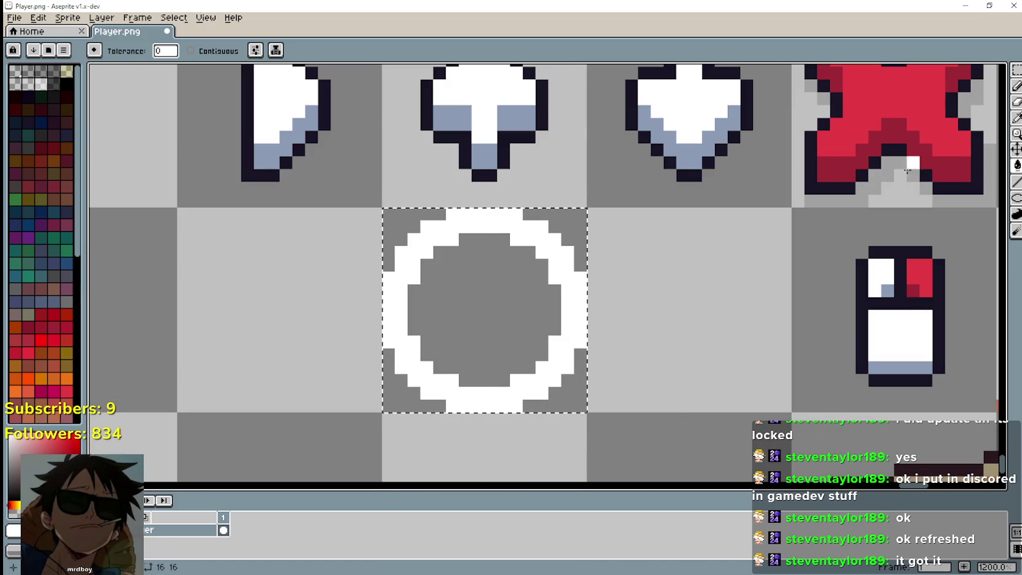
Step: Eyedrop the dark outline colour from the arrow and pick the Ellipse tool's brush size
{"action": "left_click", "coordinate": [1017, 117]}
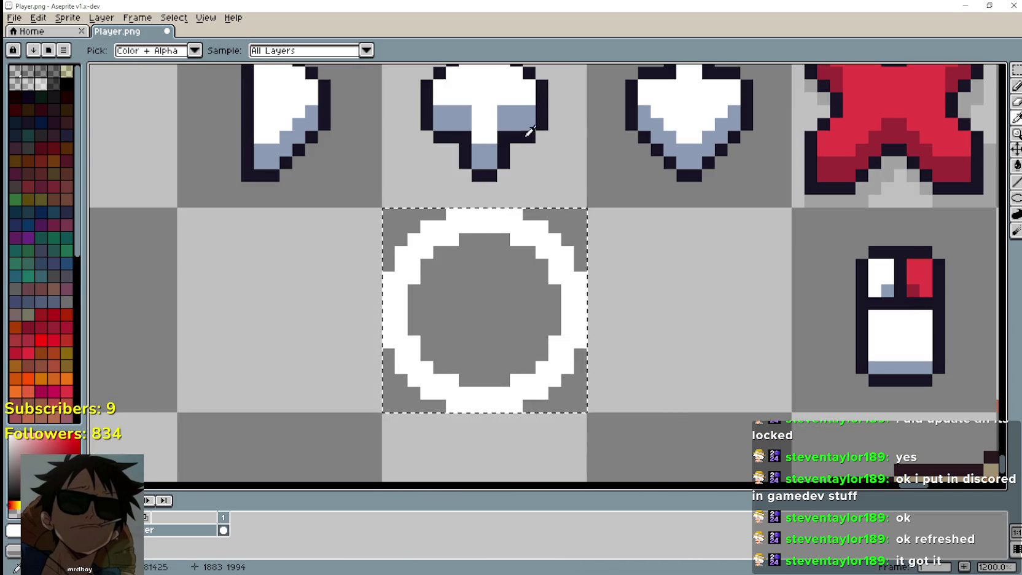
{"action": "left_click", "coordinate": [527, 134]}
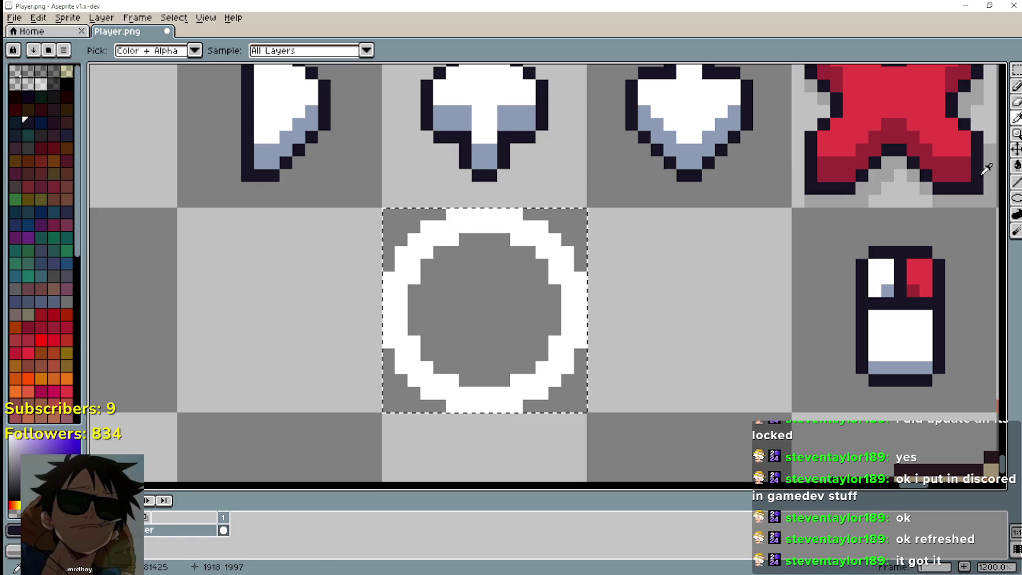
{"action": "left_click", "coordinate": [1017, 205]}
{"action": "left_click", "coordinate": [125, 53]}
Step: Set the brush to 1px and draw dark ellipse outlines over the circle's white ring
{"action": "left_click_drag", "start_coordinate": [125, 53], "coordinate": [114, 53]}
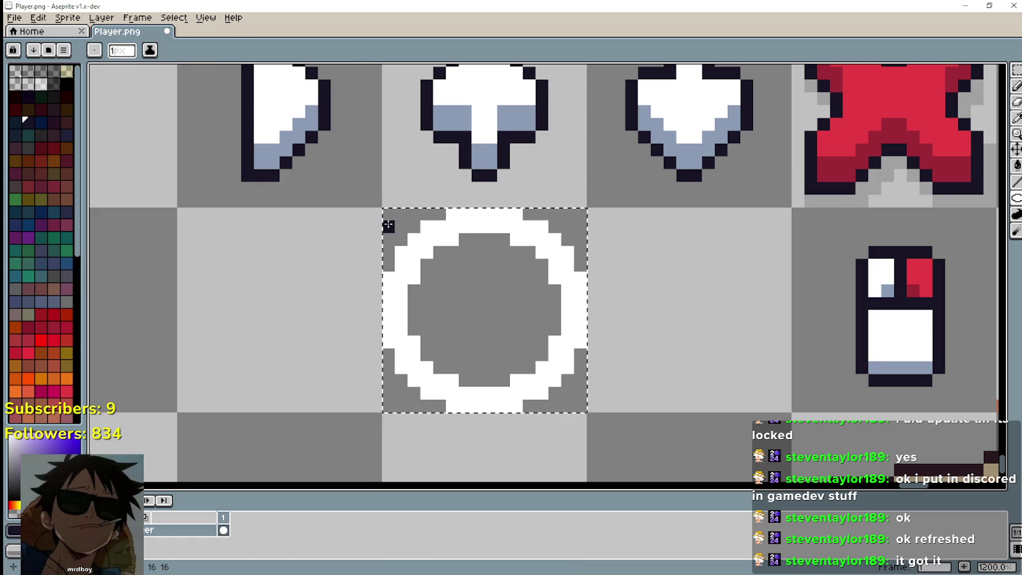
{"action": "left_click_drag", "start_coordinate": [381, 215], "coordinate": [577, 417]}
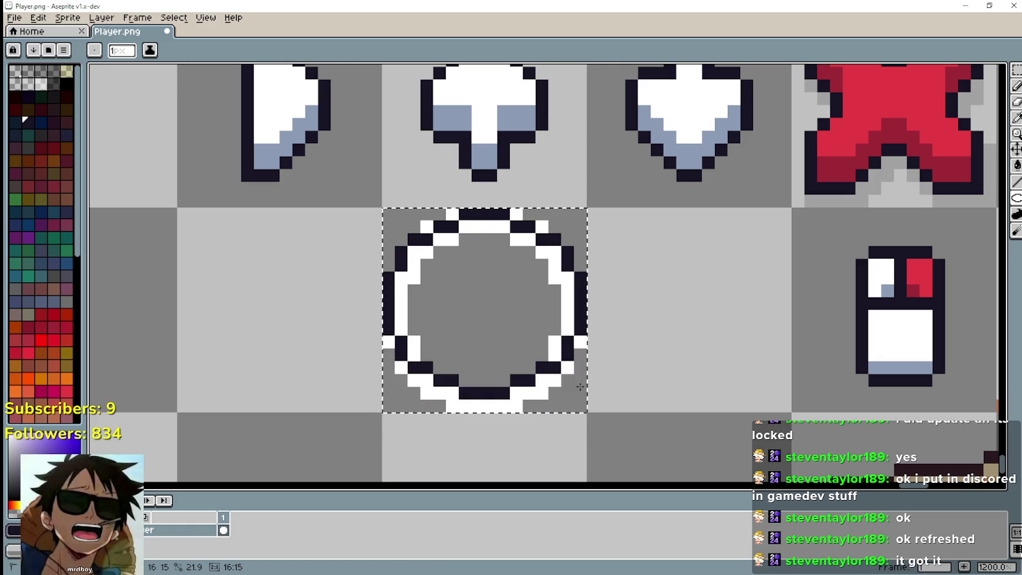
{"action": "left_click_drag", "start_coordinate": [387, 214], "coordinate": [457, 443]}
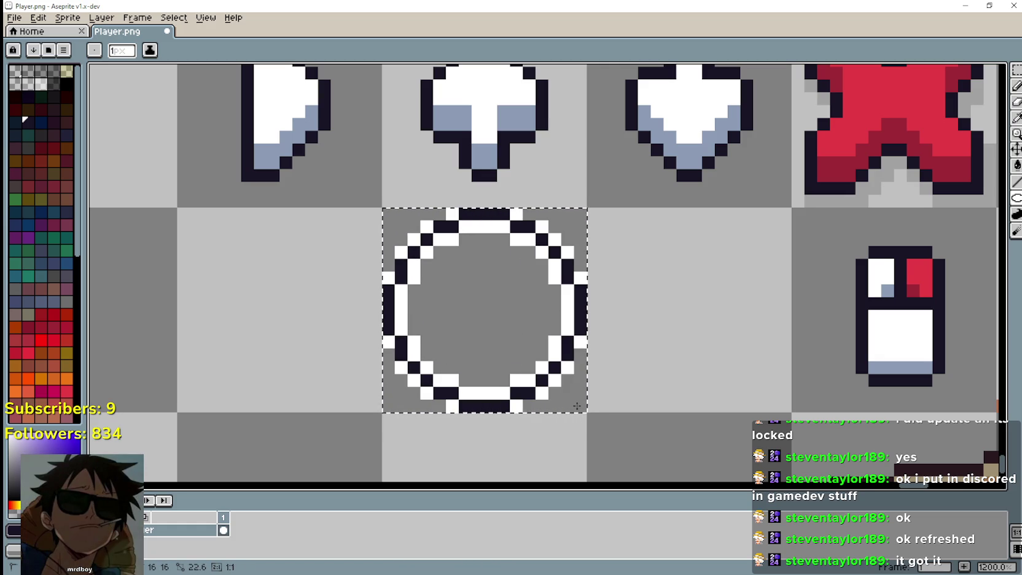
{"action": "scroll", "coordinate": [643, 403], "scroll_direction": "down", "scroll_amount": 3}
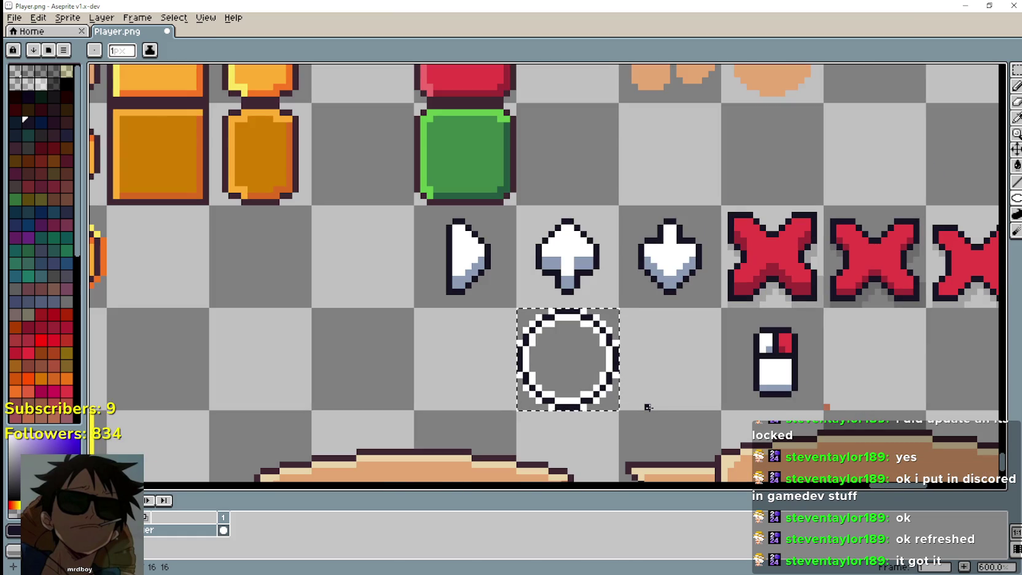
{"action": "scroll", "coordinate": [648, 407], "scroll_direction": "up", "scroll_amount": 3}
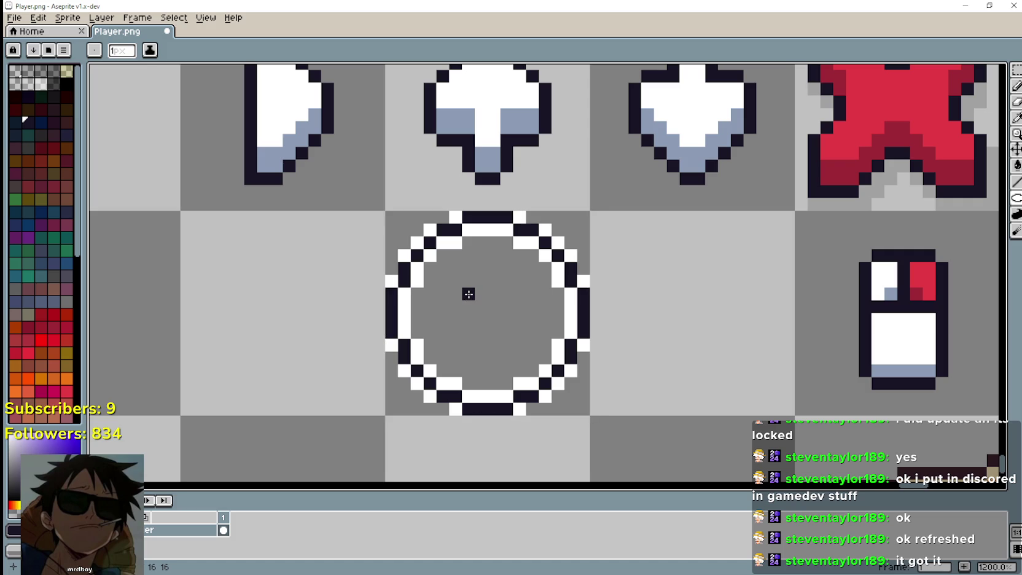
{"action": "scroll", "coordinate": [656, 295], "scroll_direction": "down", "scroll_amount": 3}
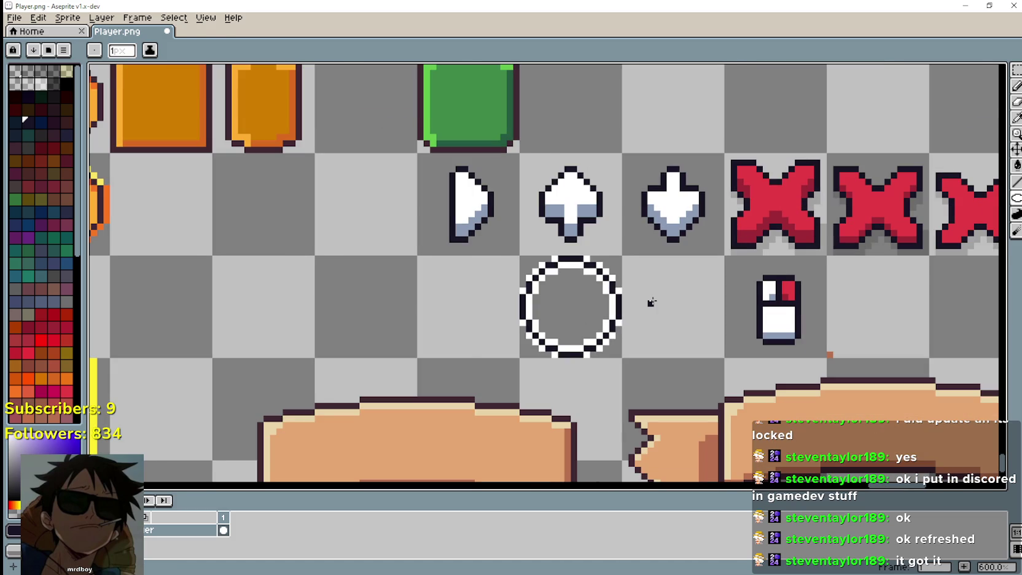
{"action": "scroll", "coordinate": [651, 302], "scroll_direction": "up", "scroll_amount": 1}
{"action": "scroll", "coordinate": [501, 245], "scroll_direction": "up", "scroll_amount": 2}
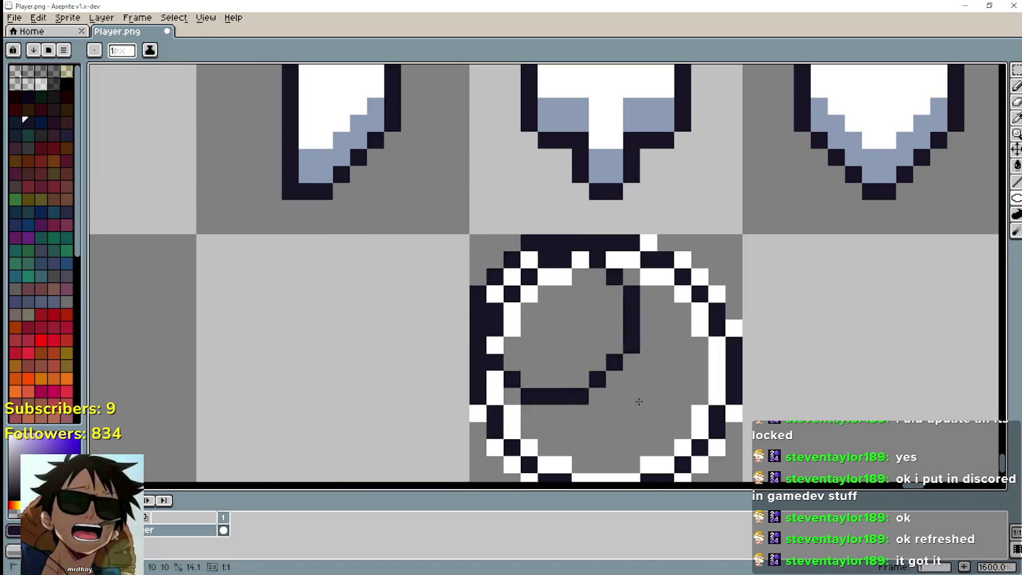
Step: Undo the messy ellipses and redraw one dark ellipse around the whole circle
{"action": "key", "text": "ctrl+z"}
{"action": "key", "text": "ctrl+z"}
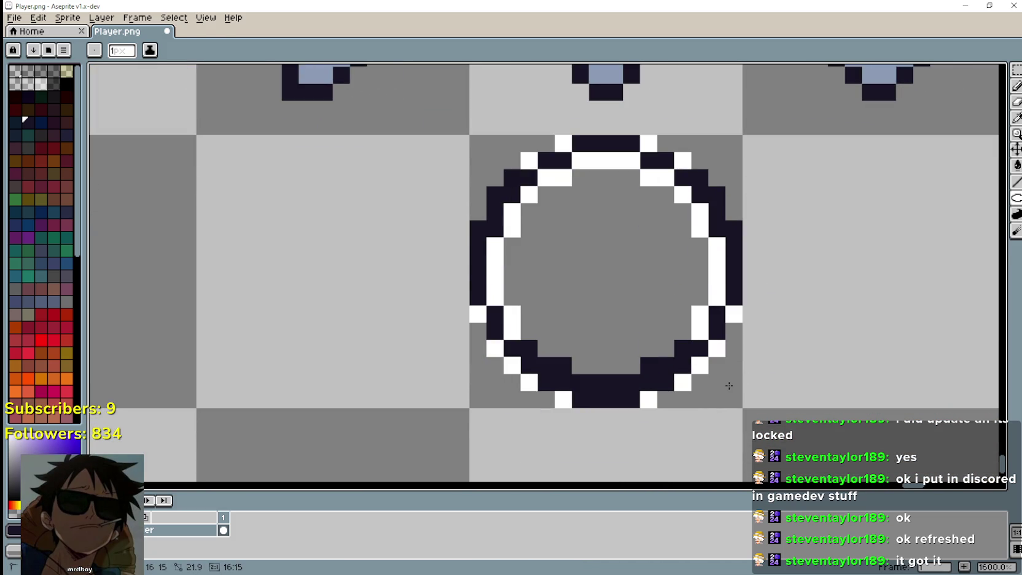
{"action": "key", "text": "ctrl+z"}
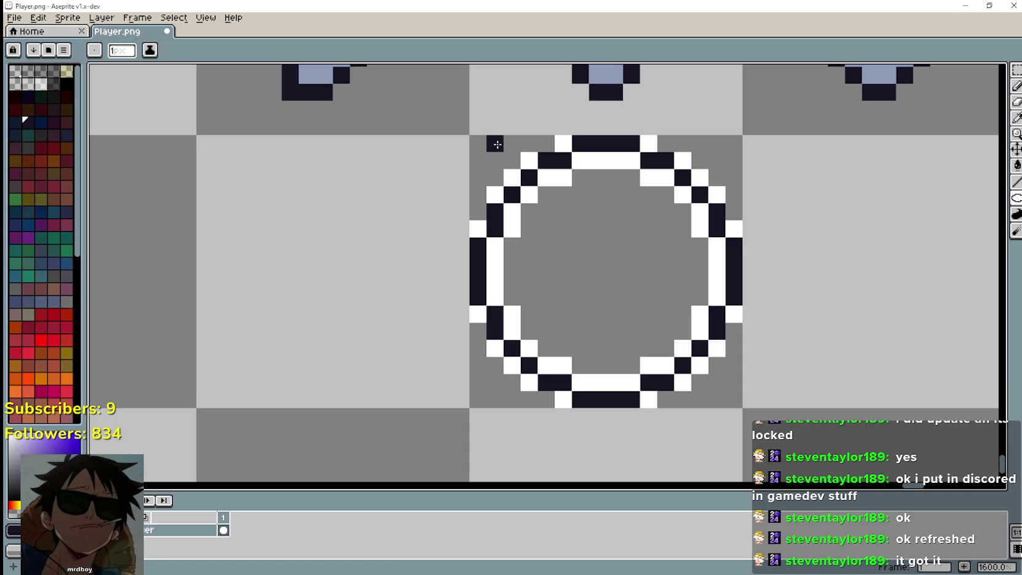
{"action": "left_click_drag", "start_coordinate": [492, 142], "coordinate": [722, 393]}
{"action": "key", "text": "v"}
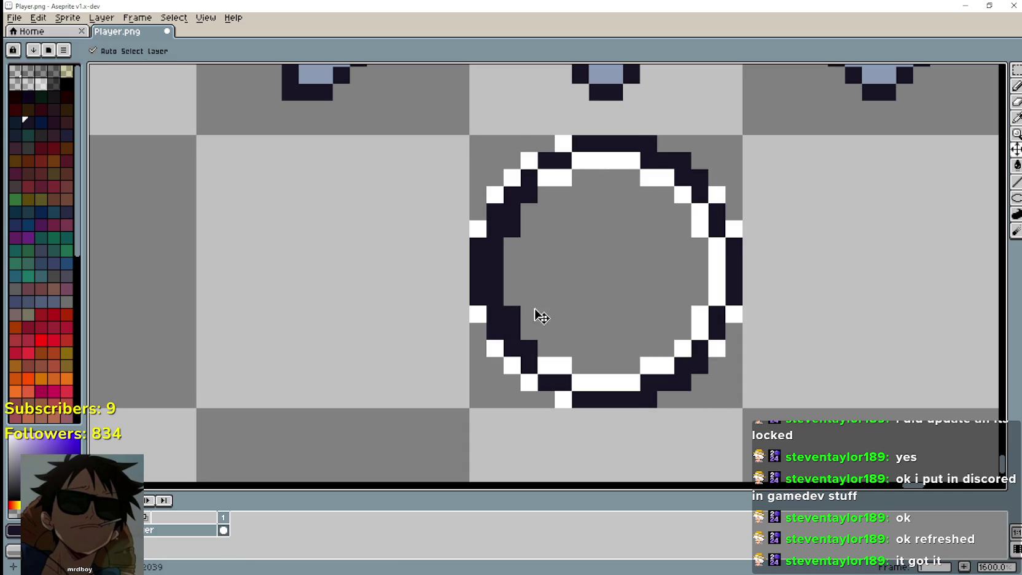
{"action": "key", "text": "ctrl+z"}
{"action": "key", "text": "u"}
{"action": "mouse_move", "coordinate": [460, 143]}
{"action": "left_mouse_down"}
{"action": "mouse_move", "coordinate": [799, 400]}
{"action": "mouse_move", "coordinate": [738, 412]}
{"action": "mouse_move", "coordinate": [744, 391]}
{"action": "left_mouse_up"}
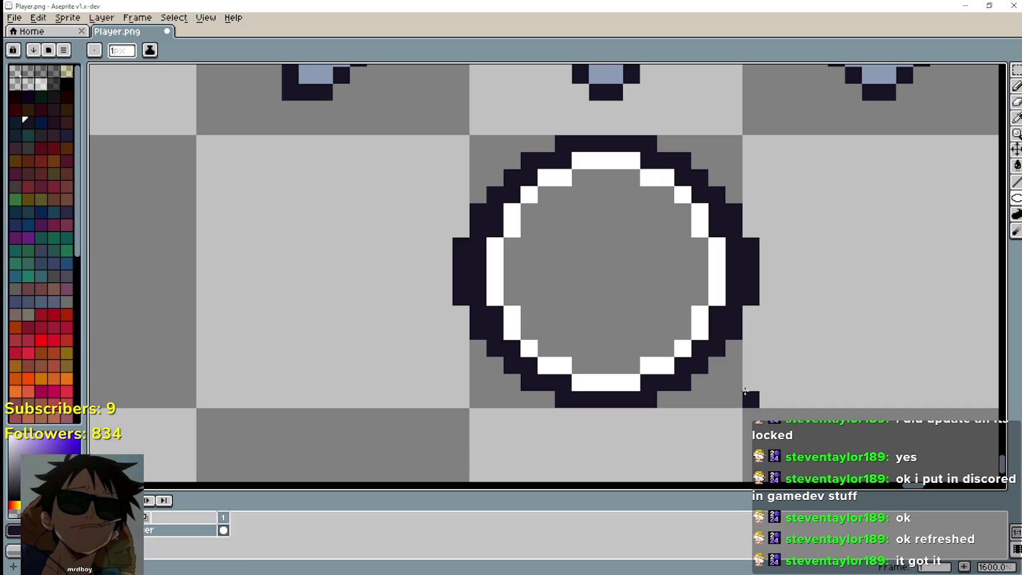
Step: Erase the dark bulges and stray pixels on the circle's left and right sides
{"action": "left_click_drag", "start_coordinate": [461, 241], "coordinate": [462, 310]}
{"action": "left_click", "coordinate": [685, 309]}
{"action": "left_click", "coordinate": [685, 309]}
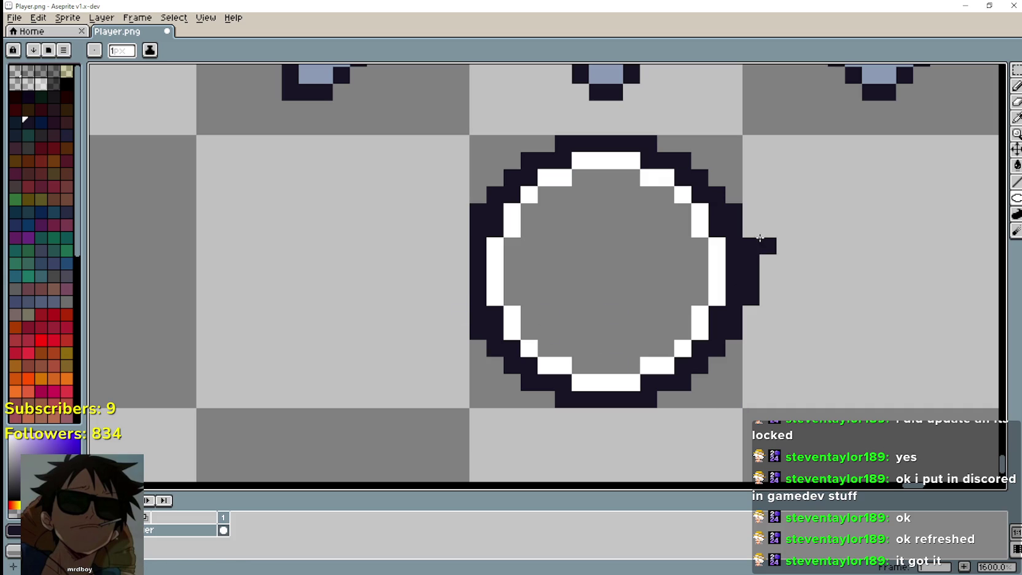
{"action": "left_click_drag", "start_coordinate": [760, 244], "coordinate": [753, 297]}
{"action": "scroll", "coordinate": [716, 392], "scroll_direction": "down", "scroll_amount": 4}
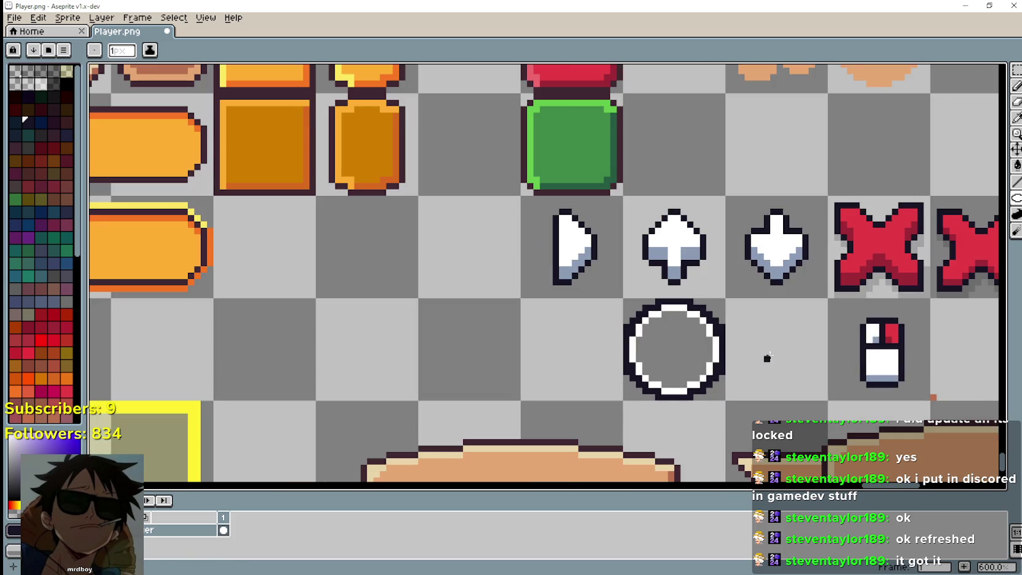
Step: Zoom and pan the sheet to centre the arrow and icon rows
{"action": "scroll", "coordinate": [756, 351], "scroll_direction": "up", "scroll_amount": 3}
{"action": "scroll", "coordinate": [727, 384], "scroll_direction": "down", "scroll_amount": 1}
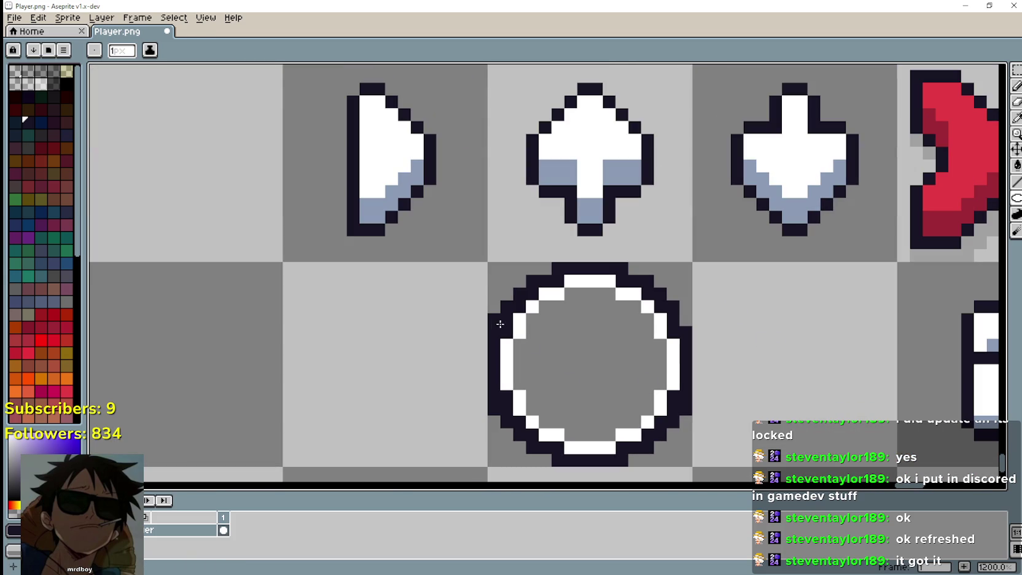
{"action": "scroll", "coordinate": [762, 385], "scroll_direction": "down", "scroll_amount": 1}
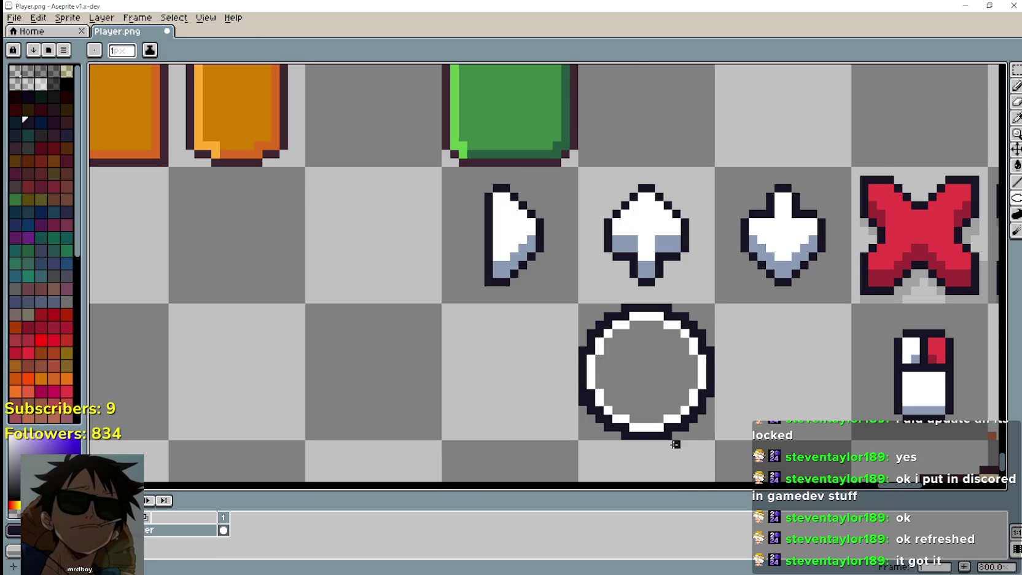
{"action": "scroll", "coordinate": [673, 441], "scroll_direction": "up", "scroll_amount": 3}
{"action": "scroll", "coordinate": [424, 362], "scroll_direction": "down", "scroll_amount": 2}
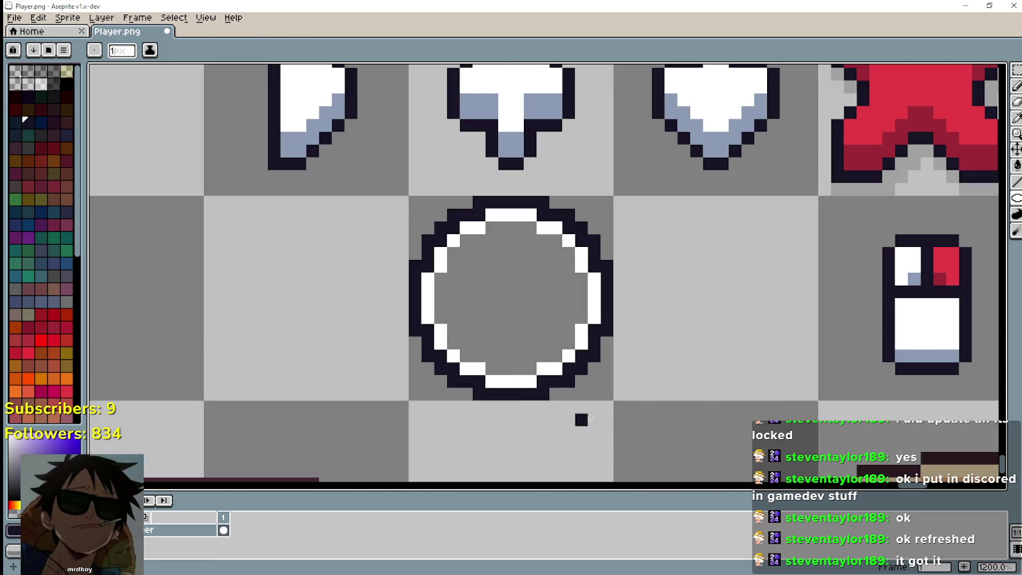
{"action": "scroll", "coordinate": [436, 405], "scroll_direction": "up", "scroll_amount": 1}
{"action": "scroll", "coordinate": [430, 368], "scroll_direction": "down", "scroll_amount": 2}
{"action": "scroll", "coordinate": [455, 326], "scroll_direction": "up", "scroll_amount": 2}
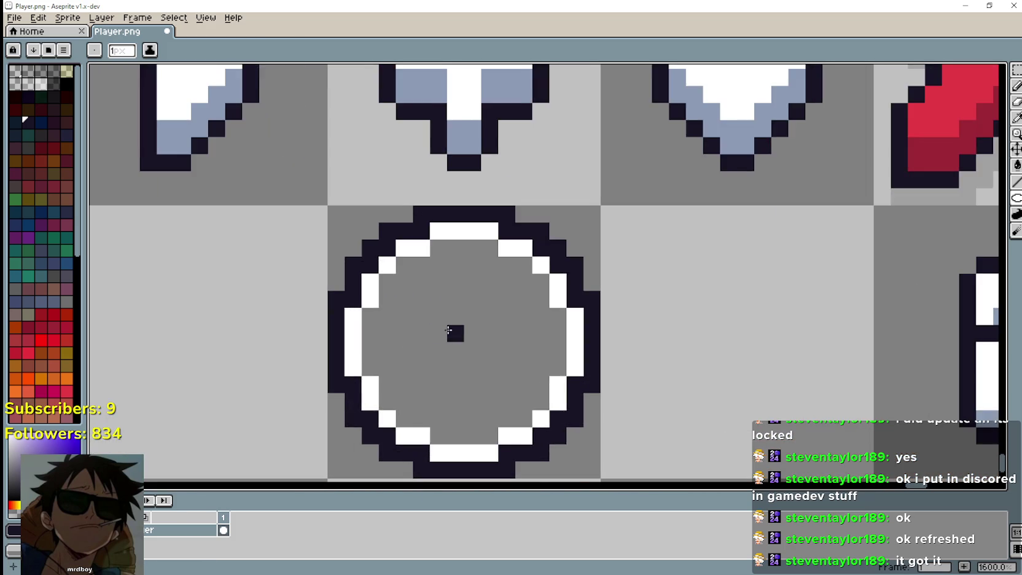
{"action": "scroll", "coordinate": [553, 324], "scroll_direction": "down", "scroll_amount": 2}
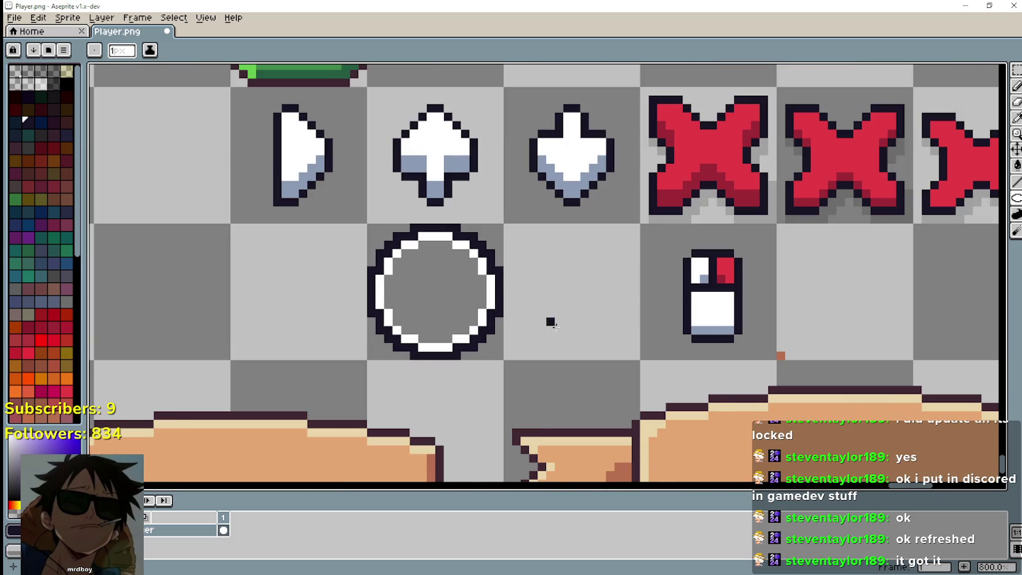
{"action": "scroll", "coordinate": [555, 326], "scroll_direction": "down", "scroll_amount": 1}
{"action": "scroll", "coordinate": [563, 323], "scroll_direction": "up", "scroll_amount": 1}
{"action": "scroll", "coordinate": [536, 304], "scroll_direction": "down", "scroll_amount": 1}
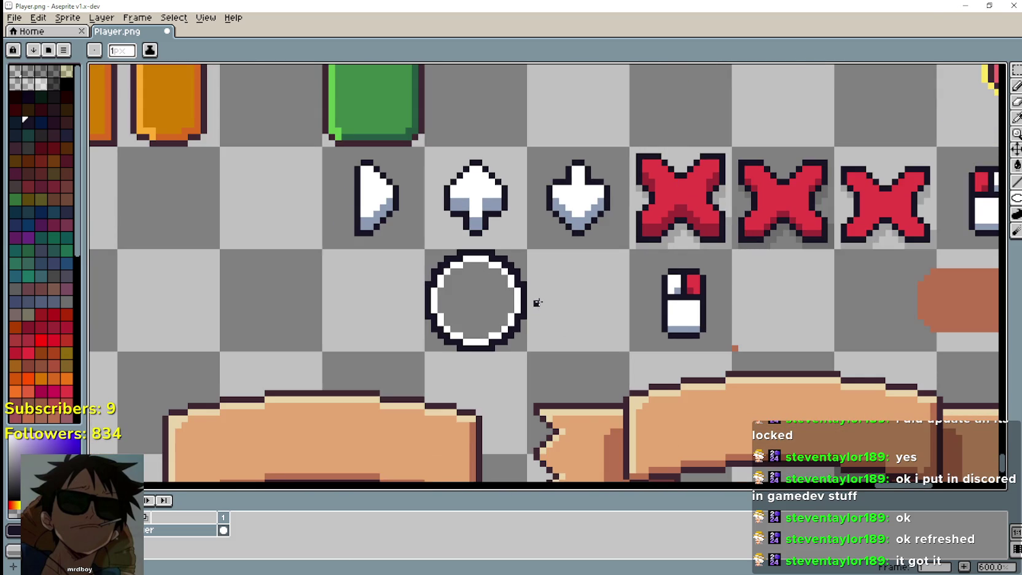
{"action": "left_click_drag", "start_coordinate": [538, 303], "coordinate": [573, 284]}
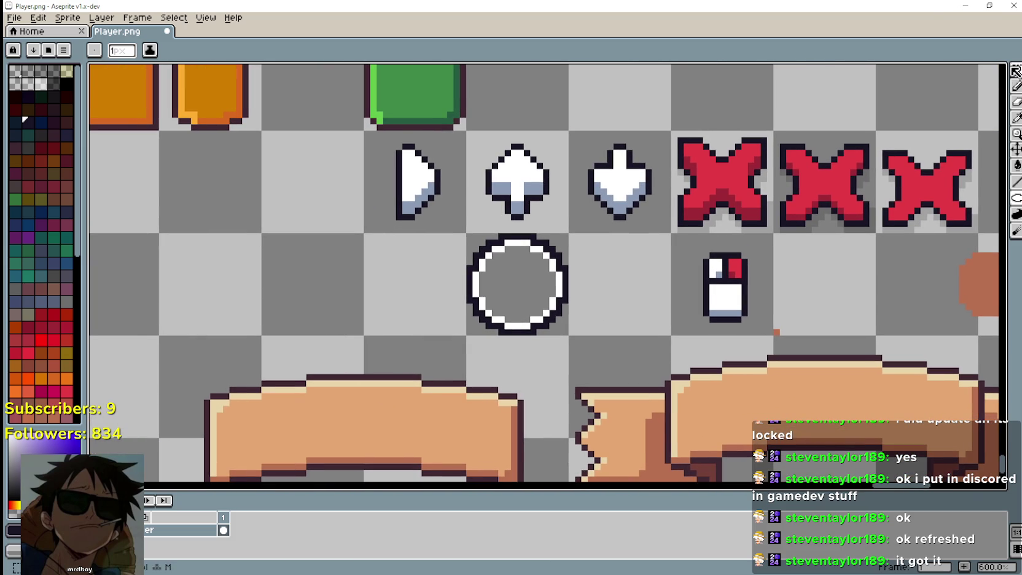
Step: Select the right-pointing arrow tile and copy it down into the empty tile beside the circle
{"action": "left_click", "coordinate": [1016, 71]}
{"action": "scroll", "coordinate": [445, 241], "scroll_direction": "up", "scroll_amount": 1}
{"action": "left_click_drag", "start_coordinate": [335, 92], "coordinate": [457, 212]}
{"action": "mouse_move", "coordinate": [396, 172]}
{"action": "left_mouse_down"}
{"action": "mouse_move", "coordinate": [387, 256]}
{"action": "mouse_move", "coordinate": [347, 328]}
{"action": "mouse_move", "coordinate": [396, 310]}
{"action": "left_mouse_up"}
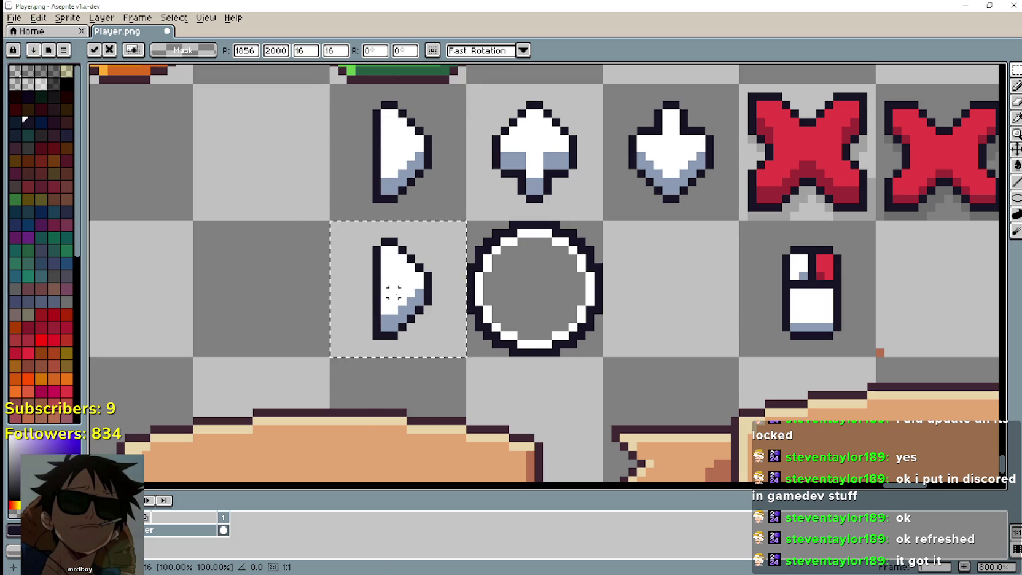
Step: Flip the copied arrow horizontally to point left and nudge it up one pixel
{"action": "key", "text": "shift+h"}
{"action": "left_click", "coordinate": [291, 327]}
{"action": "left_click_drag", "start_coordinate": [332, 223], "coordinate": [467, 358]}
{"action": "left_click", "coordinate": [344, 365]}
{"action": "left_click_drag", "start_coordinate": [348, 364], "coordinate": [433, 277]}
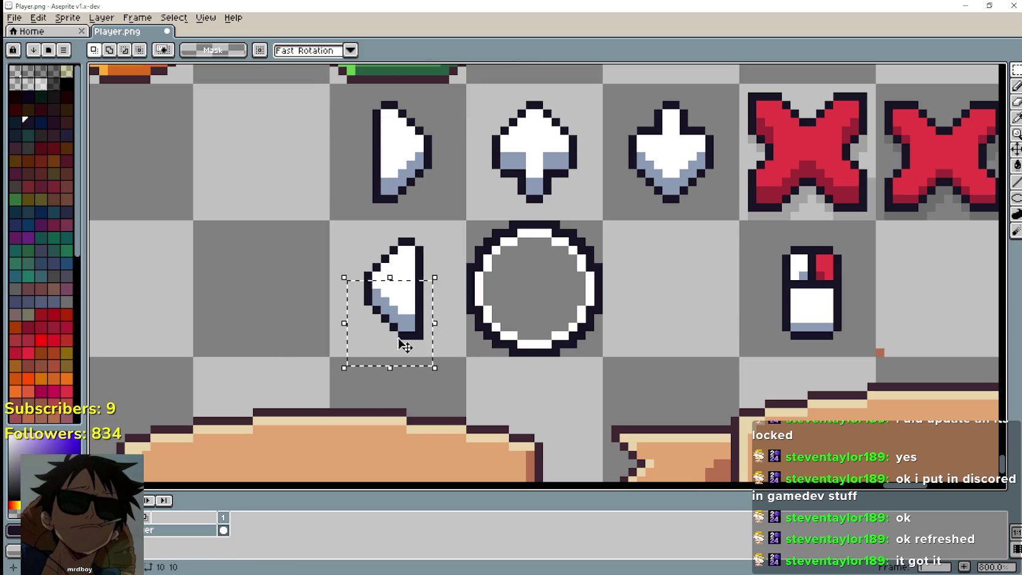
{"action": "mouse_move", "coordinate": [330, 365]}
{"action": "left_mouse_down"}
{"action": "mouse_move", "coordinate": [431, 300]}
{"action": "mouse_move", "coordinate": [433, 285]}
{"action": "left_mouse_up"}
{"action": "left_click", "coordinate": [393, 324]}
{"action": "left_click_drag", "start_coordinate": [389, 317], "coordinate": [387, 307]}
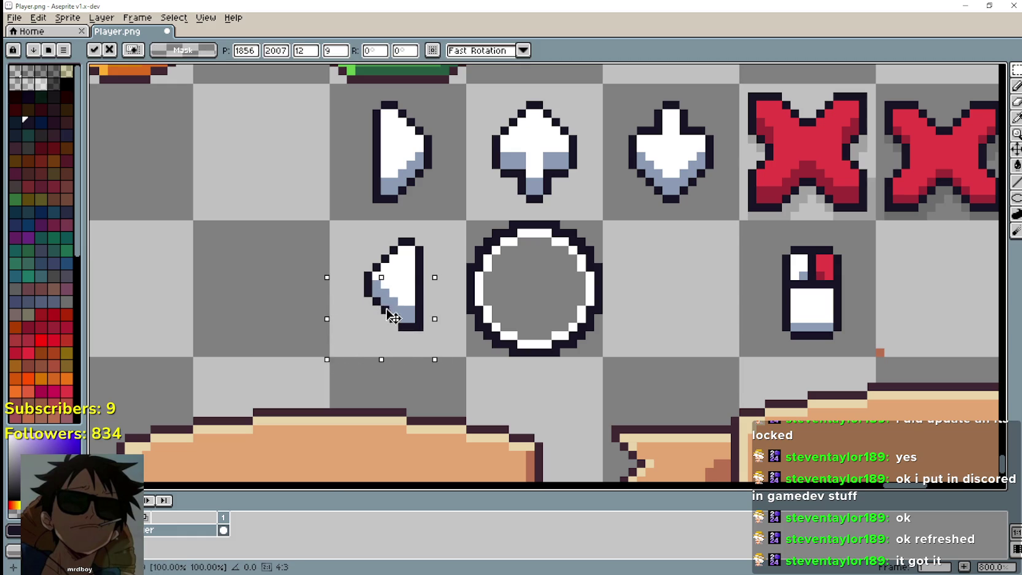
{"action": "left_click", "coordinate": [223, 320]}
Step: Move the arrow back into place and shift its left half one pixel right
{"action": "mouse_move", "coordinate": [317, 220]}
{"action": "left_mouse_down"}
{"action": "mouse_move", "coordinate": [365, 354]}
{"action": "mouse_move", "coordinate": [392, 368]}
{"action": "left_mouse_up"}
{"action": "mouse_move", "coordinate": [379, 304]}
{"action": "left_mouse_down"}
{"action": "mouse_move", "coordinate": [365, 285]}
{"action": "mouse_move", "coordinate": [372, 292]}
{"action": "left_mouse_up"}
{"action": "left_click", "coordinate": [239, 315]}
{"action": "left_click_drag", "start_coordinate": [263, 213], "coordinate": [393, 352]}
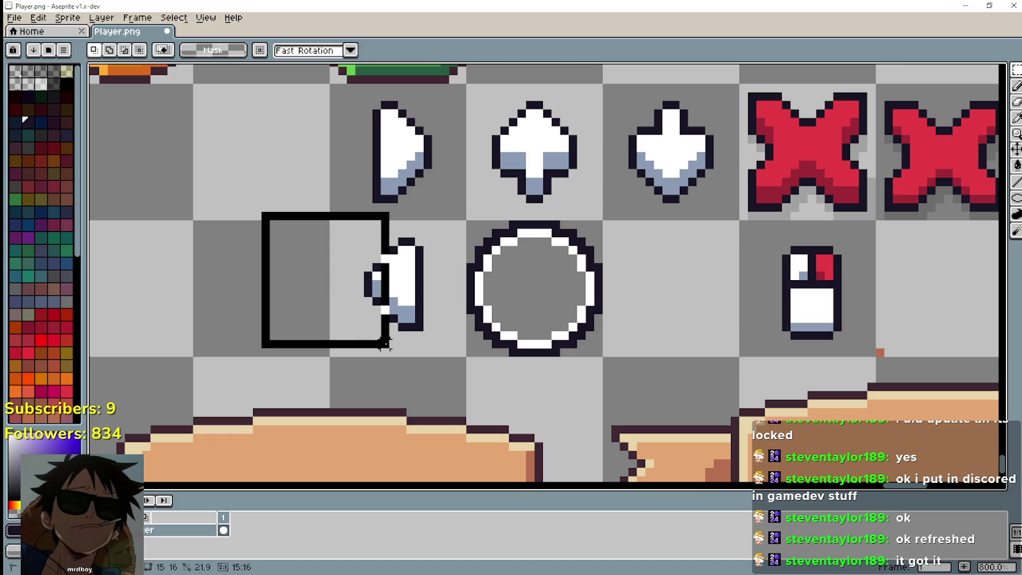
{"action": "left_click_drag", "start_coordinate": [373, 298], "coordinate": [379, 305]}
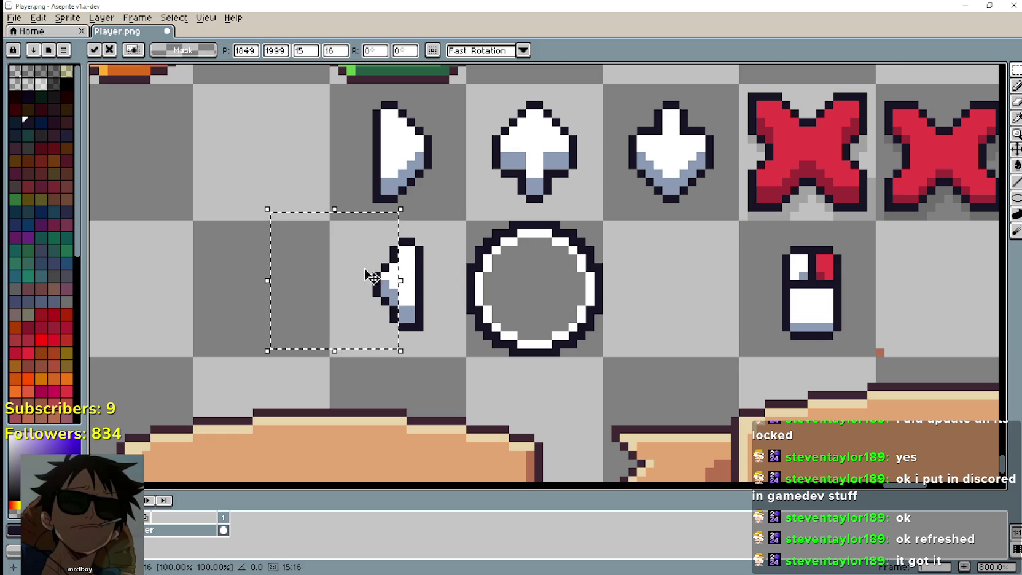
{"action": "left_click", "coordinate": [434, 246]}
Step: Reselect the small half-arrow sprite and shift it to a new position
{"action": "left_click_drag", "start_coordinate": [449, 212], "coordinate": [387, 264]}
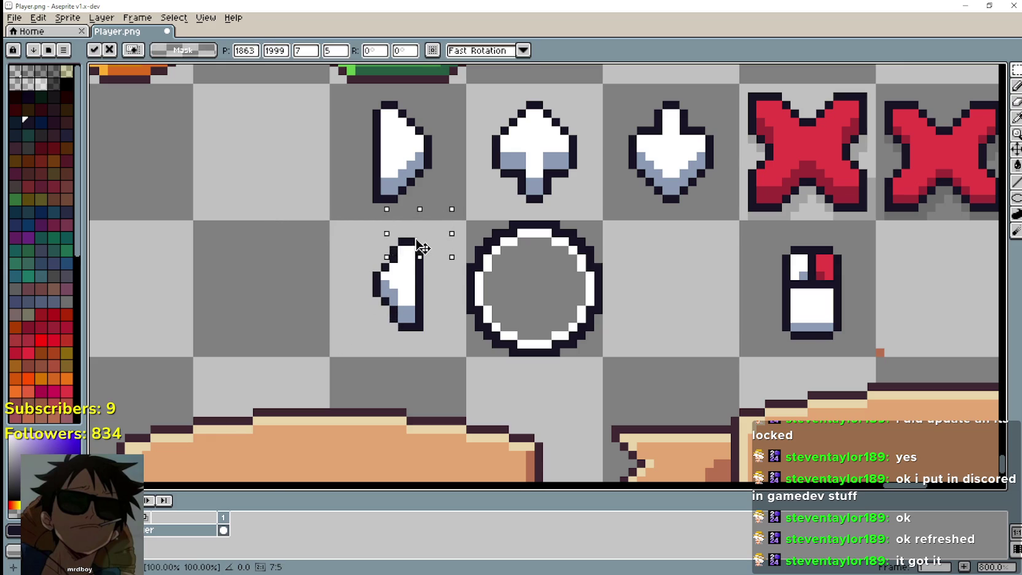
{"action": "left_click_drag", "start_coordinate": [444, 368], "coordinate": [412, 318]}
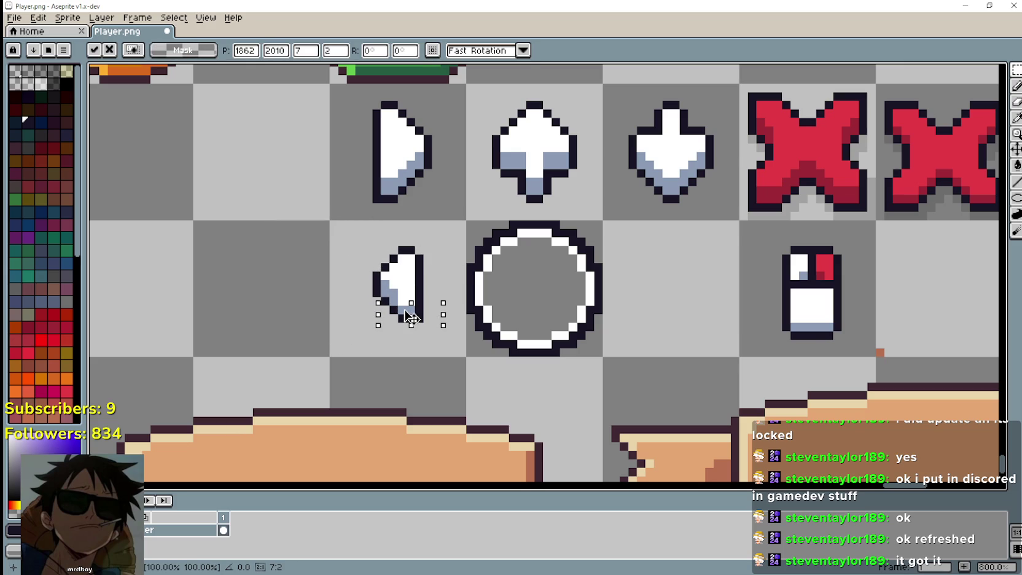
{"action": "left_click", "coordinate": [342, 344]}
{"action": "scroll", "coordinate": [353, 326], "scroll_direction": "up", "scroll_amount": 1}
{"action": "scroll", "coordinate": [441, 319], "scroll_direction": "down", "scroll_amount": 1}
{"action": "scroll", "coordinate": [430, 314], "scroll_direction": "up", "scroll_amount": 1}
{"action": "mouse_move", "coordinate": [335, 341]}
{"action": "left_mouse_down"}
{"action": "mouse_move", "coordinate": [376, 312]}
{"action": "mouse_move", "coordinate": [422, 238]}
{"action": "left_mouse_up"}
{"action": "mouse_move", "coordinate": [408, 301]}
{"action": "left_mouse_down"}
{"action": "mouse_move", "coordinate": [452, 301]}
{"action": "mouse_move", "coordinate": [495, 266]}
{"action": "mouse_move", "coordinate": [502, 275]}
{"action": "mouse_move", "coordinate": [319, 297]}
{"action": "left_mouse_up"}
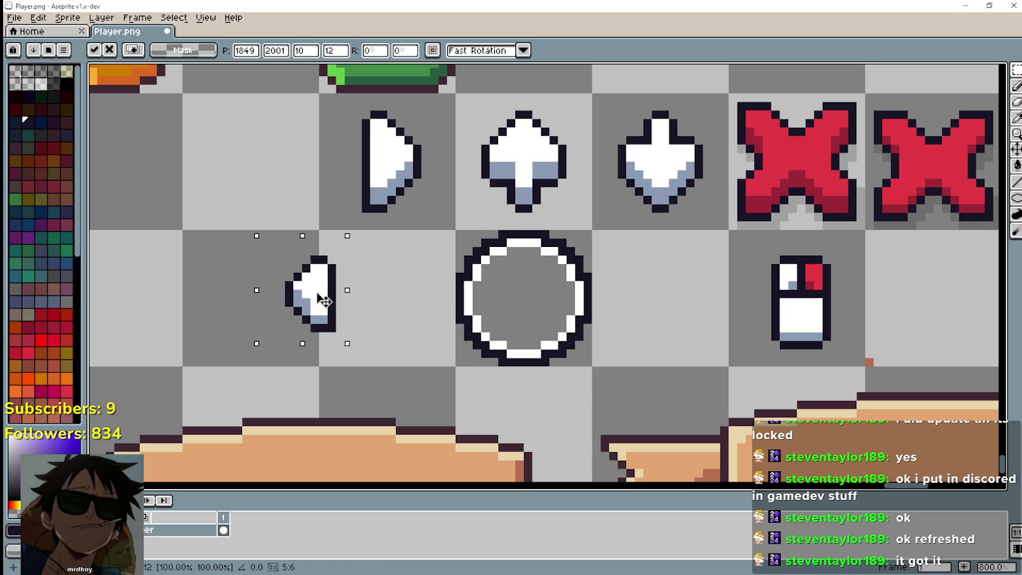
Step: Undo the half-arrow move and clear the leftover cell selections
{"action": "key", "text": "ctrl+z"}
{"action": "key", "text": "ctrl+d"}
{"action": "left_click", "coordinate": [774, 324]}
{"action": "key", "text": "ctrl+d"}
{"action": "left_click", "coordinate": [523, 334]}
{"action": "key", "text": "ctrl+d"}
Step: Test the mouse icon centred inside the circle, then return it to its own cell
{"action": "left_click", "coordinate": [805, 324]}
{"action": "left_click_drag", "start_coordinate": [795, 311], "coordinate": [522, 309]}
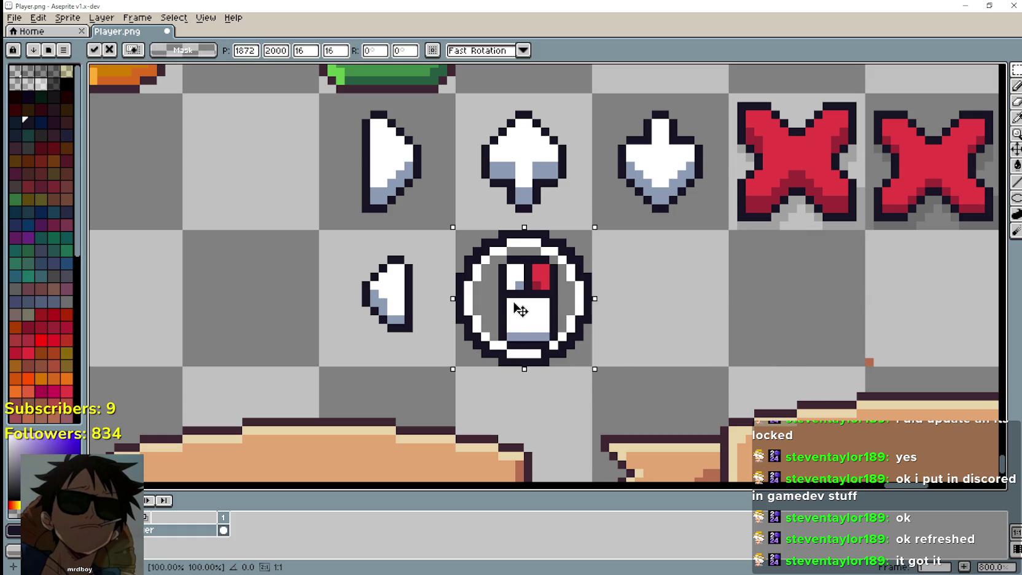
{"action": "mouse_move", "coordinate": [504, 262]}
{"action": "left_mouse_down"}
{"action": "mouse_move", "coordinate": [532, 318]}
{"action": "mouse_move", "coordinate": [810, 329]}
{"action": "left_mouse_up"}
{"action": "left_click", "coordinate": [575, 344]}
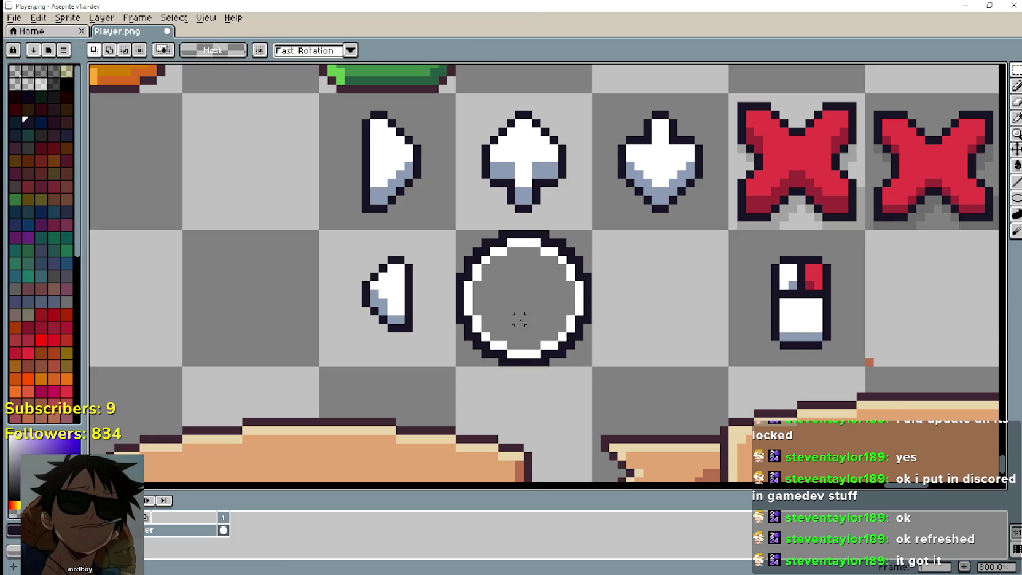
{"action": "scroll", "coordinate": [519, 319], "scroll_direction": "down", "scroll_amount": 2}
{"action": "scroll", "coordinate": [496, 299], "scroll_direction": "up", "scroll_amount": 2}
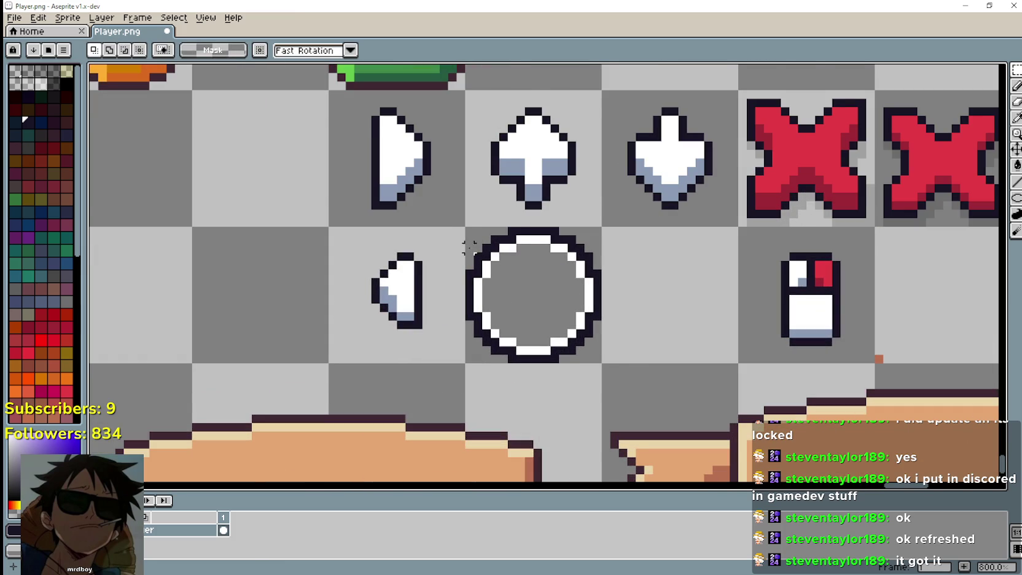
{"action": "scroll", "coordinate": [469, 248], "scroll_direction": "up", "scroll_amount": 2}
{"action": "scroll", "coordinate": [470, 248], "scroll_direction": "down", "scroll_amount": 4}
{"action": "scroll", "coordinate": [456, 290], "scroll_direction": "up", "scroll_amount": 4}
{"action": "scroll", "coordinate": [420, 268], "scroll_direction": "down", "scroll_amount": 2}
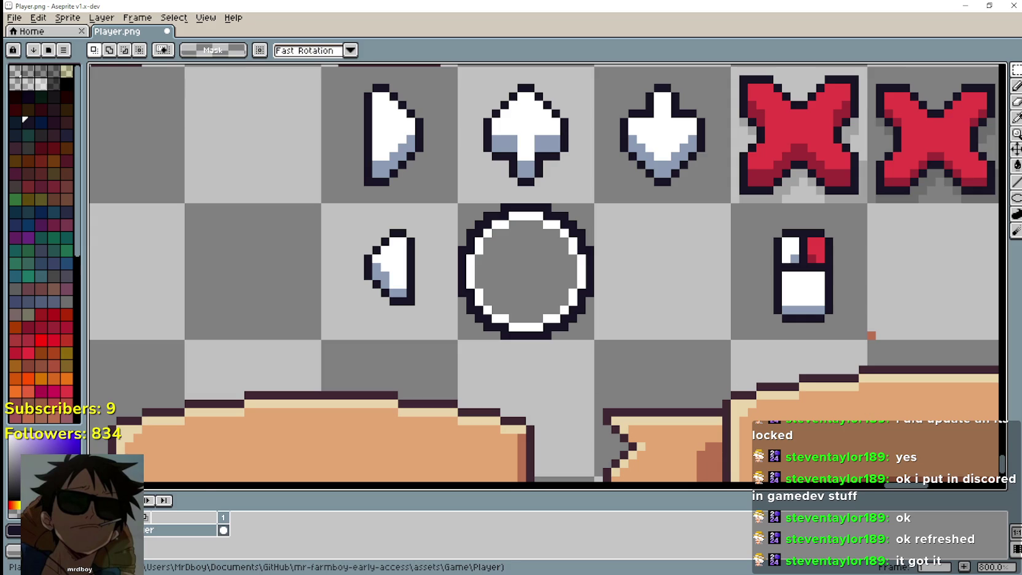
{"action": "scroll", "coordinate": [593, 339], "scroll_direction": "down", "scroll_amount": 3}
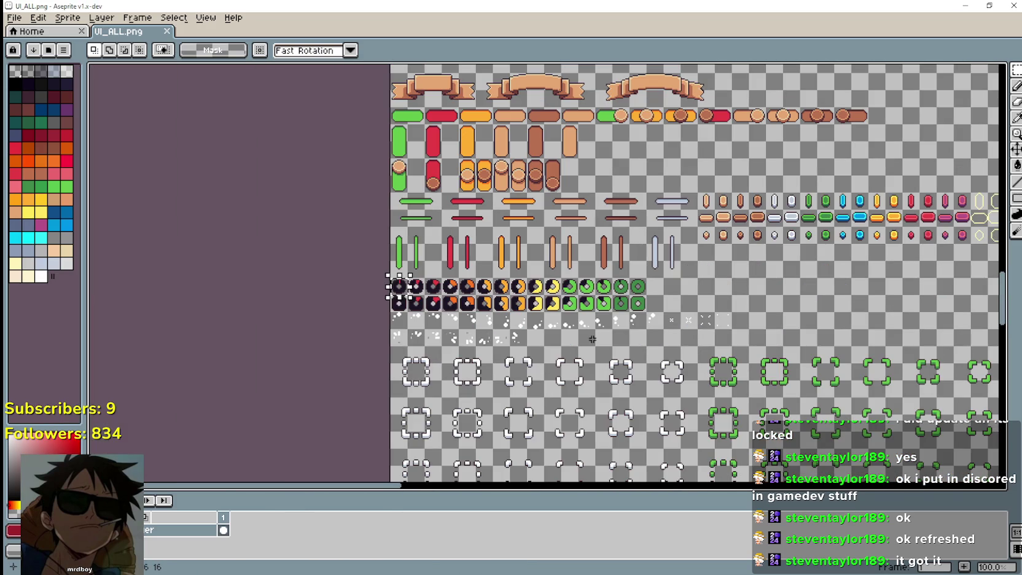
Step: Zoom to UI_ALL.png's cursor row, select the white hand cursor and paste it into Player.png
{"action": "scroll", "coordinate": [527, 326], "scroll_direction": "up", "scroll_amount": 3}
{"action": "scroll", "coordinate": [504, 325], "scroll_direction": "down", "scroll_amount": 4}
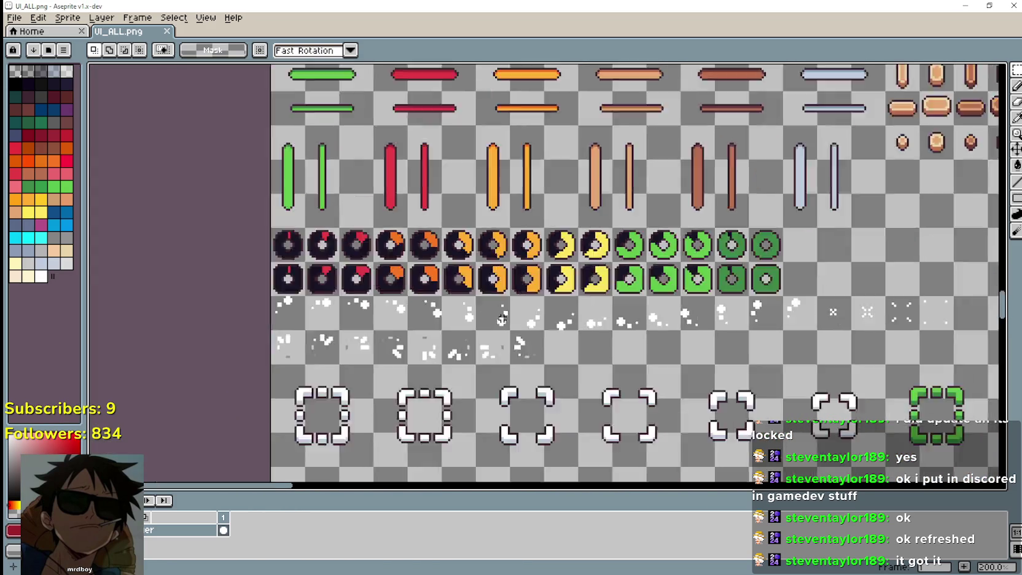
{"action": "scroll", "coordinate": [492, 356], "scroll_direction": "up", "scroll_amount": 2}
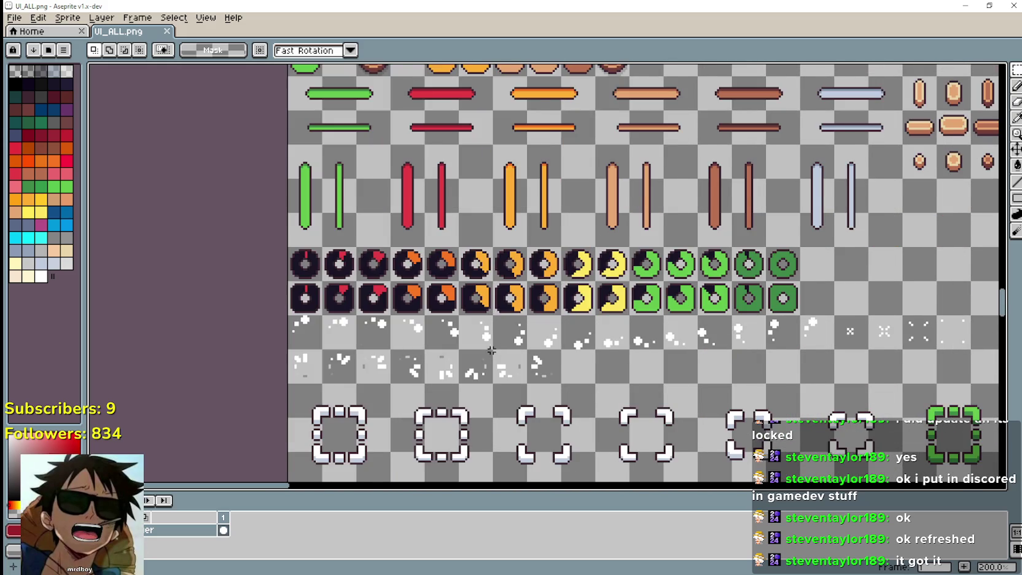
{"action": "scroll", "coordinate": [491, 350], "scroll_direction": "down", "scroll_amount": 2}
{"action": "scroll", "coordinate": [491, 341], "scroll_direction": "up", "scroll_amount": 2}
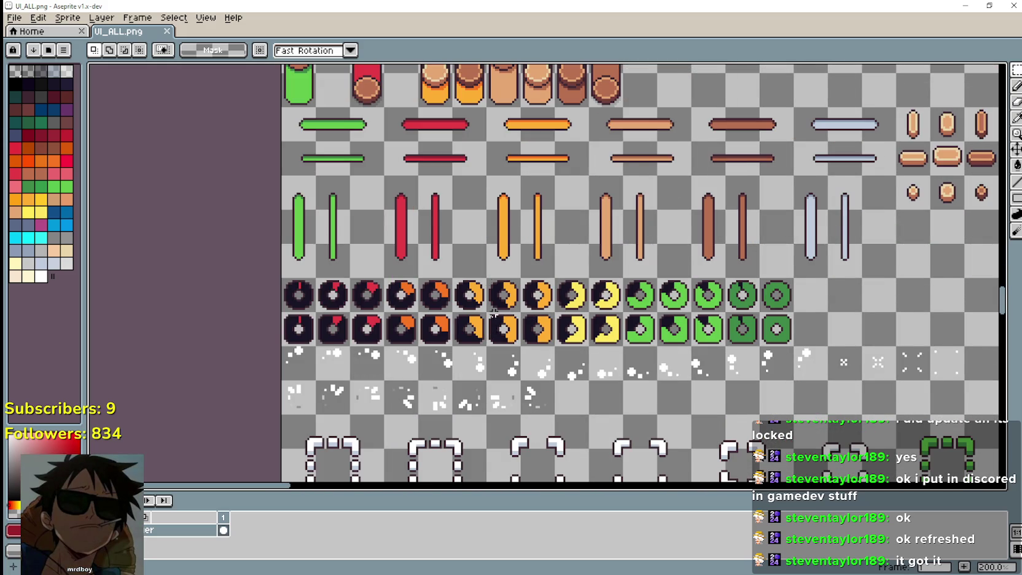
{"action": "scroll", "coordinate": [494, 315], "scroll_direction": "down", "scroll_amount": 2}
{"action": "scroll", "coordinate": [551, 326], "scroll_direction": "up", "scroll_amount": 2}
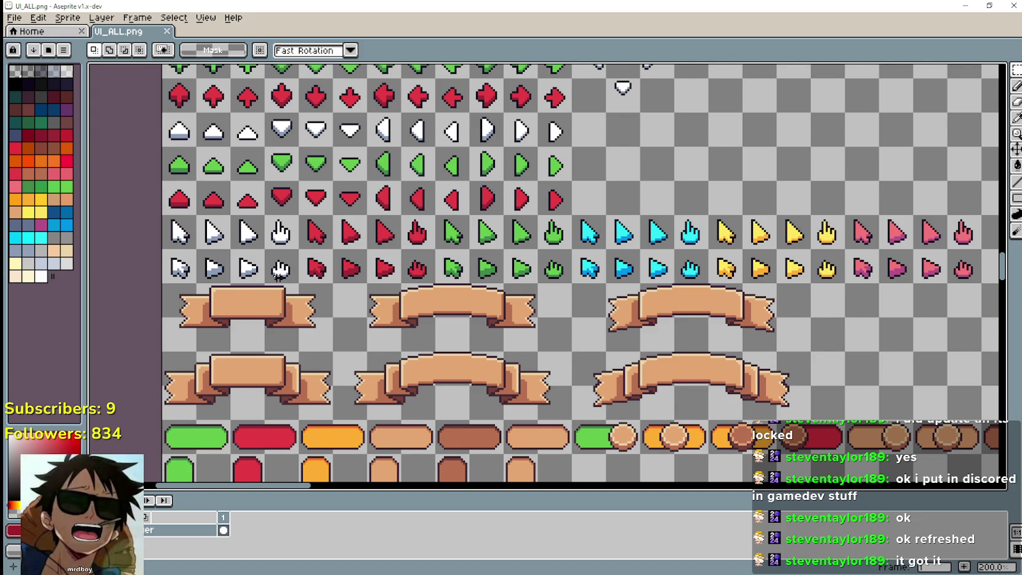
{"action": "scroll", "coordinate": [284, 280], "scroll_direction": "down", "scroll_amount": 1}
{"action": "scroll", "coordinate": [285, 277], "scroll_direction": "up", "scroll_amount": 2}
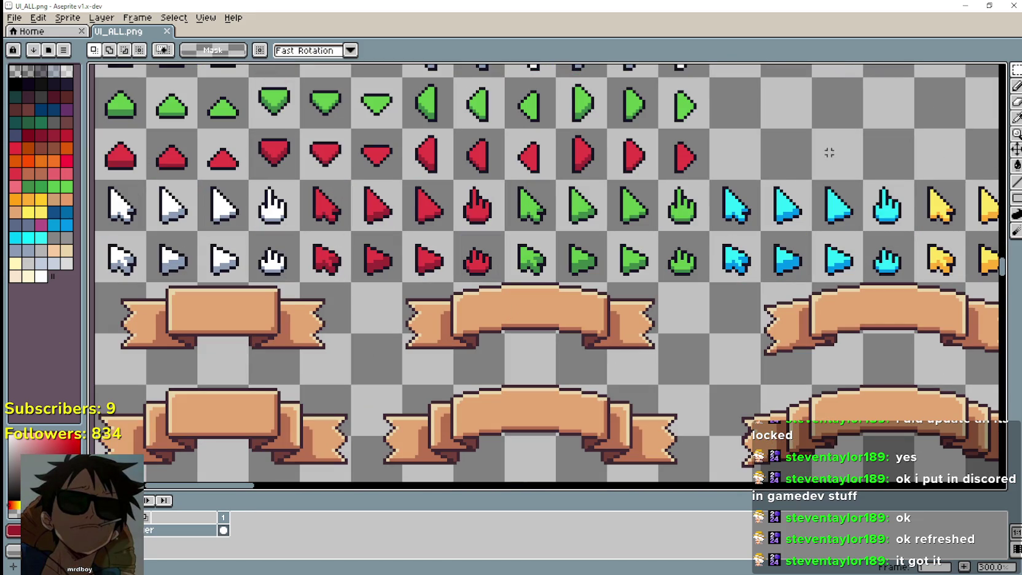
{"action": "left_click_drag", "start_coordinate": [251, 233], "coordinate": [264, 261]}
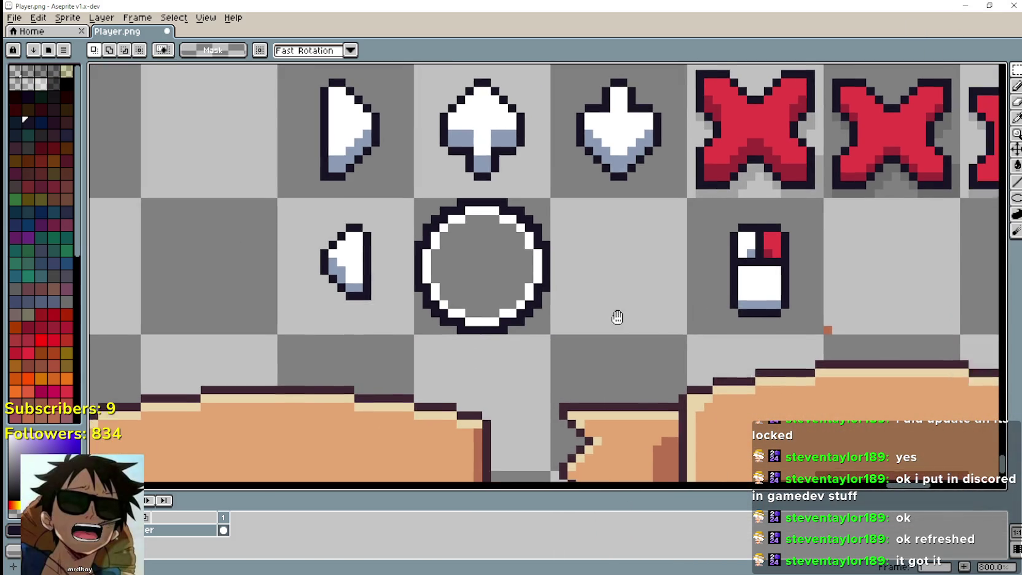
{"action": "key", "text": "ctrl+v"}
Step: Place the pasted hand in the cell immediately right of the mouse icon
{"action": "mouse_move", "coordinate": [538, 302]}
{"action": "left_mouse_down"}
{"action": "mouse_move", "coordinate": [629, 295]}
{"action": "mouse_move", "coordinate": [658, 272]}
{"action": "mouse_move", "coordinate": [762, 265]}
{"action": "mouse_move", "coordinate": [755, 250]}
{"action": "left_mouse_up"}
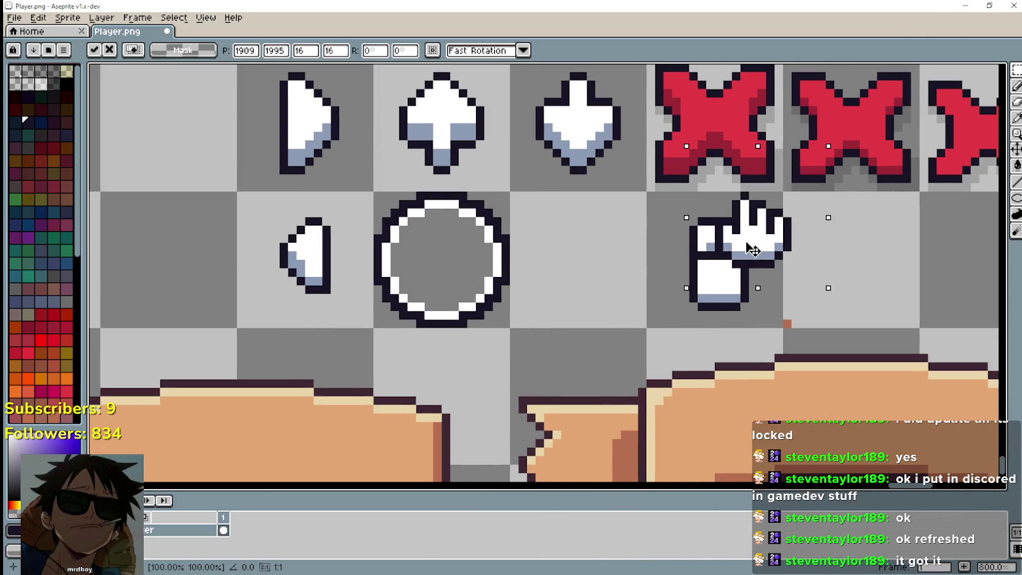
{"action": "scroll", "coordinate": [712, 281], "scroll_direction": "down", "scroll_amount": 1}
{"action": "mouse_move", "coordinate": [722, 280]}
{"action": "left_mouse_down"}
{"action": "mouse_move", "coordinate": [818, 290]}
{"action": "mouse_move", "coordinate": [830, 278]}
{"action": "mouse_move", "coordinate": [784, 303]}
{"action": "left_mouse_up"}
{"action": "left_click_drag", "start_coordinate": [684, 314], "coordinate": [680, 297]}
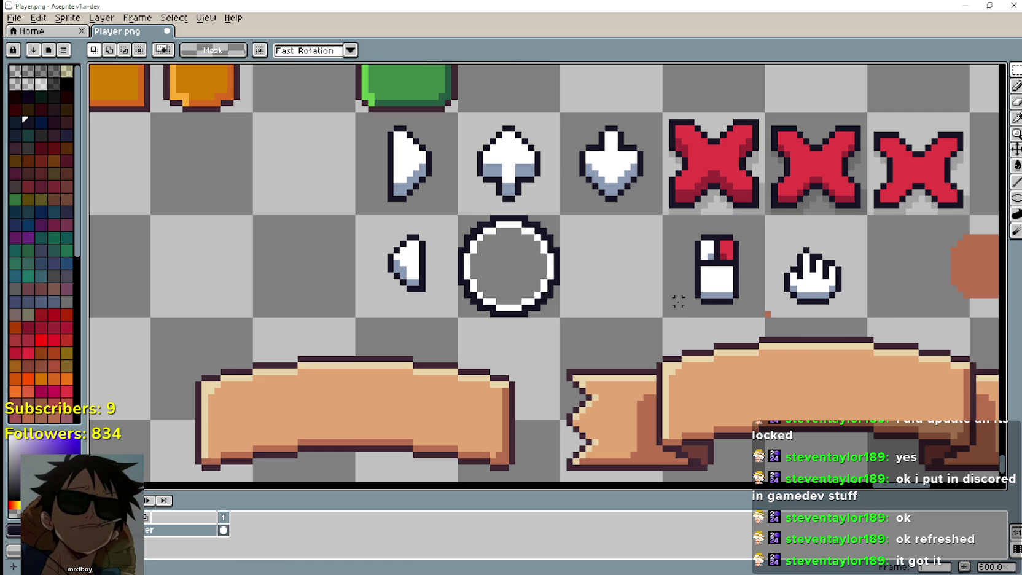
Step: Shift the mouse icon about 5 pixels left within its cell
{"action": "scroll", "coordinate": [680, 296], "scroll_direction": "up", "scroll_amount": 2}
{"action": "scroll", "coordinate": [440, 327], "scroll_direction": "down", "scroll_amount": 2}
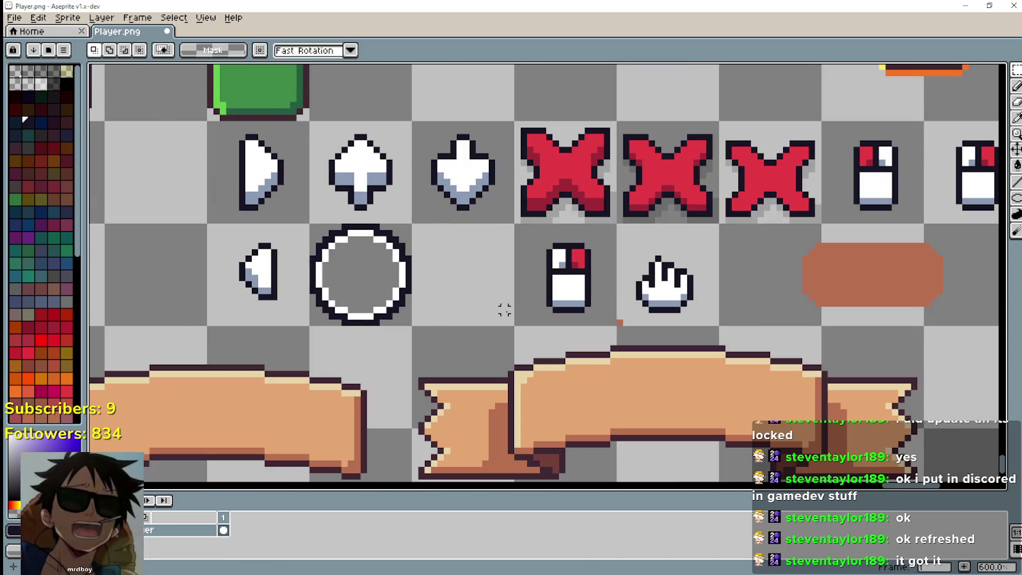
{"action": "scroll", "coordinate": [507, 309], "scroll_direction": "up", "scroll_amount": 3}
{"action": "left_click_drag", "start_coordinate": [557, 329], "coordinate": [676, 157]}
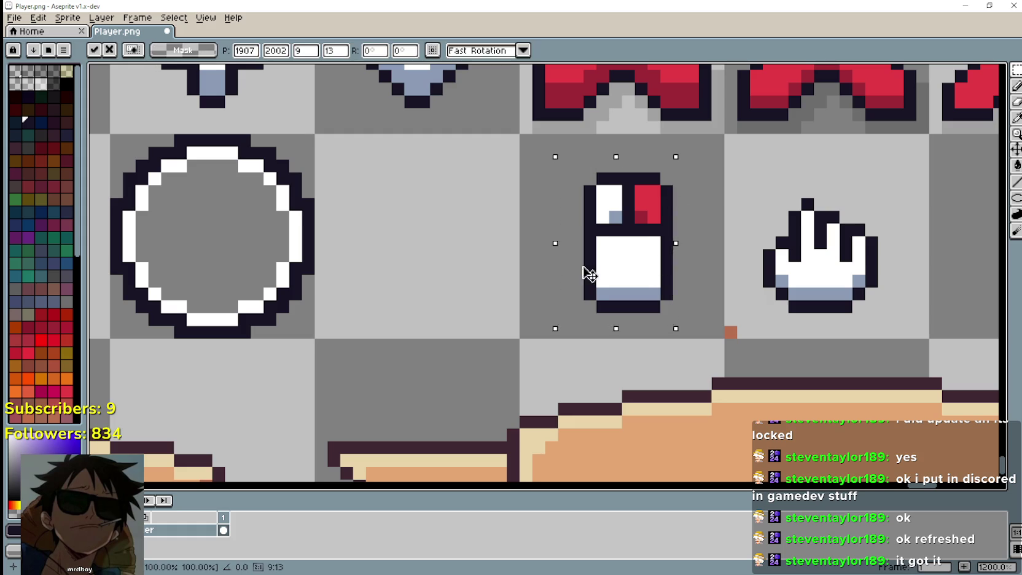
{"action": "left_click_drag", "start_coordinate": [587, 274], "coordinate": [538, 276]}
{"action": "left_click", "coordinate": [705, 293]}
Step: Try moving the hand into the mouse icon's cell, then undo that trial move
{"action": "mouse_move", "coordinate": [734, 328]}
{"action": "left_mouse_down"}
{"action": "mouse_move", "coordinate": [867, 217]}
{"action": "mouse_move", "coordinate": [880, 182]}
{"action": "left_mouse_up"}
{"action": "mouse_move", "coordinate": [842, 279]}
{"action": "left_mouse_down"}
{"action": "mouse_move", "coordinate": [696, 229]}
{"action": "mouse_move", "coordinate": [696, 212]}
{"action": "mouse_move", "coordinate": [706, 220]}
{"action": "mouse_move", "coordinate": [685, 215]}
{"action": "mouse_move", "coordinate": [687, 231]}
{"action": "left_mouse_up"}
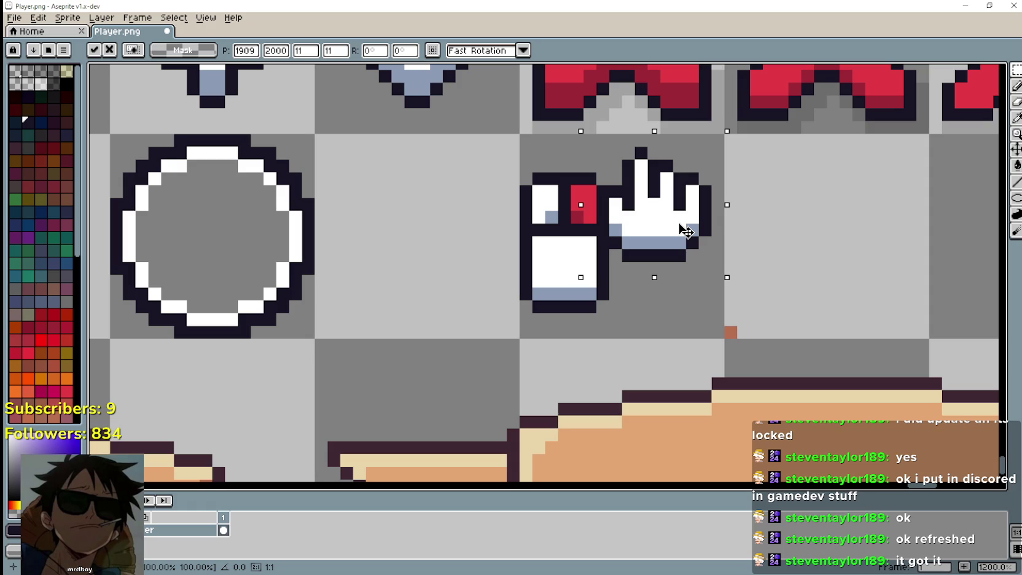
{"action": "key", "text": "Return"}
{"action": "scroll", "coordinate": [719, 277], "scroll_direction": "down", "scroll_amount": 5}
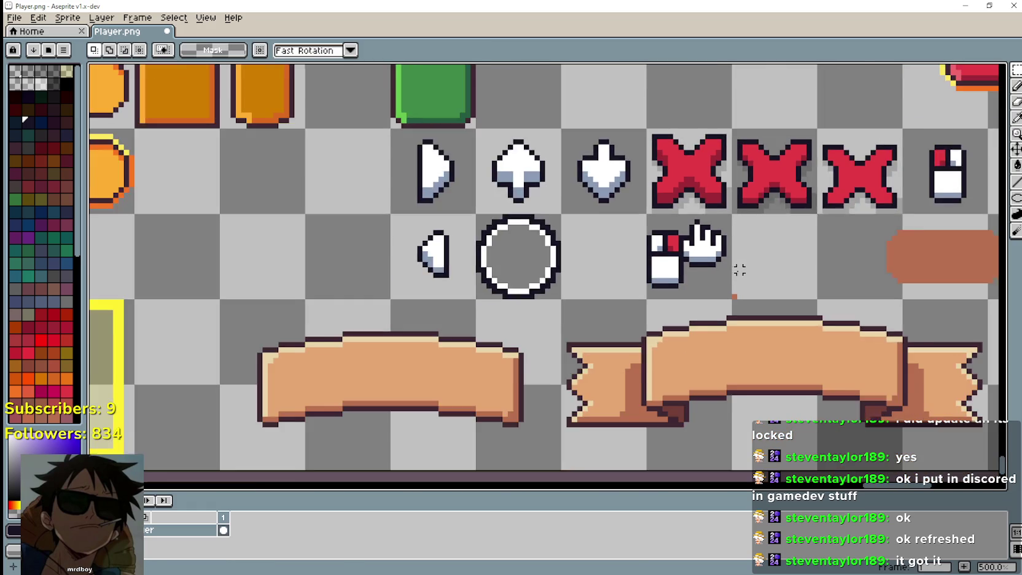
{"action": "scroll", "coordinate": [722, 297], "scroll_direction": "down", "scroll_amount": 2}
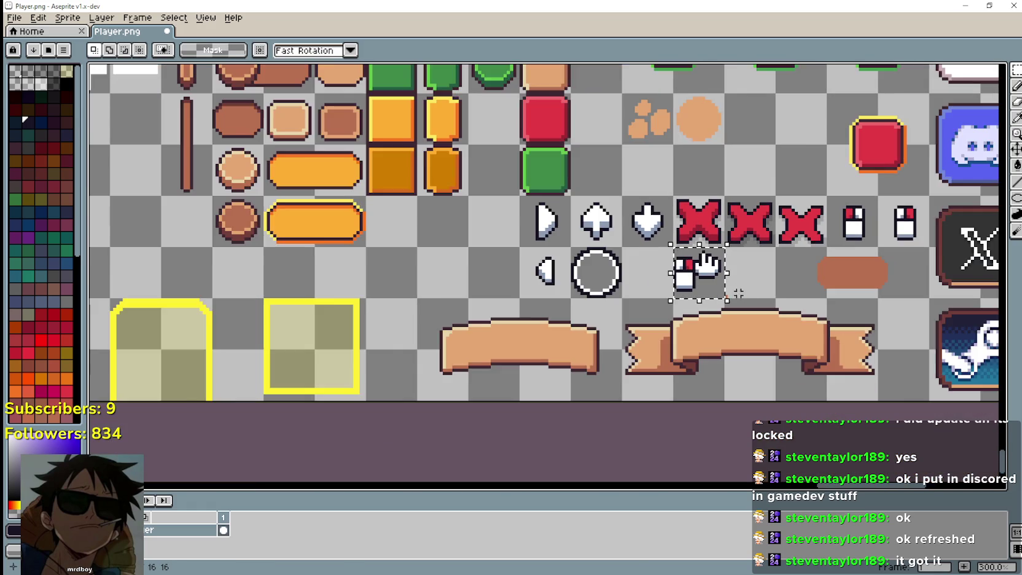
{"action": "scroll", "coordinate": [756, 345], "scroll_direction": "down", "scroll_amount": 2}
{"action": "scroll", "coordinate": [754, 304], "scroll_direction": "up", "scroll_amount": 1}
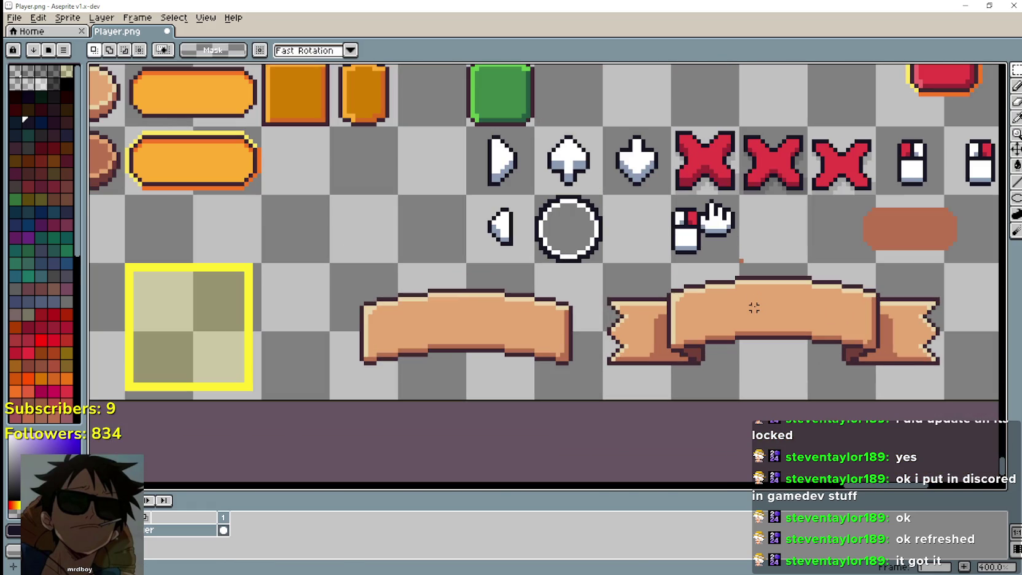
{"action": "scroll", "coordinate": [755, 303], "scroll_direction": "up", "scroll_amount": 2}
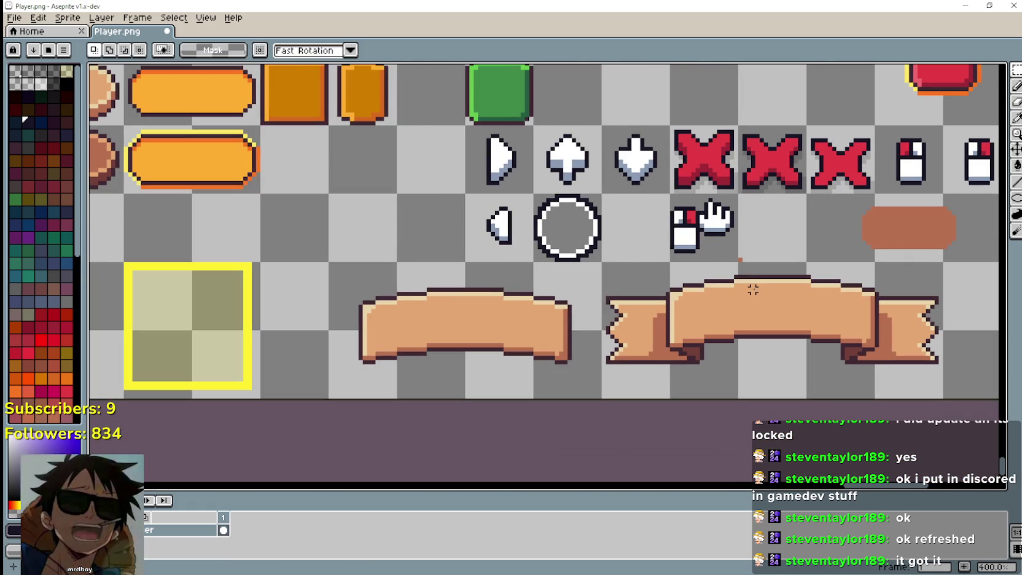
{"action": "scroll", "coordinate": [754, 303], "scroll_direction": "up", "scroll_amount": 2}
{"action": "key", "text": "ctrl+z"}
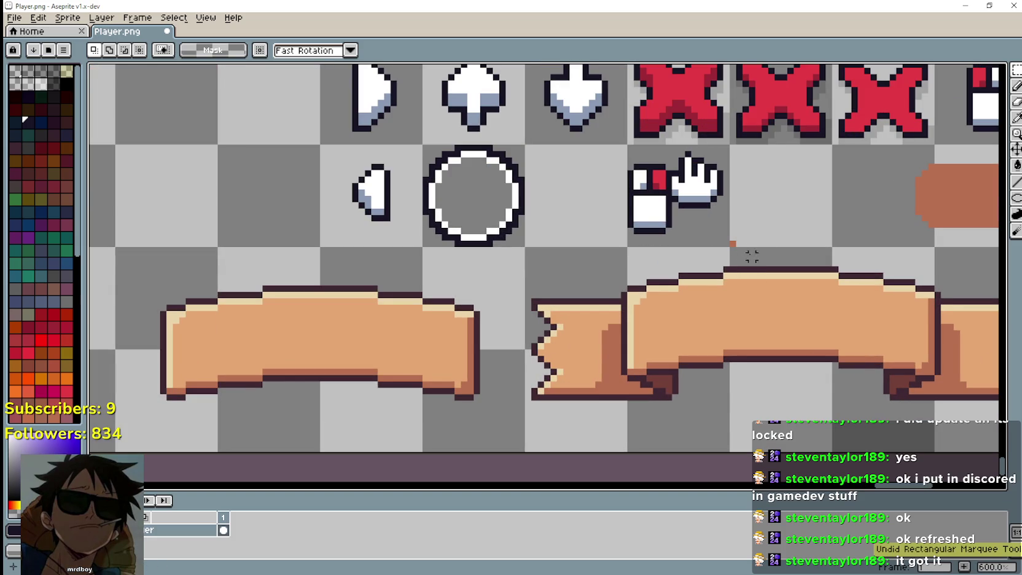
{"action": "left_click_drag", "start_coordinate": [791, 206], "coordinate": [727, 225]}
{"action": "key", "text": "ctrl+z"}
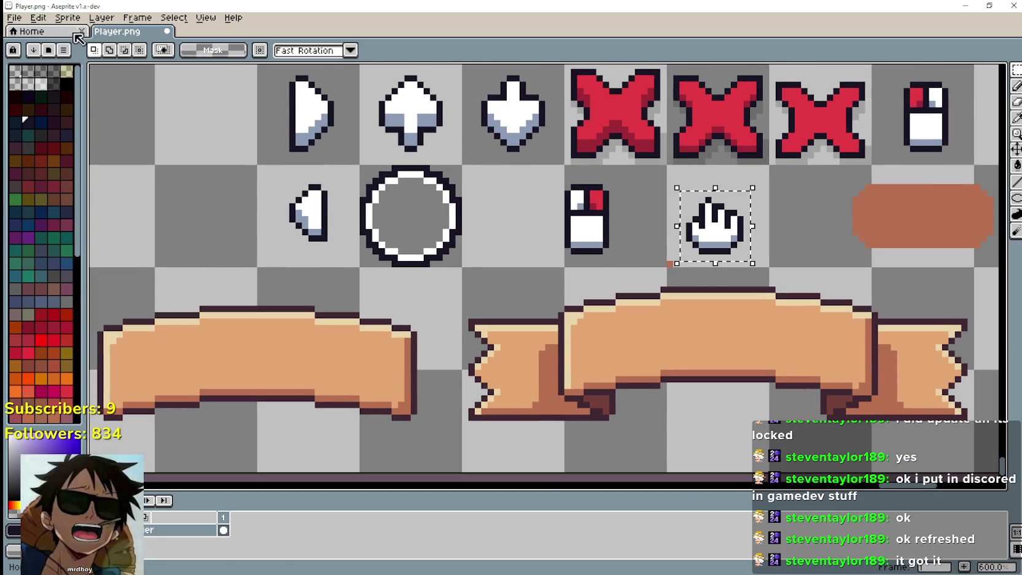
Step: Turn the hand sprite upside down, then rotate it back upright
{"action": "left_click", "coordinate": [38, 17]}
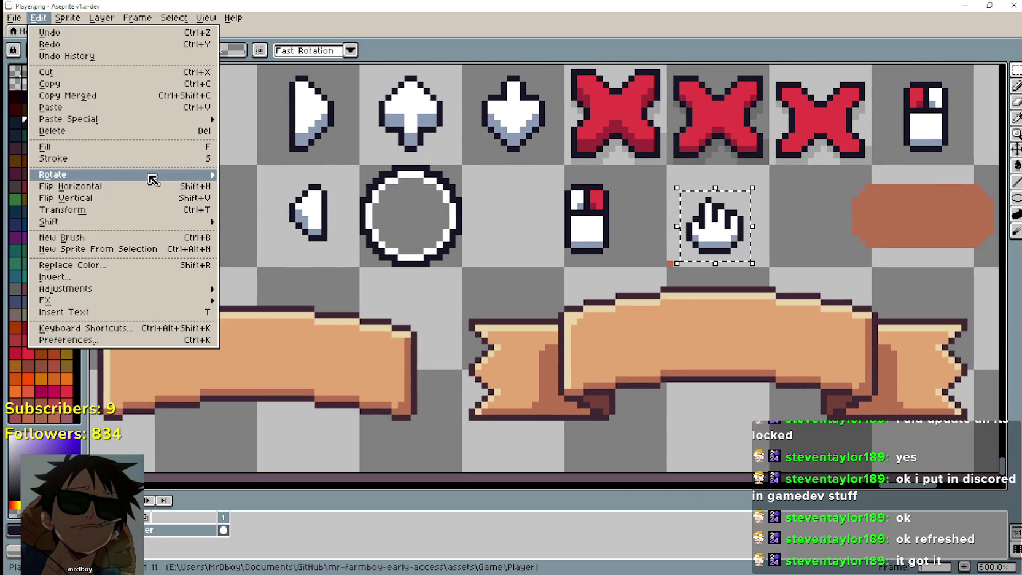
{"action": "mouse_move", "coordinate": [154, 175]}
{"action": "left_click", "coordinate": [239, 178]}
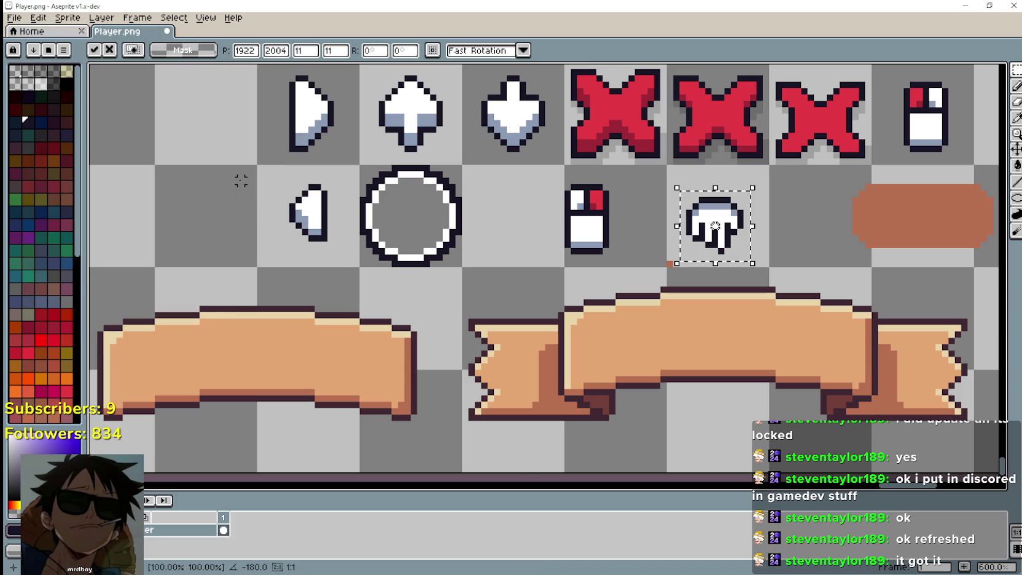
{"action": "left_click", "coordinate": [67, 17]}
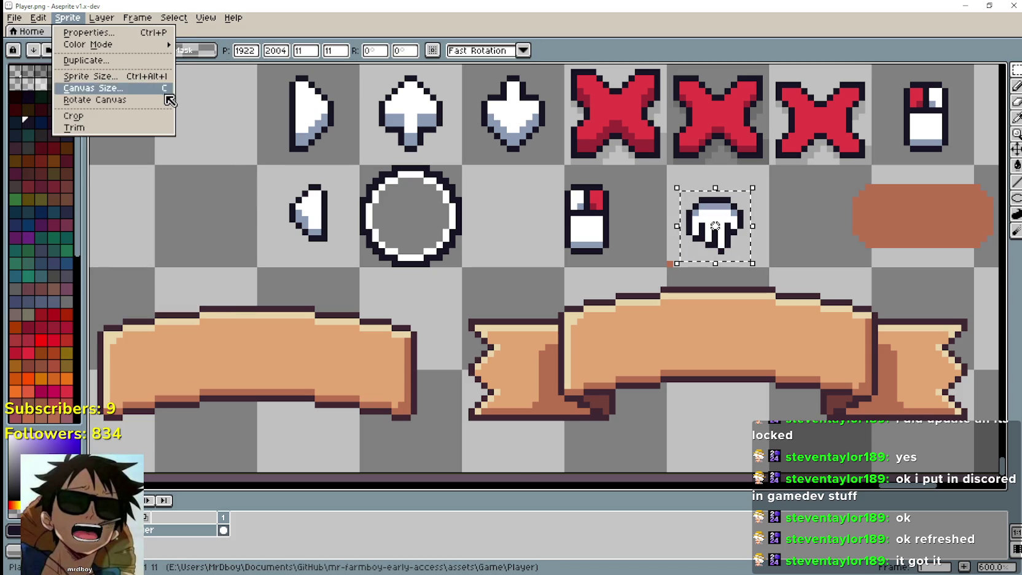
{"action": "mouse_move", "coordinate": [38, 17]}
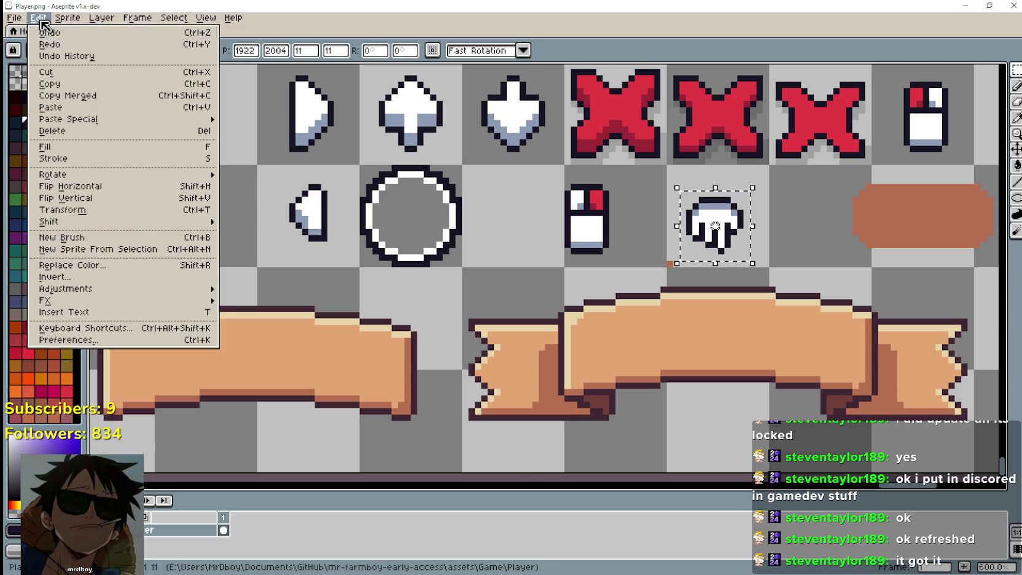
{"action": "mouse_move", "coordinate": [178, 176]}
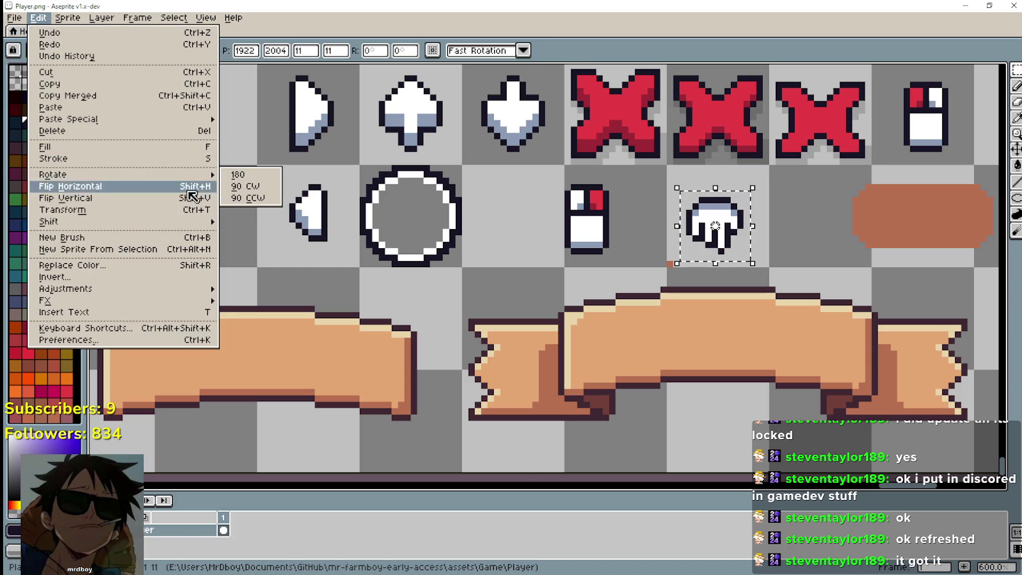
{"action": "left_click", "coordinate": [252, 175]}
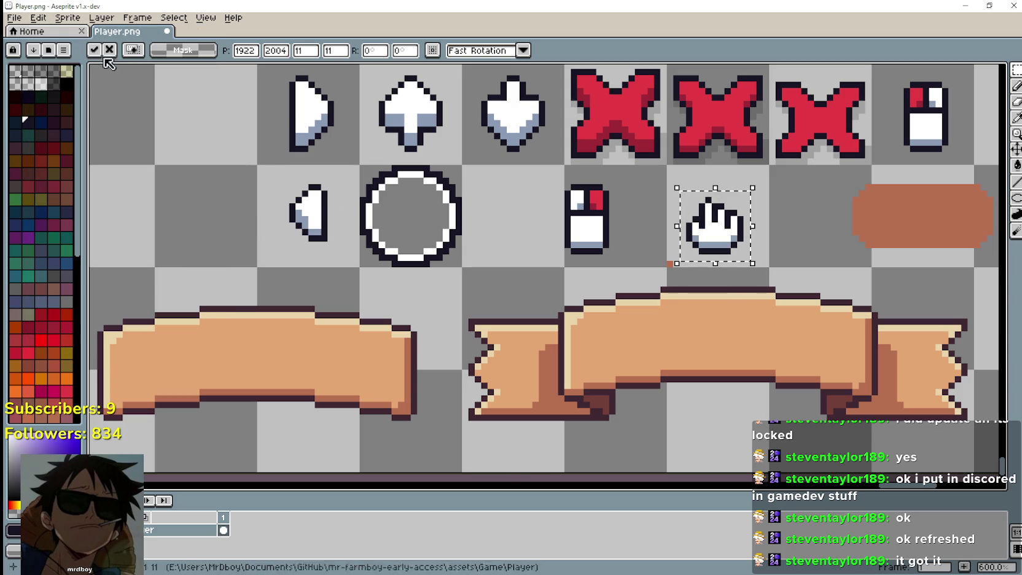
Step: Rotate the hand 90° clockwise and flip it horizontally, then apply the transform
{"action": "left_click", "coordinate": [58, 17]}
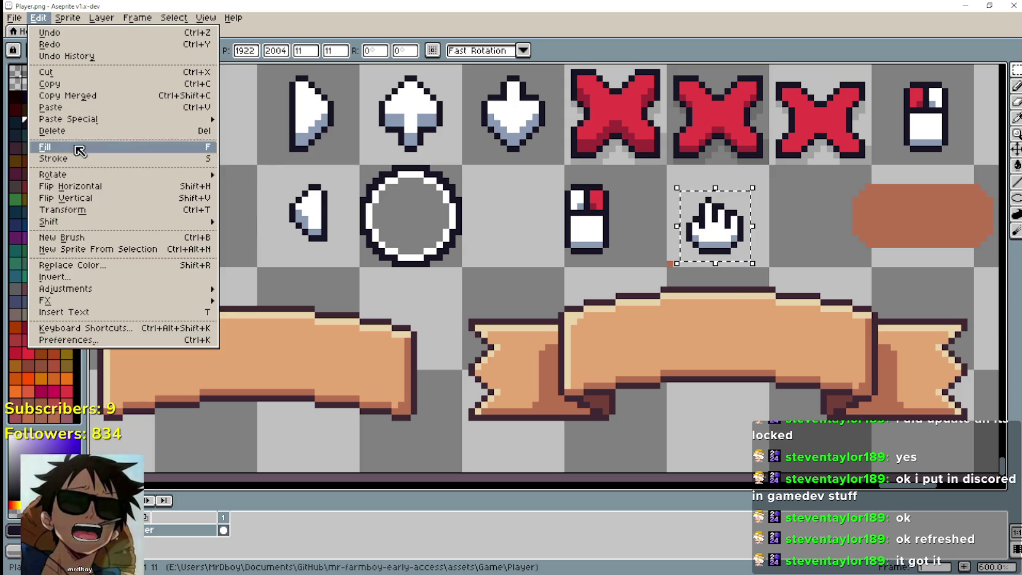
{"action": "mouse_move", "coordinate": [131, 177]}
{"action": "left_click", "coordinate": [239, 184]}
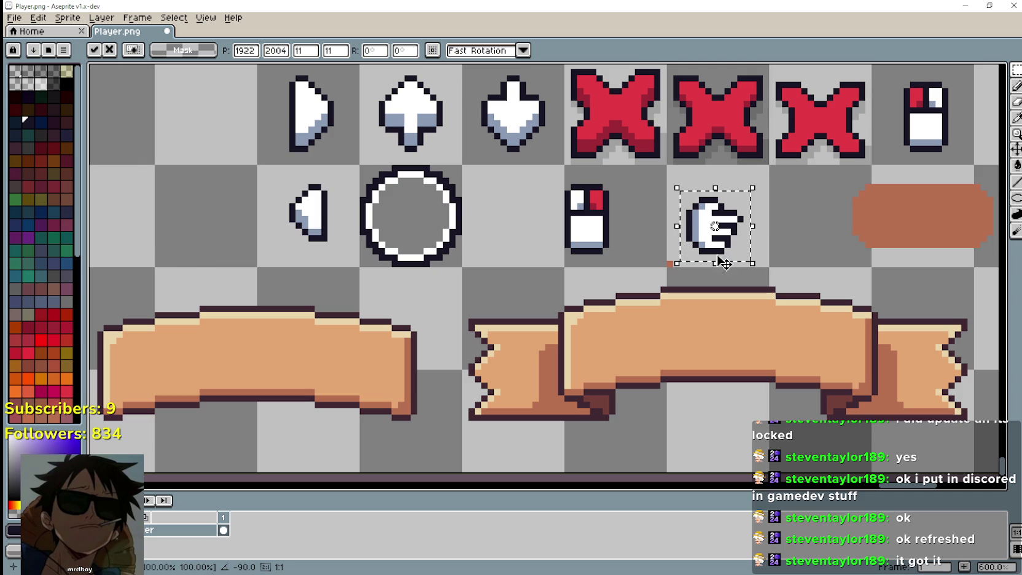
{"action": "left_click", "coordinate": [58, 19]}
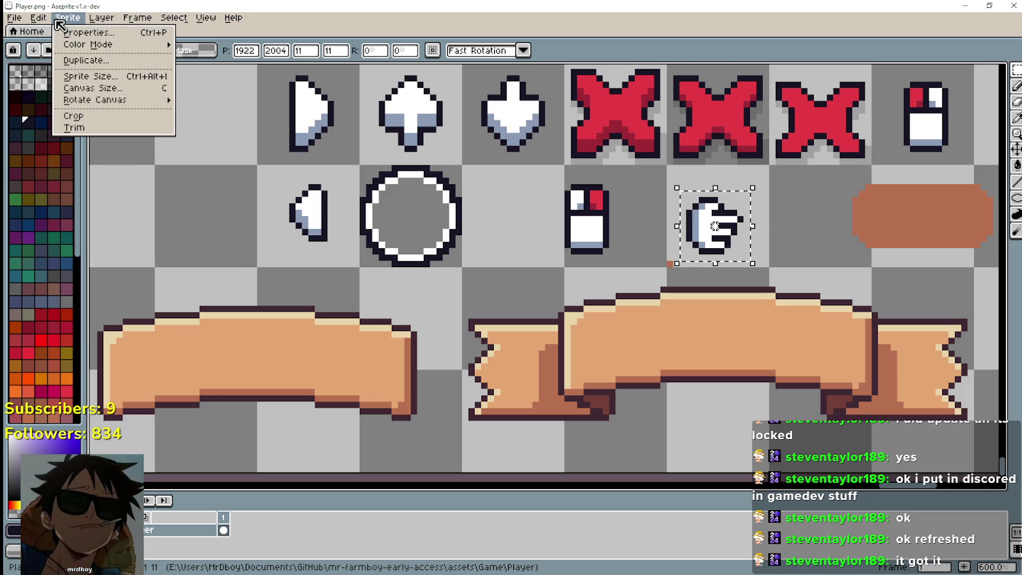
{"action": "mouse_move", "coordinate": [38, 19]}
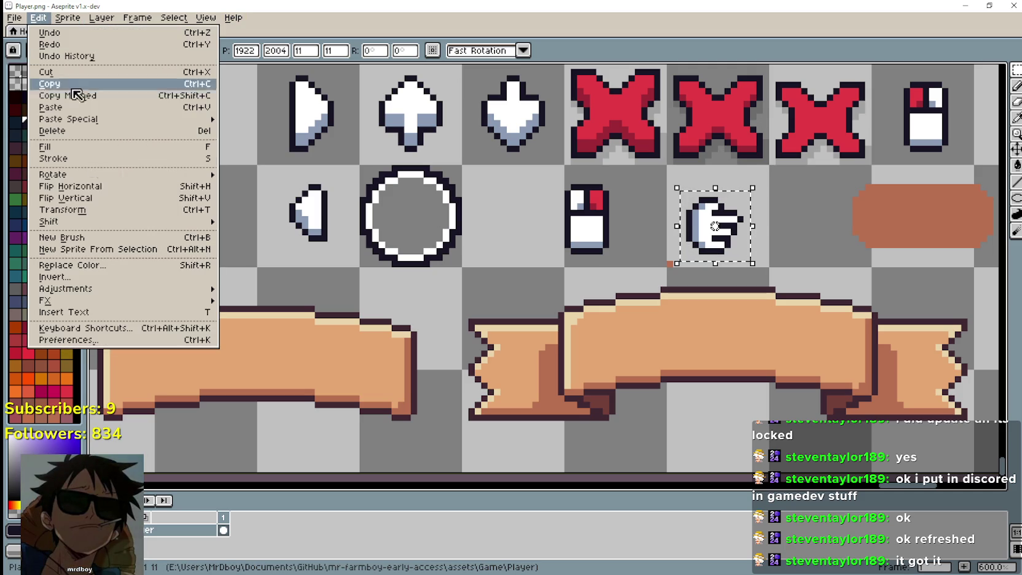
{"action": "left_click", "coordinate": [106, 186]}
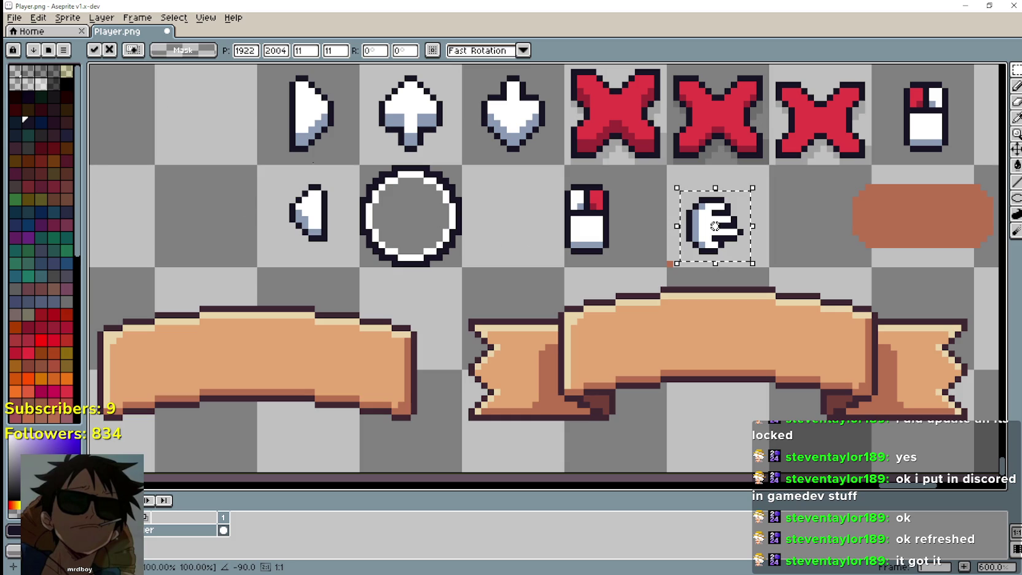
{"action": "left_click", "coordinate": [741, 309]}
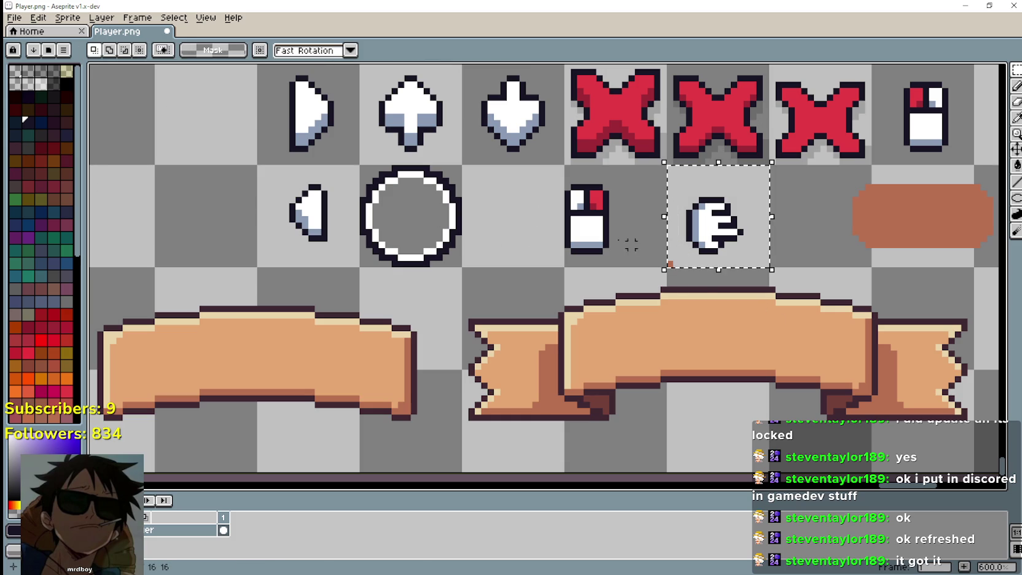
Step: Flip the hand vertically and move it up against the mouse icon
{"action": "left_click", "coordinate": [38, 17]}
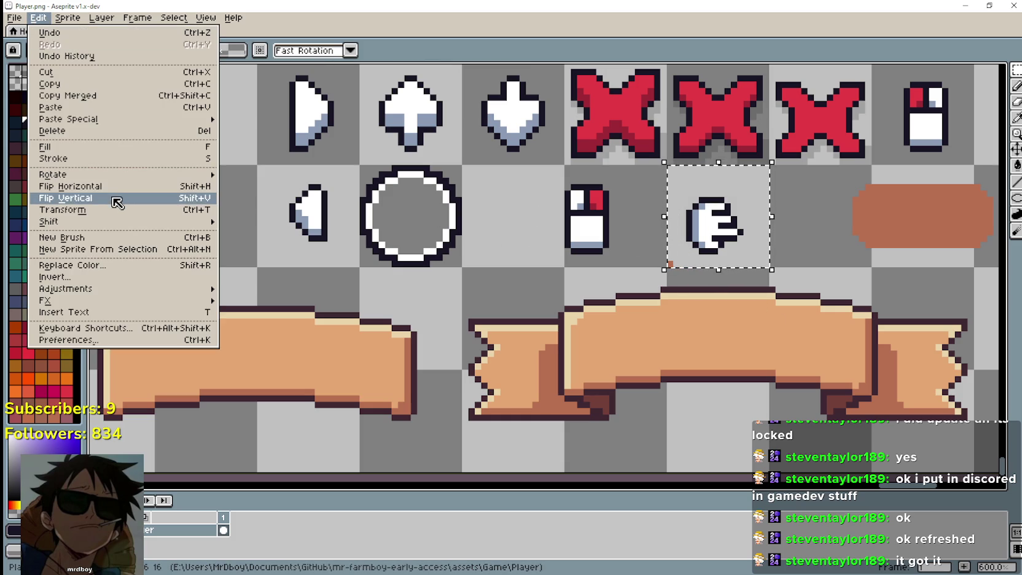
{"action": "left_click", "coordinate": [115, 201]}
{"action": "mouse_move", "coordinate": [650, 226]}
{"action": "left_mouse_down"}
{"action": "mouse_move", "coordinate": [639, 196]}
{"action": "mouse_move", "coordinate": [653, 197]}
{"action": "mouse_move", "coordinate": [644, 198]}
{"action": "left_mouse_up"}
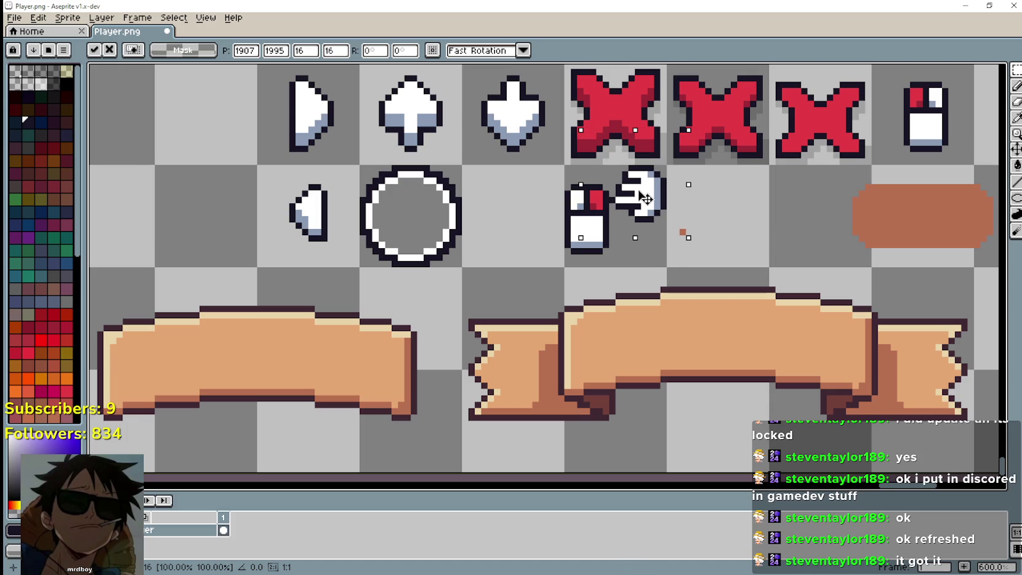
{"action": "left_click", "coordinate": [771, 235]}
{"action": "scroll", "coordinate": [631, 239], "scroll_direction": "down", "scroll_amount": 1}
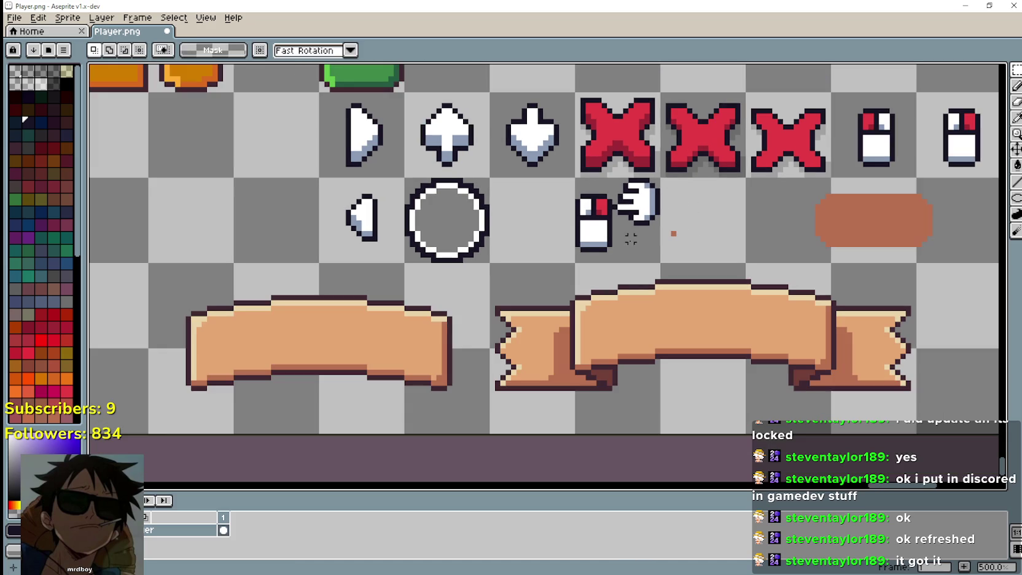
Step: Check the mouse-and-hand cell's size with a selection, then minimize Aseprite and return to Godot
{"action": "mouse_move", "coordinate": [613, 233]}
{"action": "left_mouse_down"}
{"action": "mouse_move", "coordinate": [647, 270]}
{"action": "mouse_move", "coordinate": [620, 246]}
{"action": "left_mouse_up"}
{"action": "left_click", "coordinate": [726, 233]}
{"action": "scroll", "coordinate": [701, 235], "scroll_direction": "down", "scroll_amount": 1}
{"action": "scroll", "coordinate": [701, 236], "scroll_direction": "down", "scroll_amount": 1}
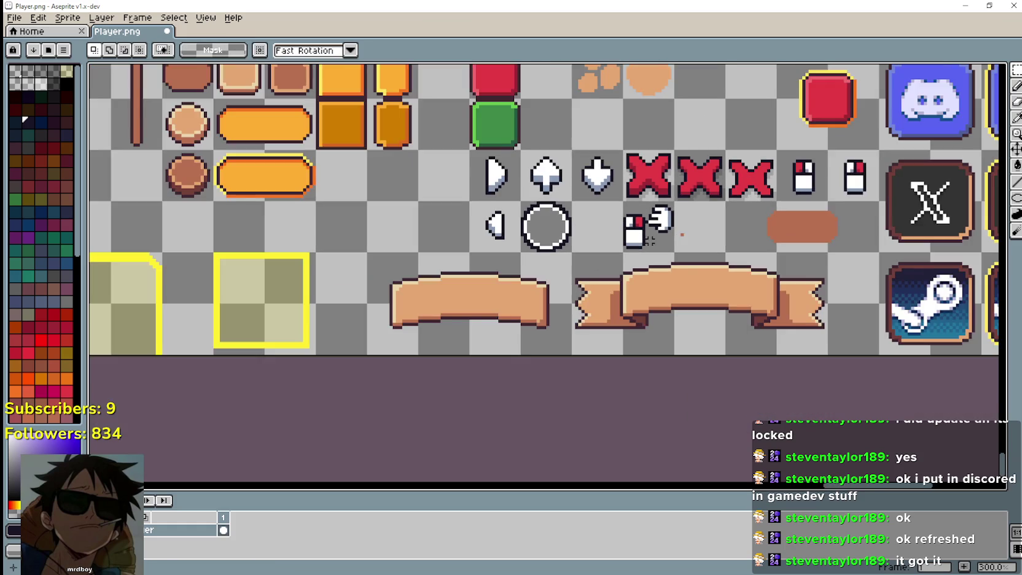
{"action": "scroll", "coordinate": [700, 231], "scroll_direction": "up", "scroll_amount": 2}
{"action": "left_click_drag", "start_coordinate": [740, 240], "coordinate": [669, 247]}
{"action": "scroll", "coordinate": [617, 237], "scroll_direction": "up", "scroll_amount": 2}
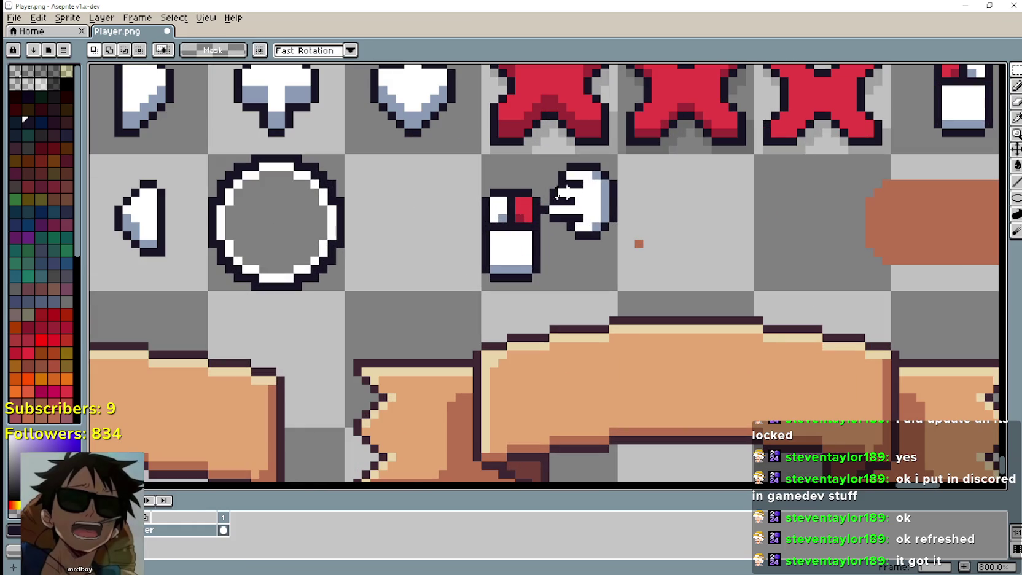
{"action": "scroll", "coordinate": [656, 277], "scroll_direction": "down", "scroll_amount": 4}
{"action": "scroll", "coordinate": [645, 258], "scroll_direction": "up", "scroll_amount": 2}
{"action": "left_click_drag", "start_coordinate": [637, 234], "coordinate": [664, 270]}
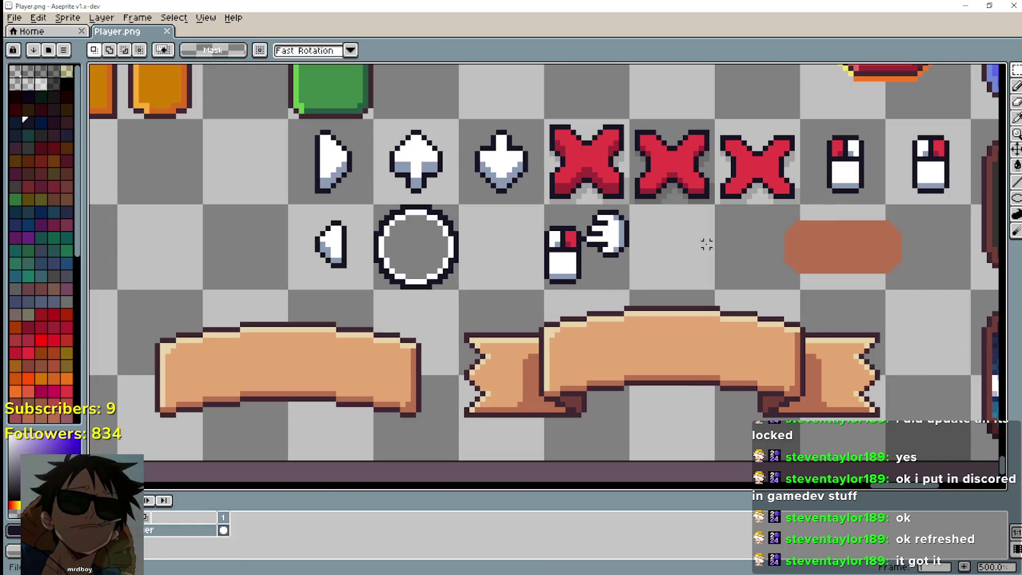
{"action": "left_click", "coordinate": [965, 6]}
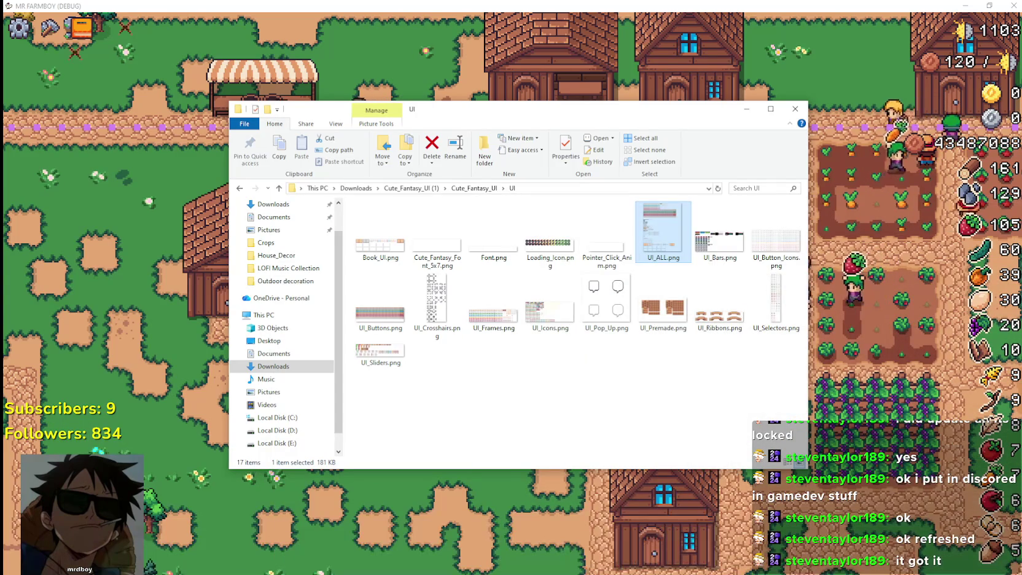
{"action": "key", "text": "alt+Tab"}
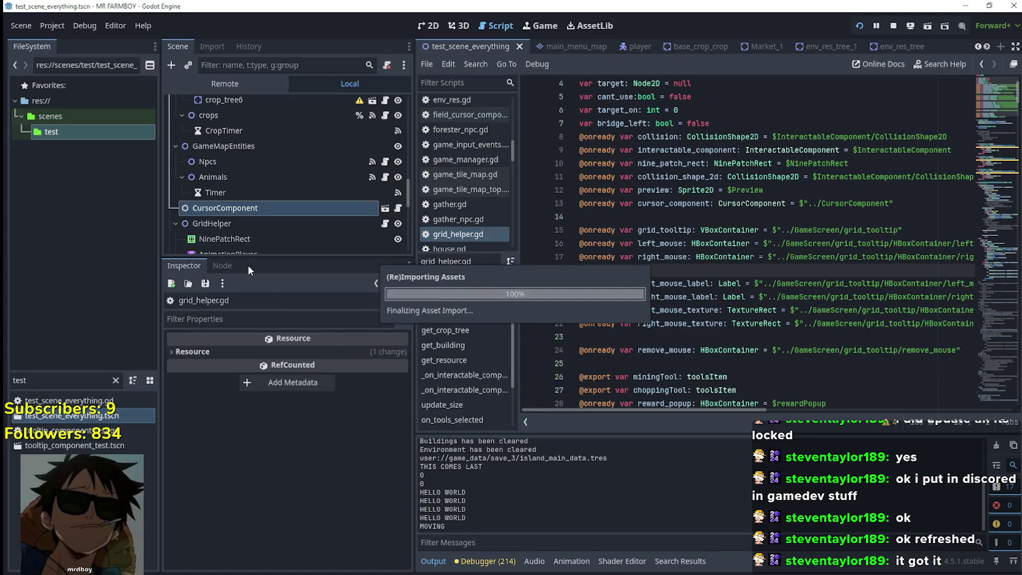
Step: Select remove_mouse's TextureRect and make its texture resource unique
{"action": "scroll", "coordinate": [213, 220], "scroll_direction": "down", "scroll_amount": 6}
{"action": "scroll", "coordinate": [279, 221], "scroll_direction": "down", "scroll_amount": 5}
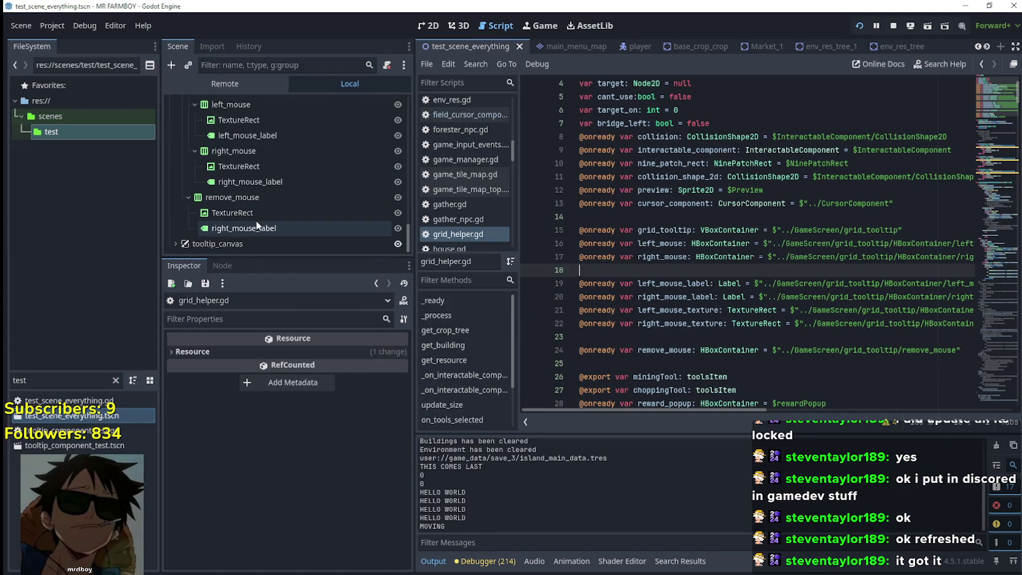
{"action": "left_click", "coordinate": [253, 227]}
{"action": "key", "text": "Up"}
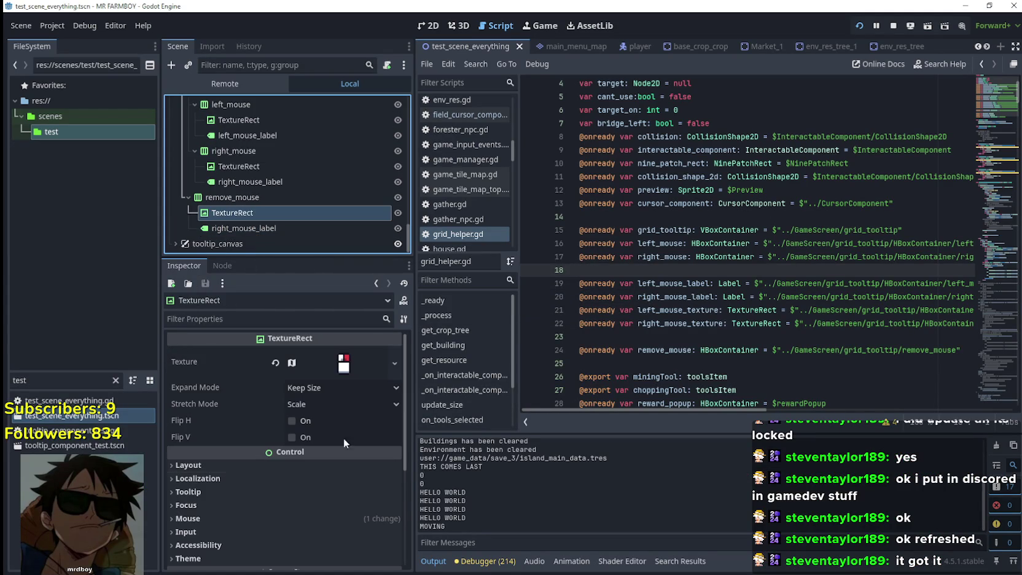
{"action": "left_click", "coordinate": [339, 369]}
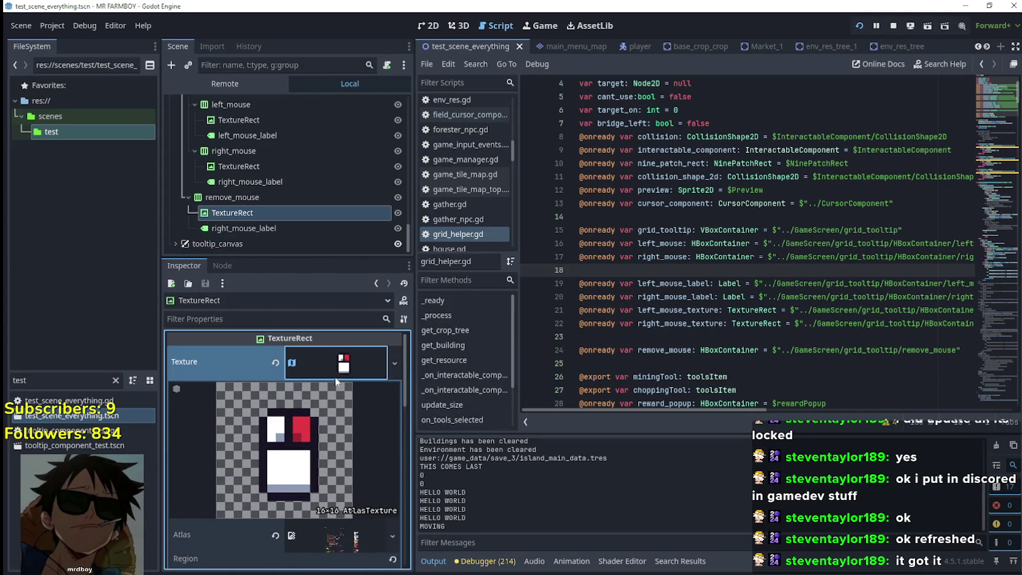
{"action": "right_click", "coordinate": [335, 377]}
{"action": "left_click", "coordinate": [375, 502]}
Step: Set the atlas region to the mouse-and-hand icon (1904, 2000, 16×16) and save the scene
{"action": "scroll", "coordinate": [302, 456], "scroll_direction": "down", "scroll_amount": 5}
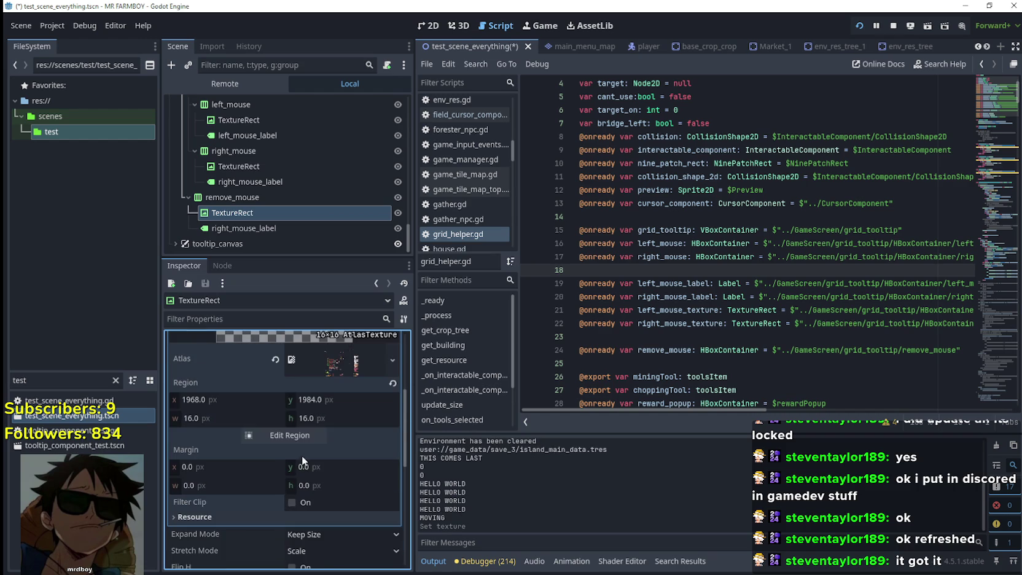
{"action": "left_click", "coordinate": [302, 436]}
{"action": "scroll", "coordinate": [337, 371], "scroll_direction": "up", "scroll_amount": 2}
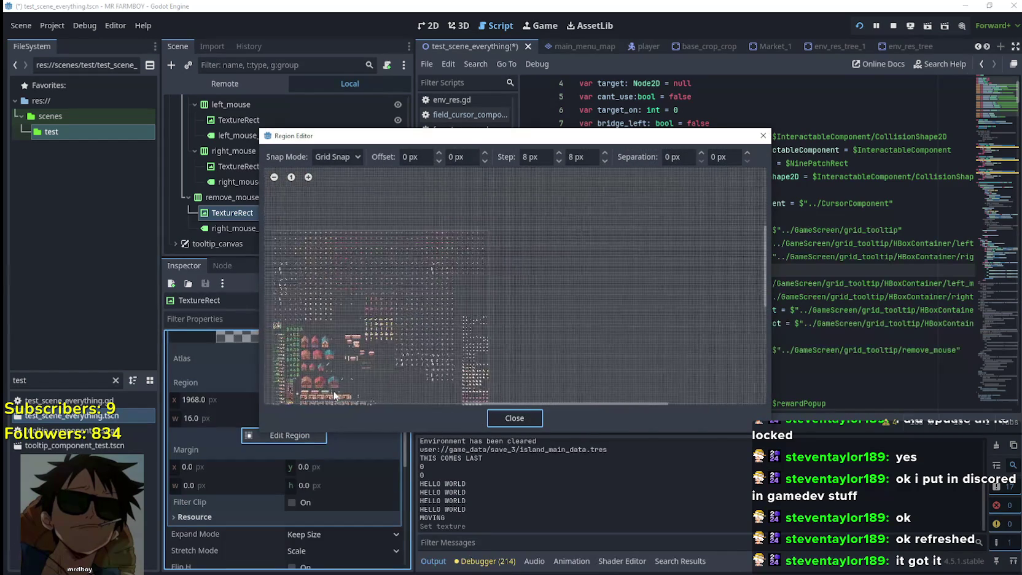
{"action": "scroll", "coordinate": [564, 232], "scroll_direction": "up", "scroll_amount": 3}
{"action": "scroll", "coordinate": [564, 232], "scroll_direction": "up", "scroll_amount": 8}
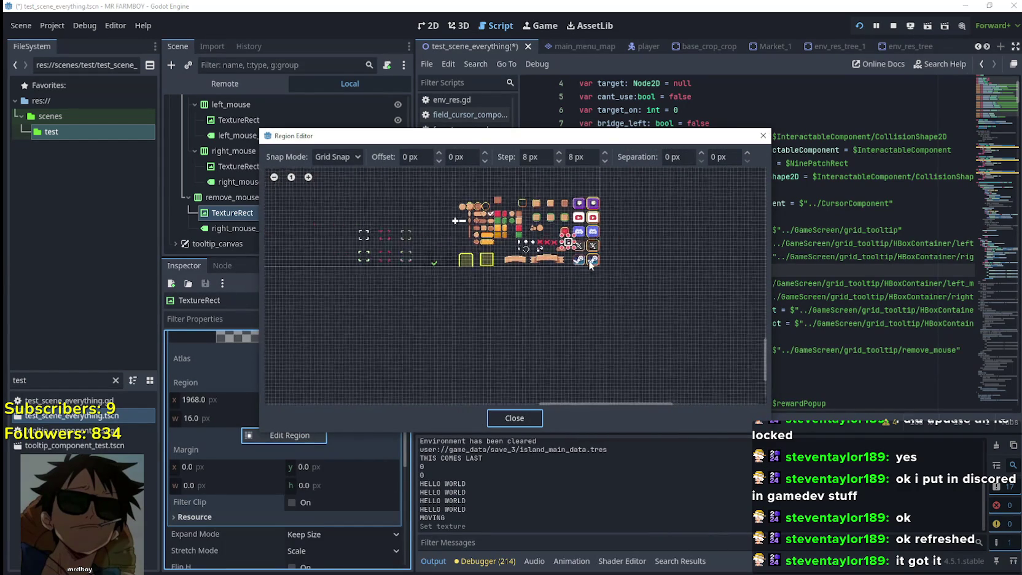
{"action": "scroll", "coordinate": [513, 252], "scroll_direction": "up", "scroll_amount": 1}
{"action": "left_click_drag", "start_coordinate": [524, 256], "coordinate": [561, 231]}
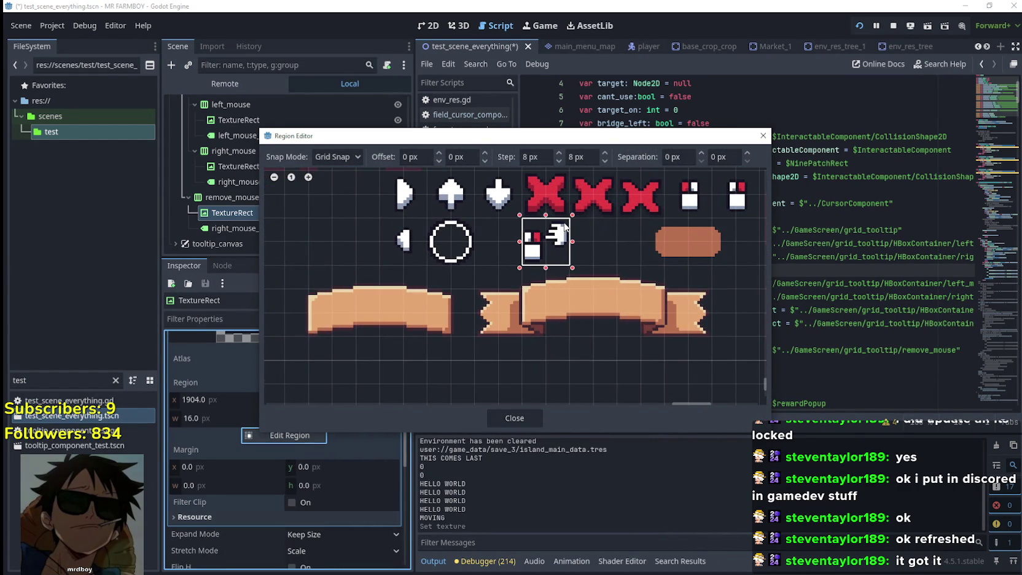
{"action": "left_click", "coordinate": [521, 418]}
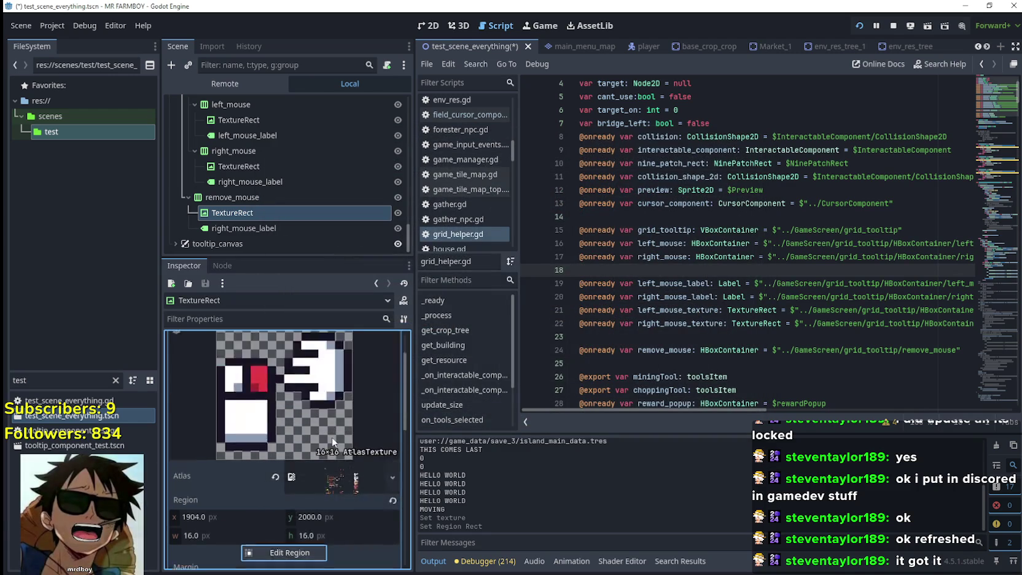
{"action": "left_click", "coordinate": [345, 378]}
{"action": "key", "text": "ctrl+s"}
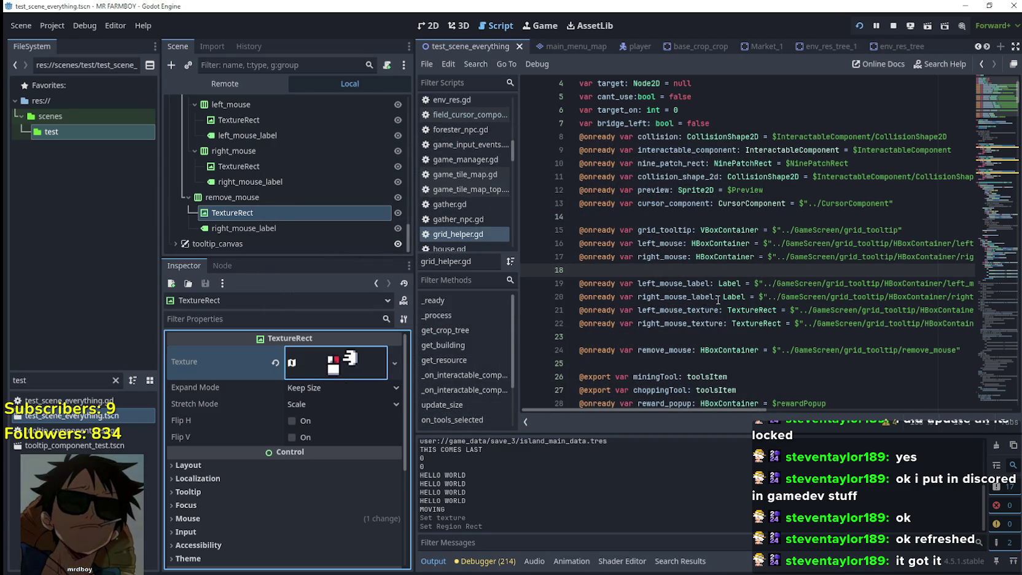
Step: Run the game briefly, walk the player toward the lower right, then quit to the editor
{"action": "left_click", "coordinate": [714, 307]}
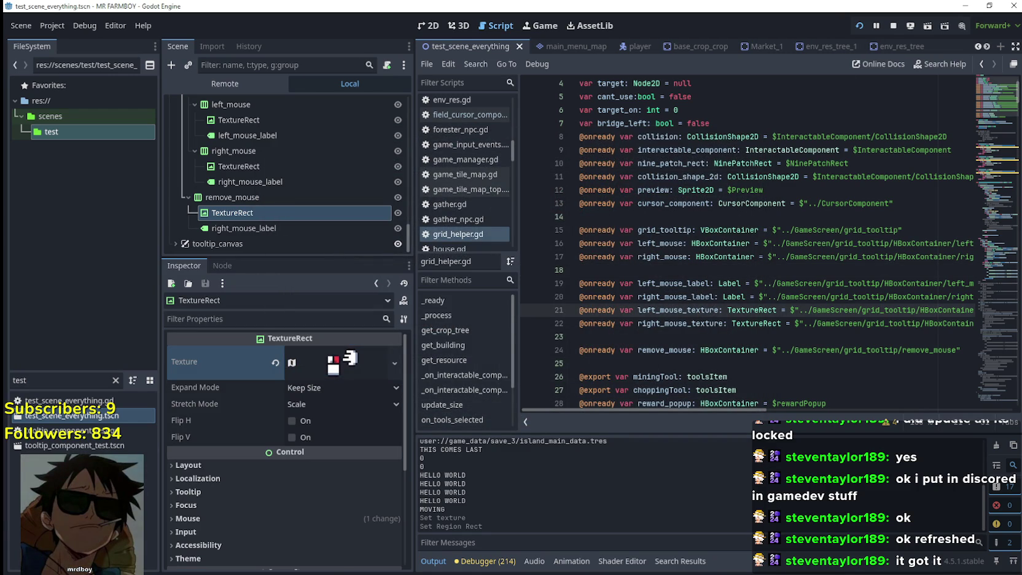
{"action": "key", "text": "alt+Tab"}
{"action": "right_click", "coordinate": [676, 370]}
{"action": "key", "text": "Escape"}
{"action": "left_click", "coordinate": [571, 363]}
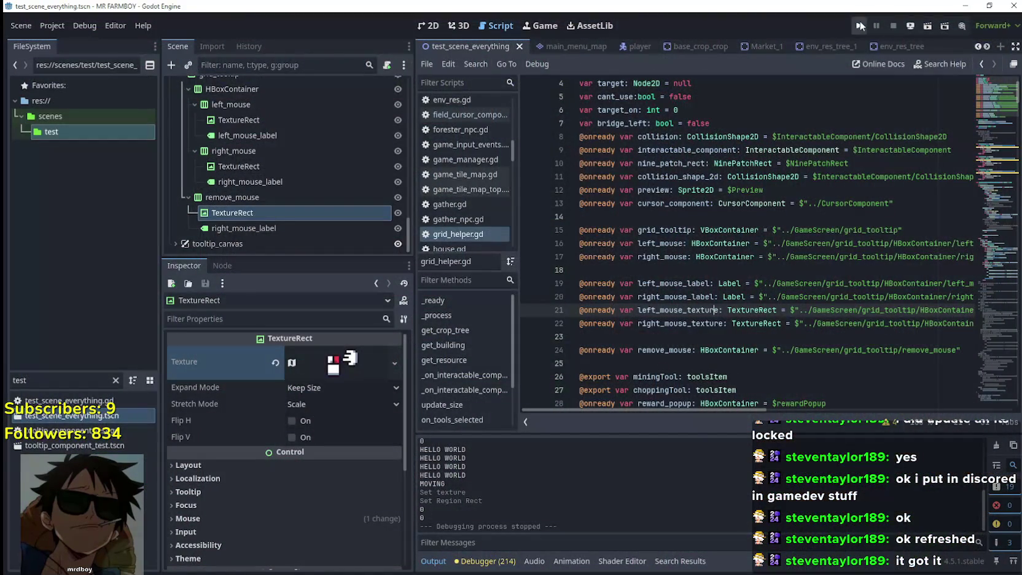
Step: Relaunch the game, continue to the save picker and load the Save 3 slot
{"action": "left_click", "coordinate": [860, 25]}
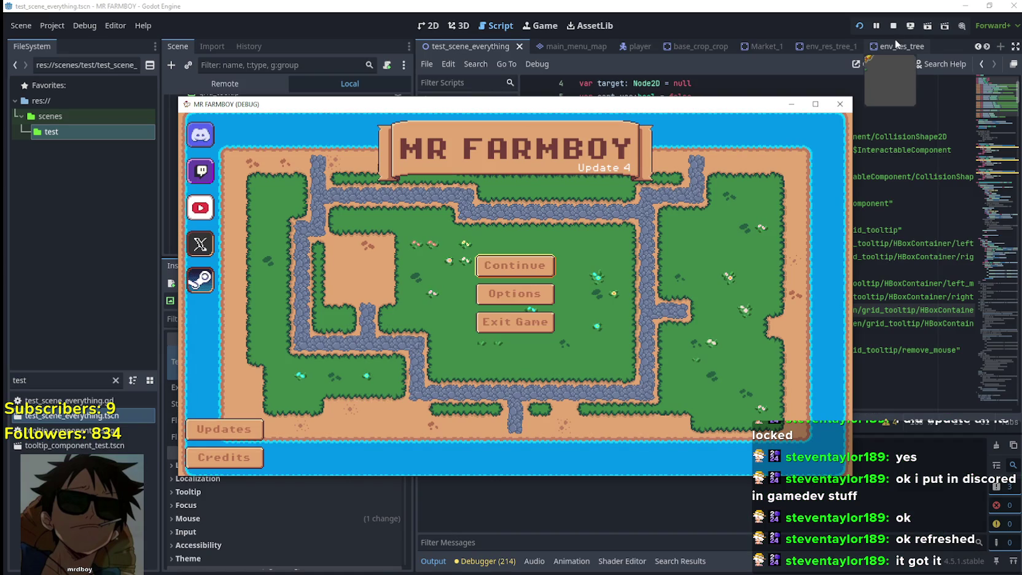
{"action": "left_click", "coordinate": [543, 256]}
{"action": "scroll", "coordinate": [518, 273], "scroll_direction": "down", "scroll_amount": 2}
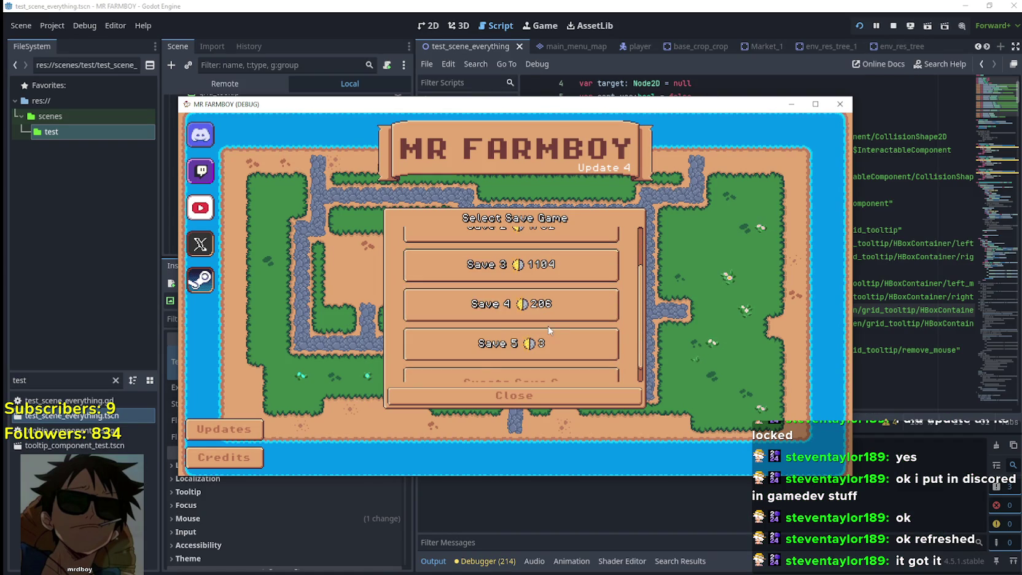
{"action": "scroll", "coordinate": [516, 288], "scroll_direction": "up", "scroll_amount": 1}
{"action": "left_click", "coordinate": [497, 286]}
{"action": "left_click", "coordinate": [481, 293]}
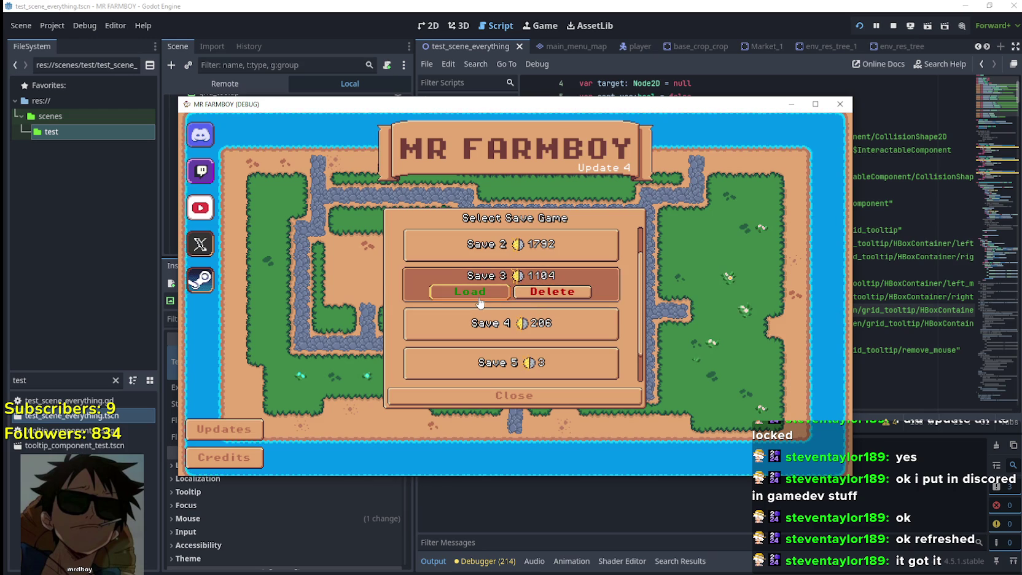
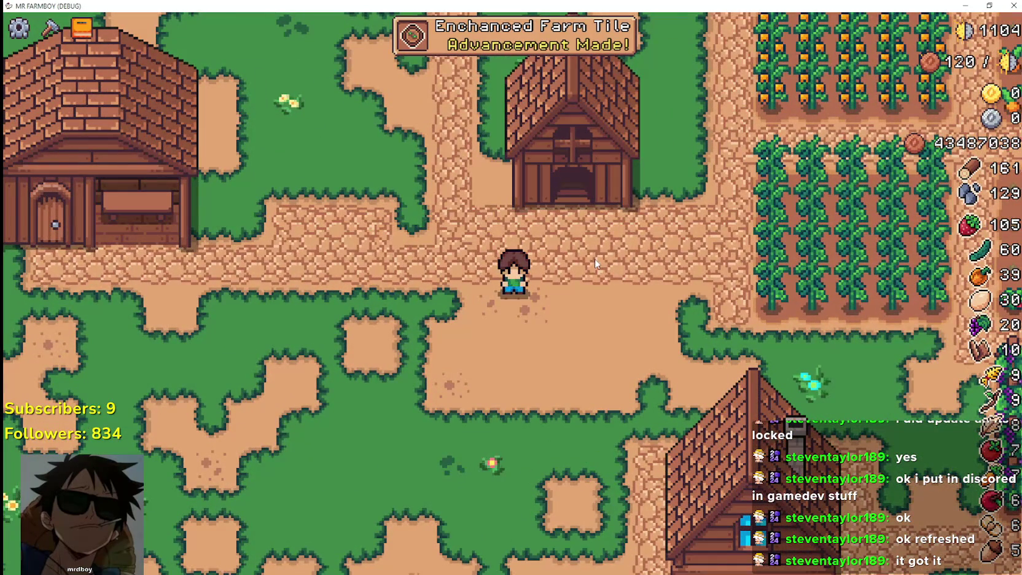
Step: Walk the farmer left to the brick-roofed house until its Interact/Move/Remove hint shows, then minimize the game
{"action": "scroll", "coordinate": [595, 261], "scroll_direction": "down", "scroll_amount": 1}
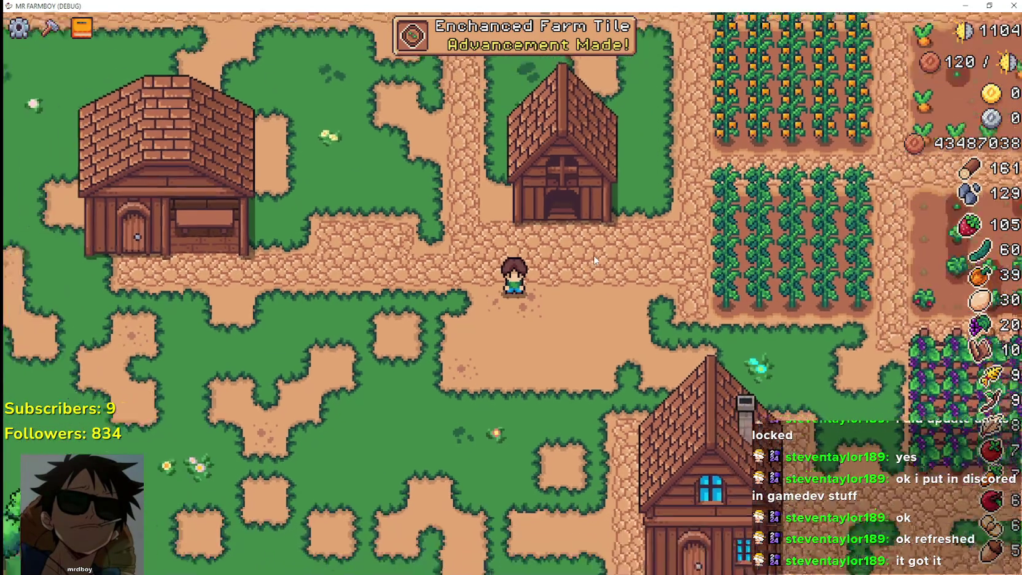
{"action": "scroll", "coordinate": [595, 258], "scroll_direction": "down", "scroll_amount": 1}
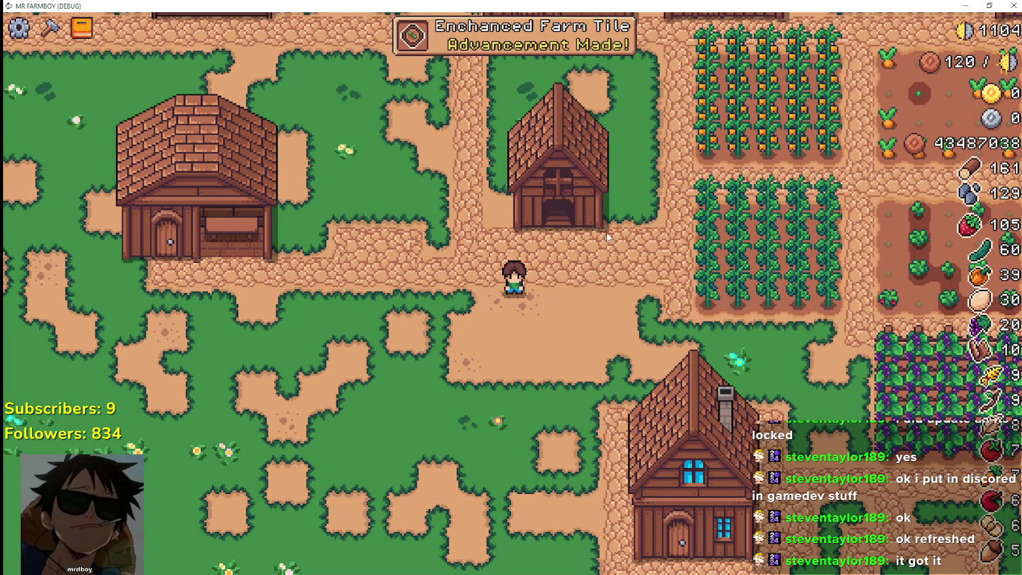
{"action": "scroll", "coordinate": [541, 288], "scroll_direction": "down", "scroll_amount": 3}
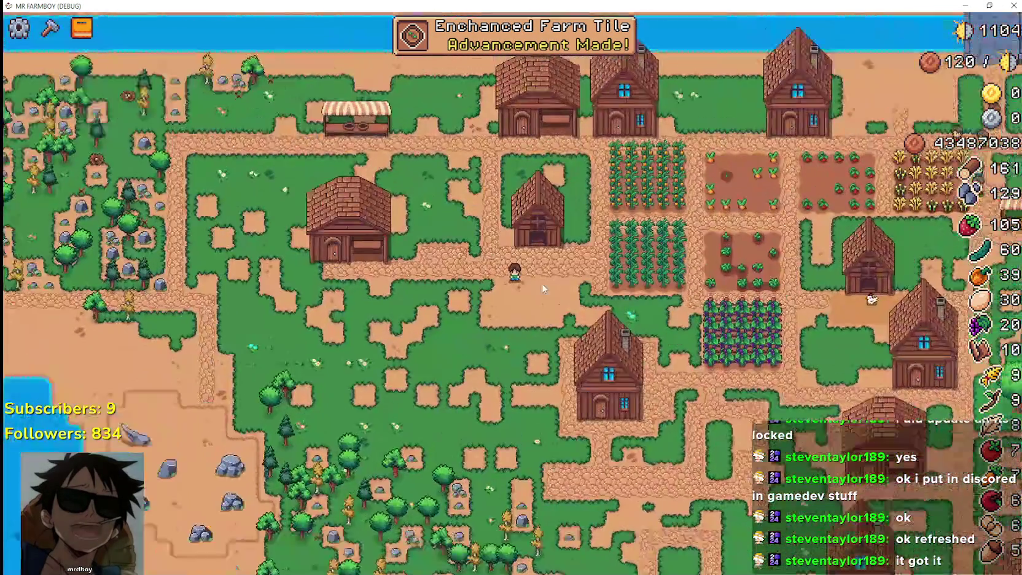
{"action": "scroll", "coordinate": [542, 288], "scroll_direction": "up", "scroll_amount": 3}
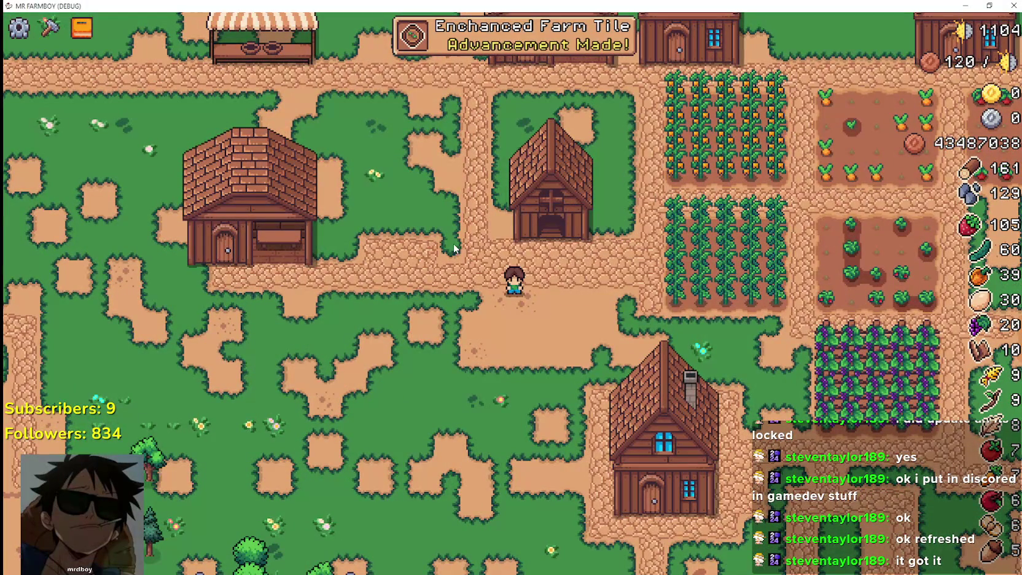
{"action": "key", "text": "a"}
{"action": "scroll", "coordinate": [515, 465], "scroll_direction": "up", "scroll_amount": 2}
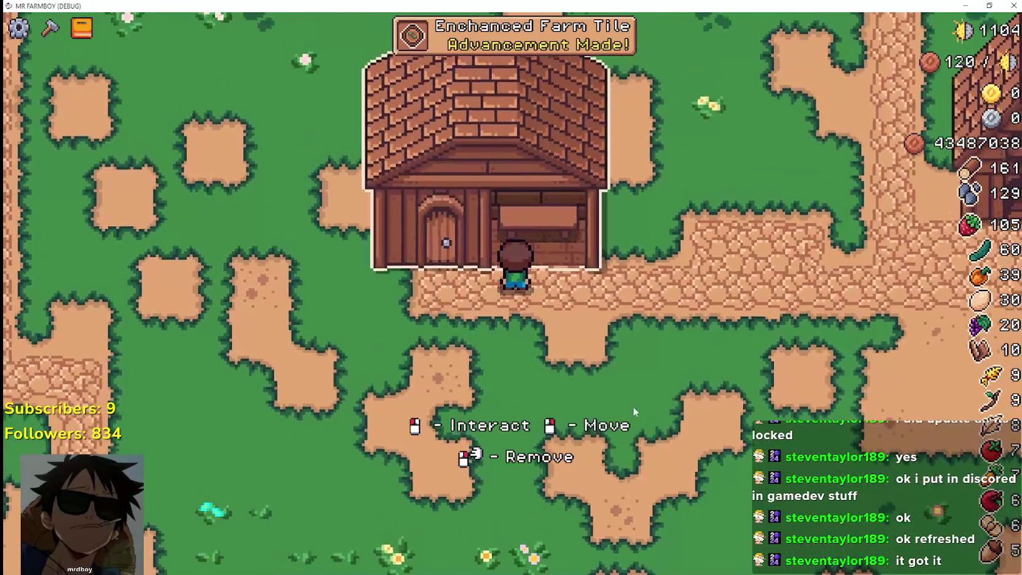
{"action": "scroll", "coordinate": [582, 471], "scroll_direction": "down", "scroll_amount": 2}
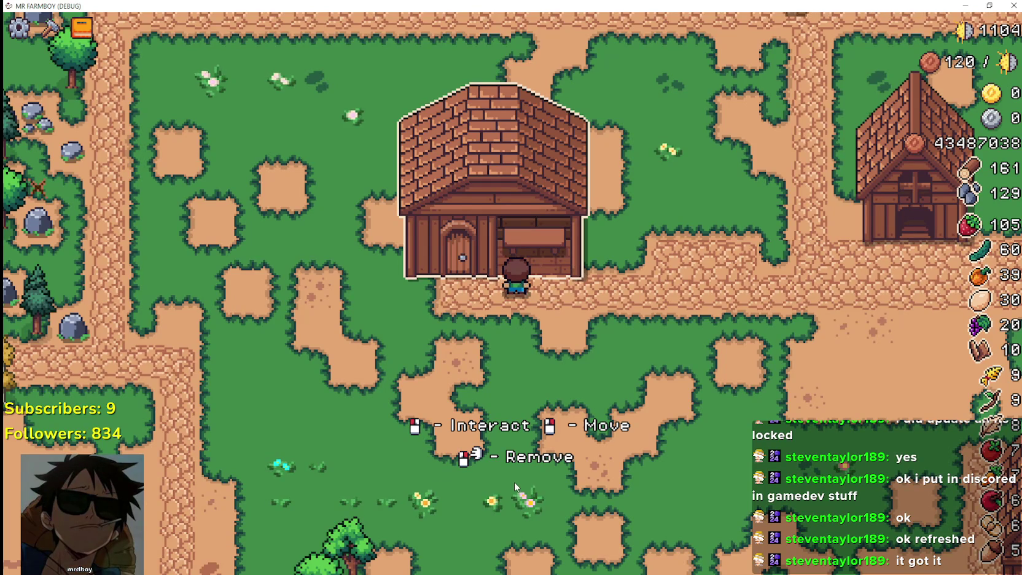
{"action": "scroll", "coordinate": [507, 477], "scroll_direction": "up", "scroll_amount": 2}
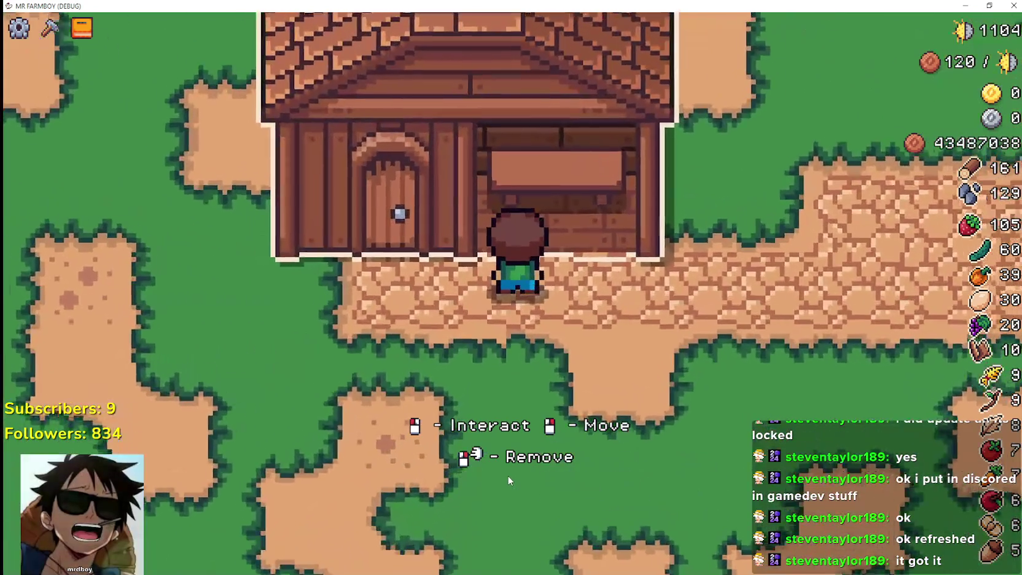
{"action": "scroll", "coordinate": [506, 473], "scroll_direction": "up", "scroll_amount": 3}
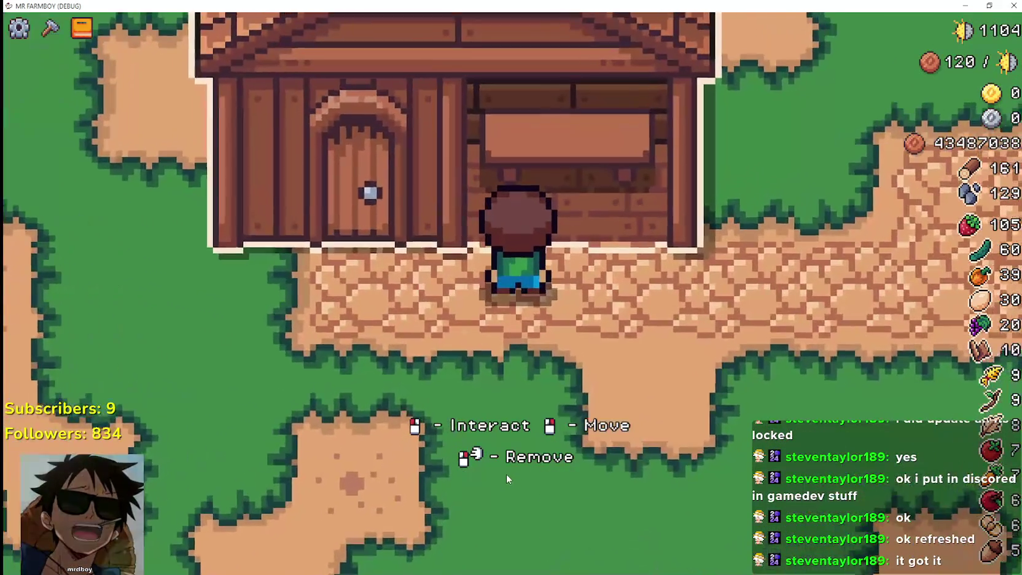
{"action": "scroll", "coordinate": [507, 474], "scroll_direction": "down", "scroll_amount": 2}
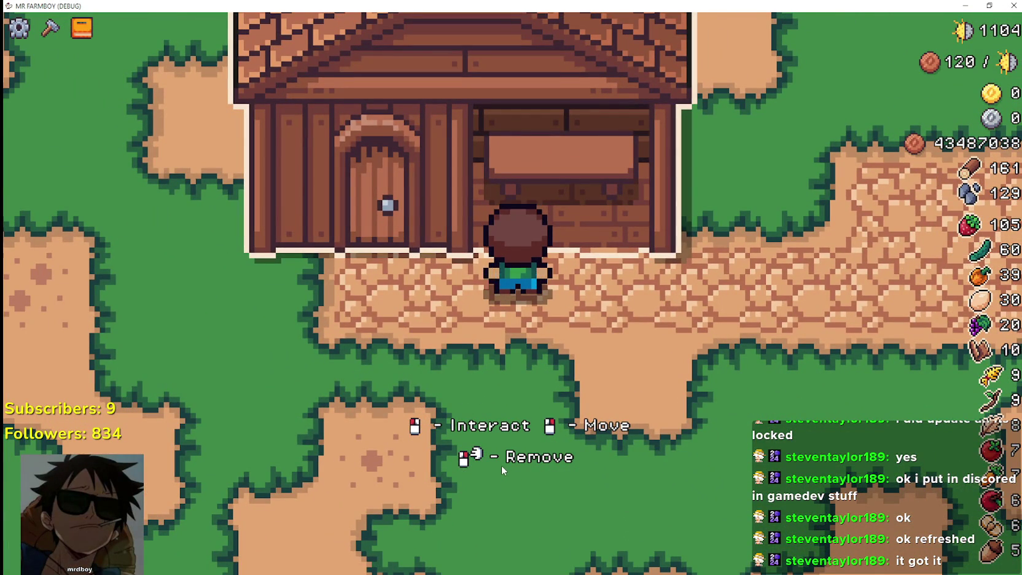
{"action": "left_click", "coordinate": [965, 6]}
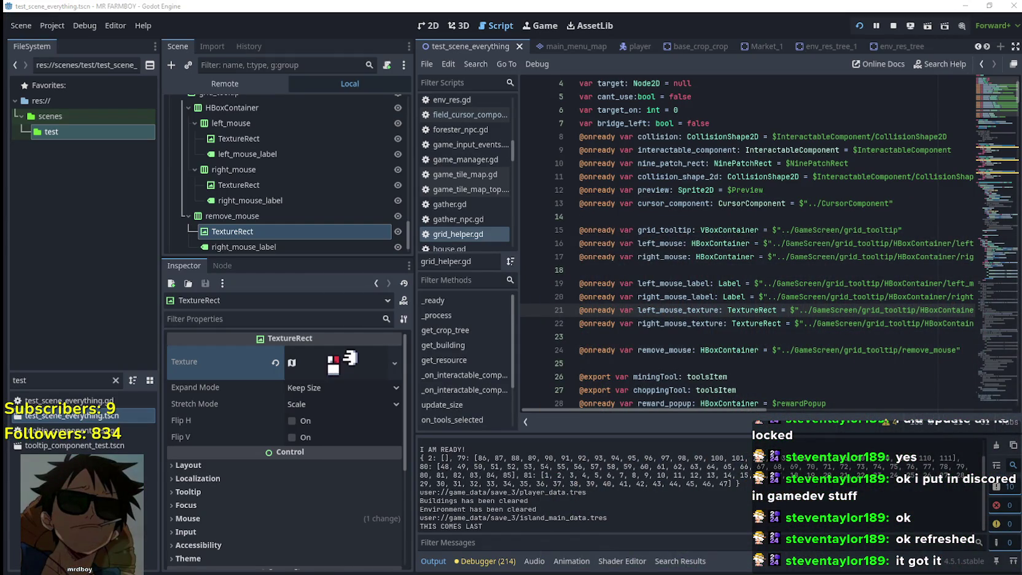
Step: In Aseprite, copy the mouse-button icon tile from the Player.png sheet
{"action": "key", "text": "alt+Tab"}
{"action": "scroll", "coordinate": [397, 235], "scroll_direction": "up", "scroll_amount": 1}
{"action": "scroll", "coordinate": [397, 235], "scroll_direction": "down", "scroll_amount": 1}
{"action": "scroll", "coordinate": [396, 235], "scroll_direction": "down", "scroll_amount": 3}
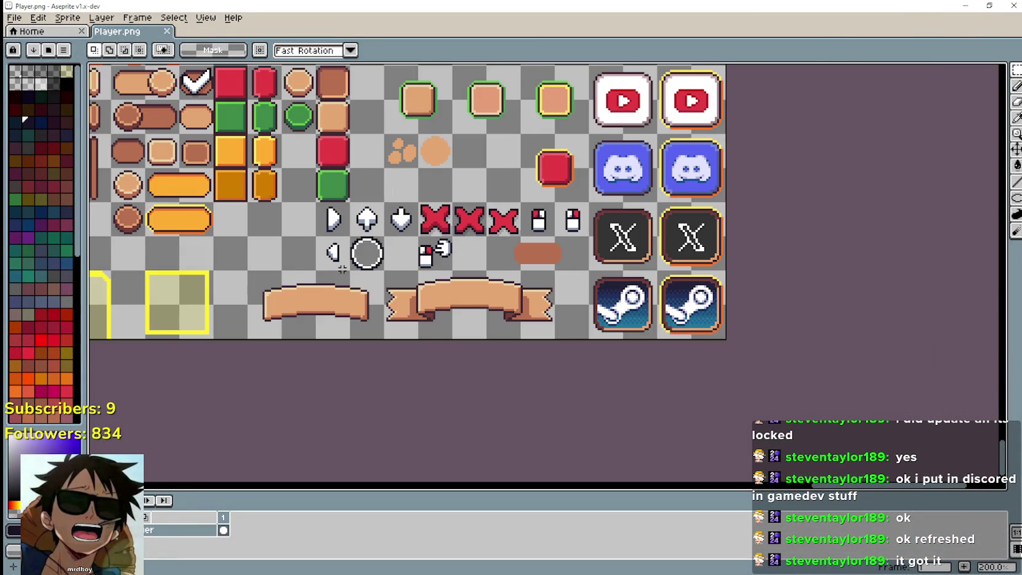
{"action": "scroll", "coordinate": [342, 269], "scroll_direction": "up", "scroll_amount": 2}
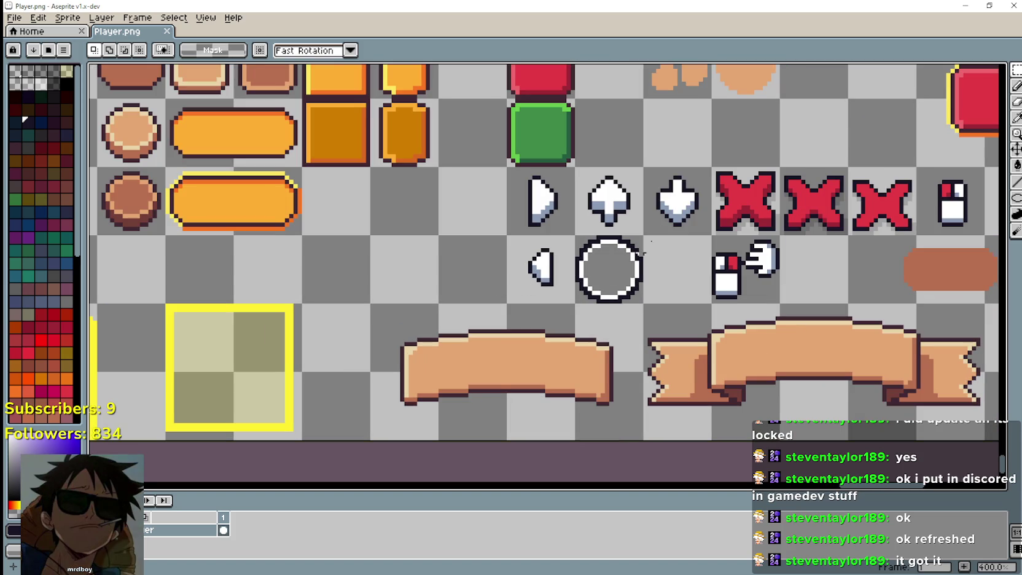
{"action": "left_click_drag", "start_coordinate": [409, 221], "coordinate": [472, 263]}
{"action": "left_click_drag", "start_coordinate": [915, 256], "coordinate": [785, 262]}
{"action": "left_click_drag", "start_coordinate": [793, 178], "coordinate": [851, 237]}
{"action": "left_click_drag", "start_coordinate": [861, 180], "coordinate": [904, 227]}
{"action": "key", "text": "ctrl+c"}
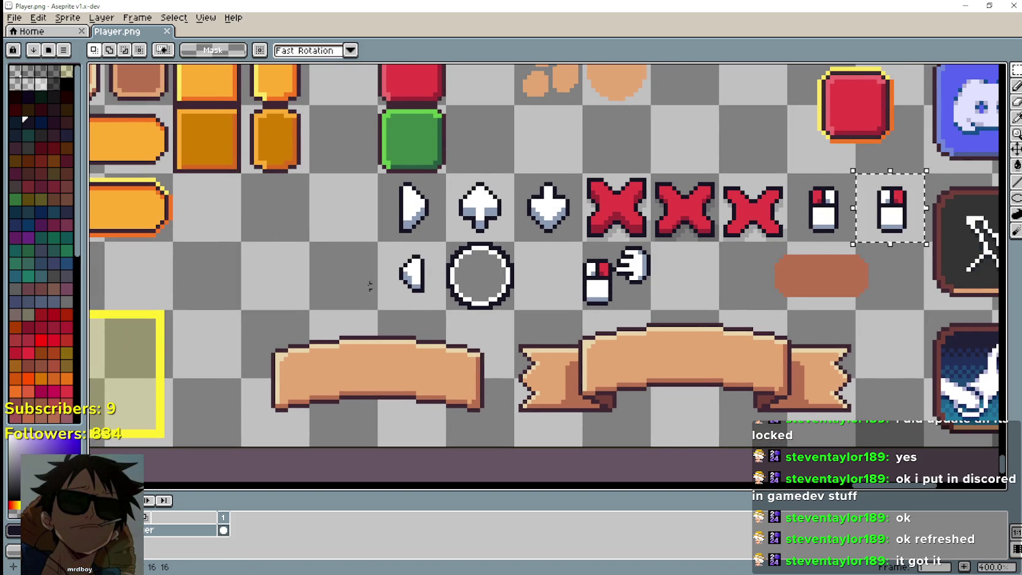
Step: Paste the mouse icon and drop it into the empty tile left of the arrow sprites
{"action": "scroll", "coordinate": [450, 255], "scroll_direction": "up", "scroll_amount": 1}
{"action": "key", "text": "ctrl+v"}
{"action": "mouse_move", "coordinate": [544, 222]}
{"action": "left_mouse_down"}
{"action": "mouse_move", "coordinate": [455, 267]}
{"action": "mouse_move", "coordinate": [487, 270]}
{"action": "mouse_move", "coordinate": [510, 247]}
{"action": "mouse_move", "coordinate": [507, 265]}
{"action": "left_mouse_up"}
{"action": "scroll", "coordinate": [510, 247], "scroll_direction": "up", "scroll_amount": 2}
{"action": "left_click", "coordinate": [646, 297]}
{"action": "scroll", "coordinate": [629, 296], "scroll_direction": "down", "scroll_amount": 2}
{"action": "scroll", "coordinate": [729, 324], "scroll_direction": "right", "scroll_amount": 3}
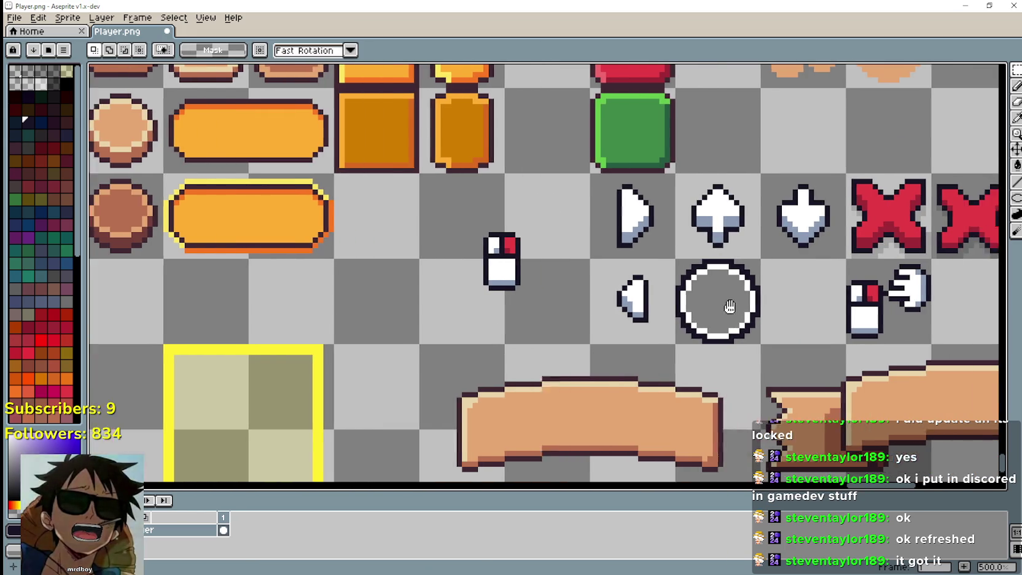
Step: Switch to the Eyedropper, then the Ellipse tool, to prepare outlining the icon
{"action": "left_click", "coordinate": [1017, 116]}
{"action": "scroll", "coordinate": [611, 283], "scroll_direction": "up", "scroll_amount": 2}
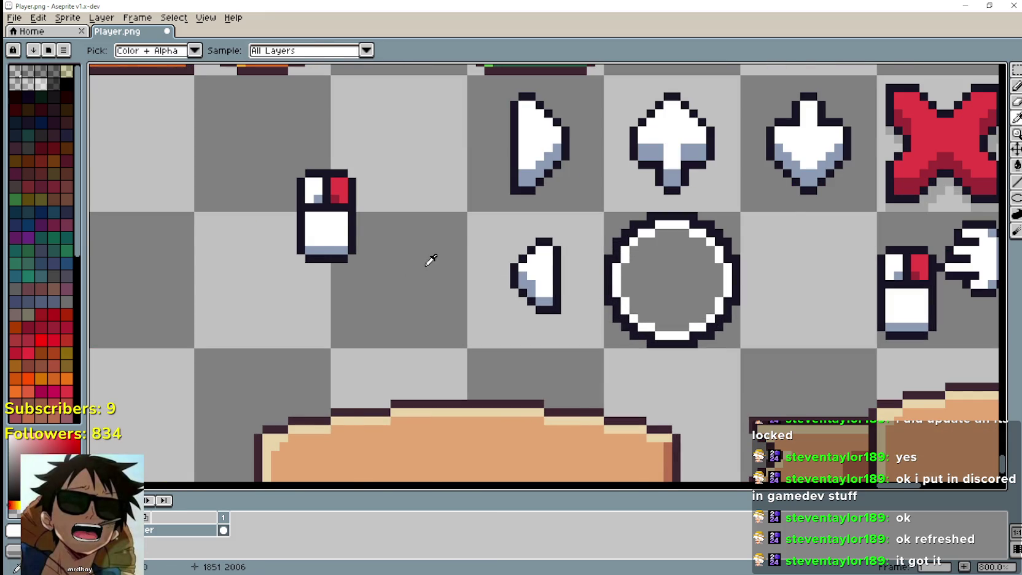
{"action": "scroll", "coordinate": [467, 267], "scroll_direction": "down", "scroll_amount": 2}
{"action": "scroll", "coordinate": [467, 268], "scroll_direction": "left", "scroll_amount": 2}
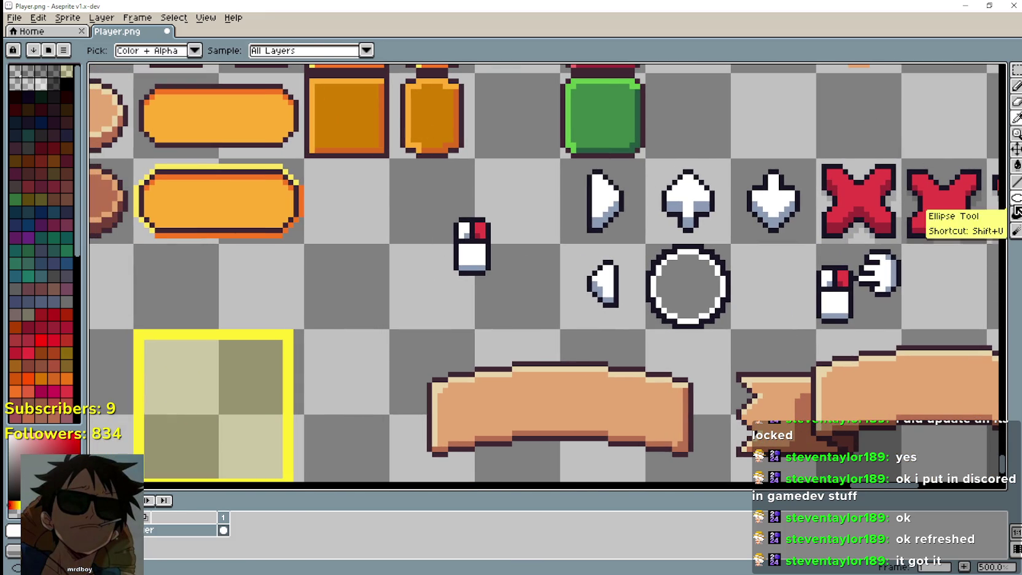
{"action": "scroll", "coordinate": [688, 260], "scroll_direction": "up", "scroll_amount": 2}
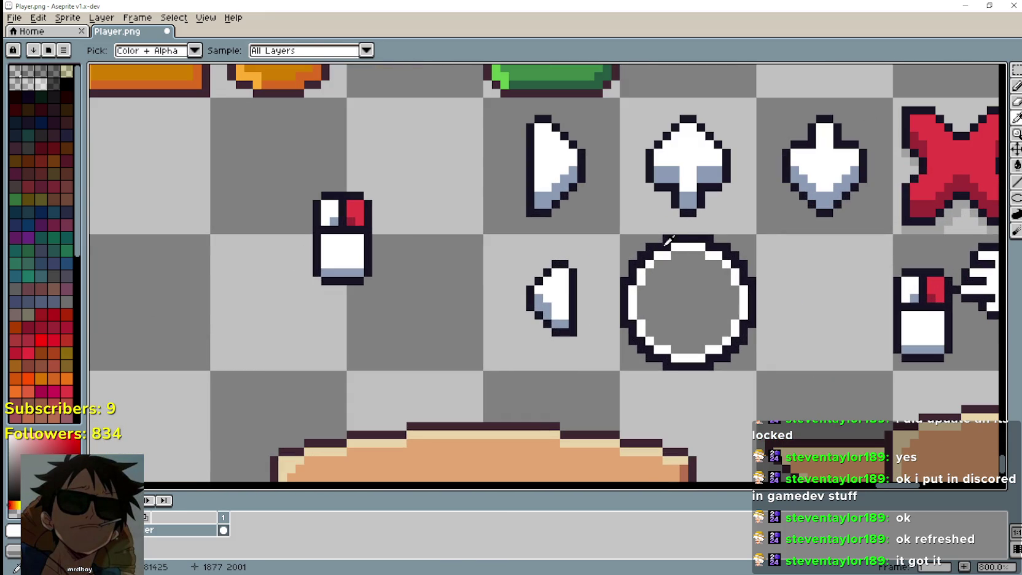
{"action": "left_click", "coordinate": [1017, 198]}
{"action": "scroll", "coordinate": [406, 308], "scroll_direction": "down", "scroll_amount": 2}
Step: Try drawing several circles around the copied mouse icon, undoing each attempt
{"action": "mouse_move", "coordinate": [287, 182]}
{"action": "left_mouse_down"}
{"action": "mouse_move", "coordinate": [341, 252]}
{"action": "mouse_move", "coordinate": [455, 348]}
{"action": "left_mouse_up"}
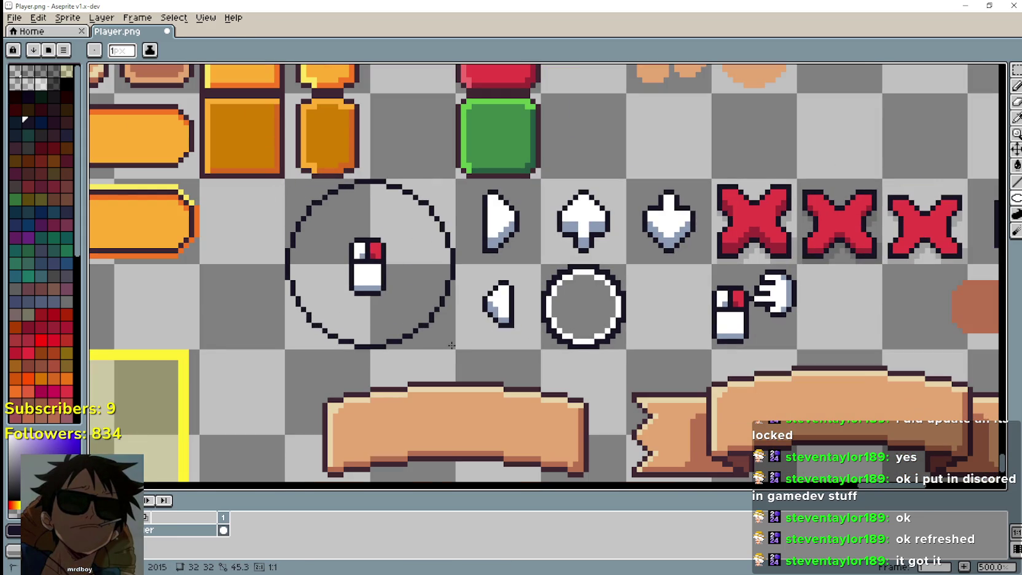
{"action": "scroll", "coordinate": [336, 232], "scroll_direction": "up", "scroll_amount": 1}
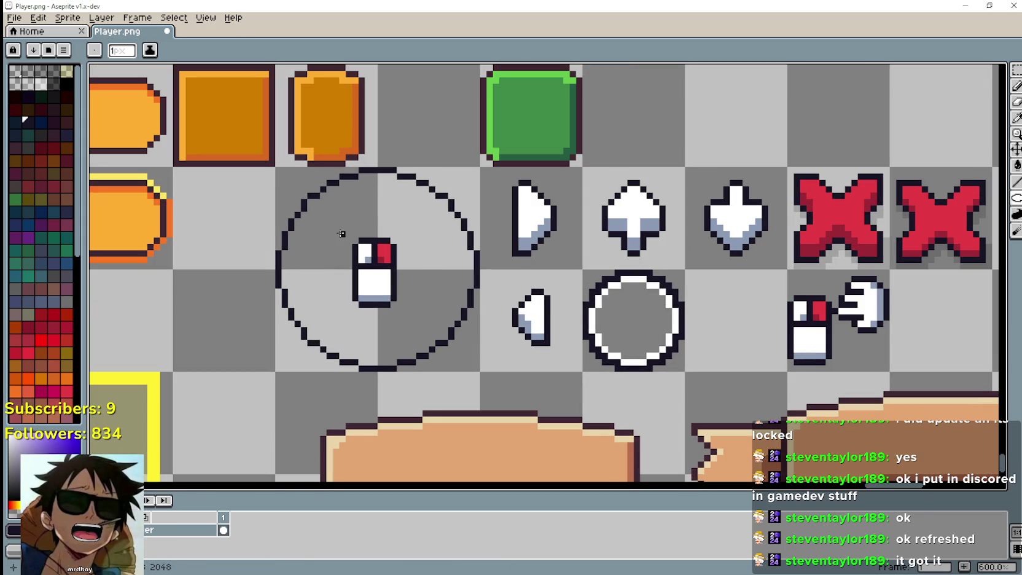
{"action": "key", "text": "ctrl+z"}
{"action": "mouse_move", "coordinate": [309, 202]}
{"action": "left_mouse_down"}
{"action": "mouse_move", "coordinate": [458, 345]}
{"action": "mouse_move", "coordinate": [439, 330]}
{"action": "left_mouse_up"}
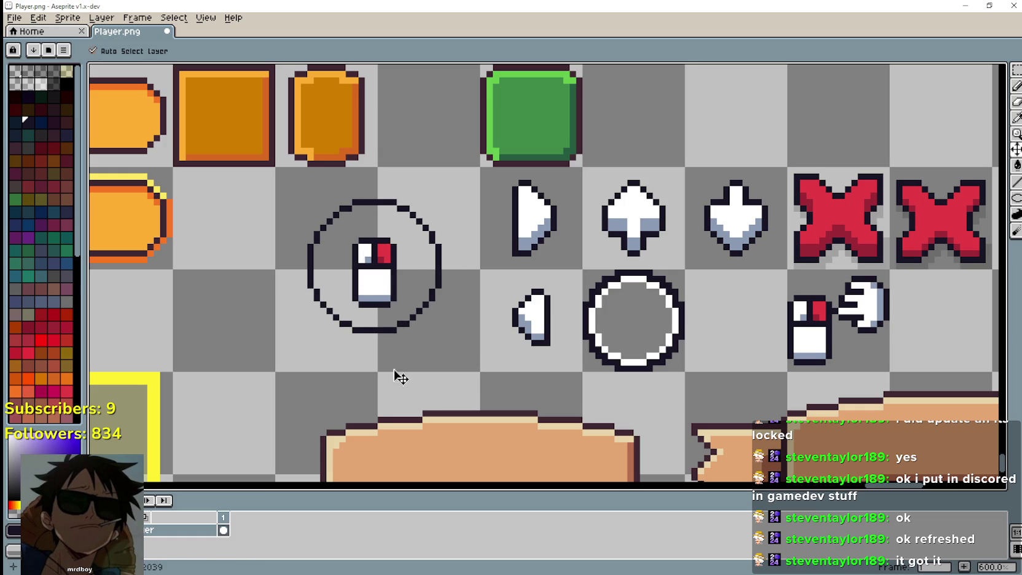
{"action": "key", "text": "ctrl+z"}
{"action": "mouse_move", "coordinate": [314, 205]}
{"action": "left_mouse_down"}
{"action": "mouse_move", "coordinate": [379, 300]}
{"action": "mouse_move", "coordinate": [430, 332]}
{"action": "left_mouse_up"}
{"action": "key", "text": "ctrl+z"}
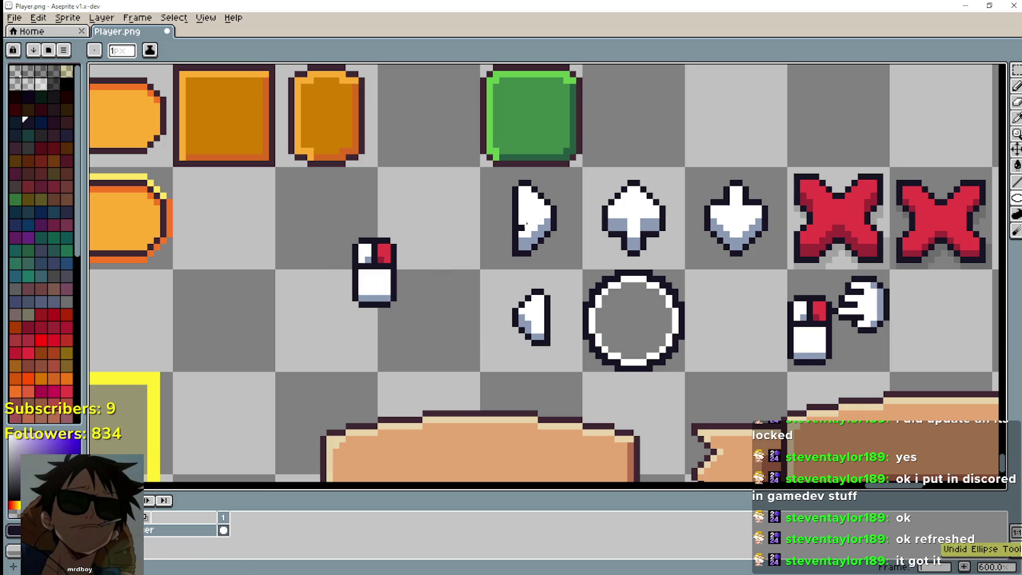
Step: Select a 20x20 square around the icon and draw a circle filling it
{"action": "key", "text": "m"}
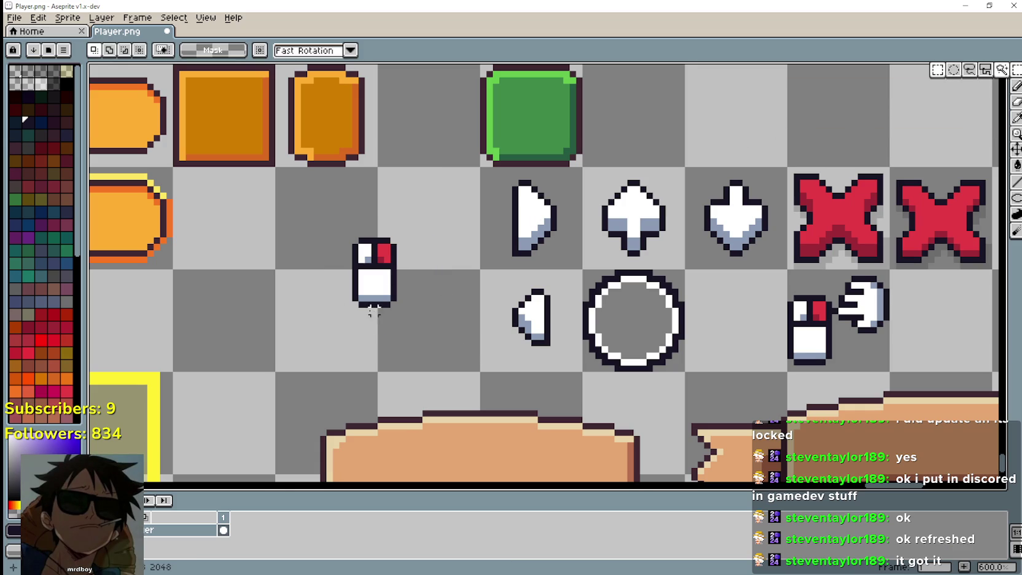
{"action": "left_click_drag", "start_coordinate": [330, 317], "coordinate": [408, 227]}
{"action": "left_click_drag", "start_coordinate": [470, 368], "coordinate": [576, 349]}
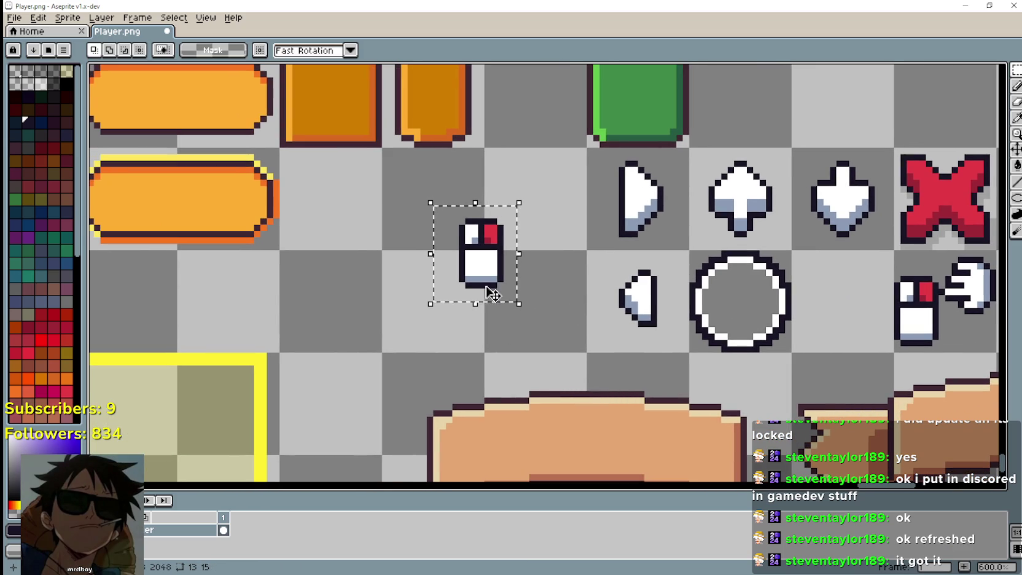
{"action": "left_click", "coordinate": [411, 311]}
{"action": "left_click_drag", "start_coordinate": [417, 311], "coordinate": [539, 189]}
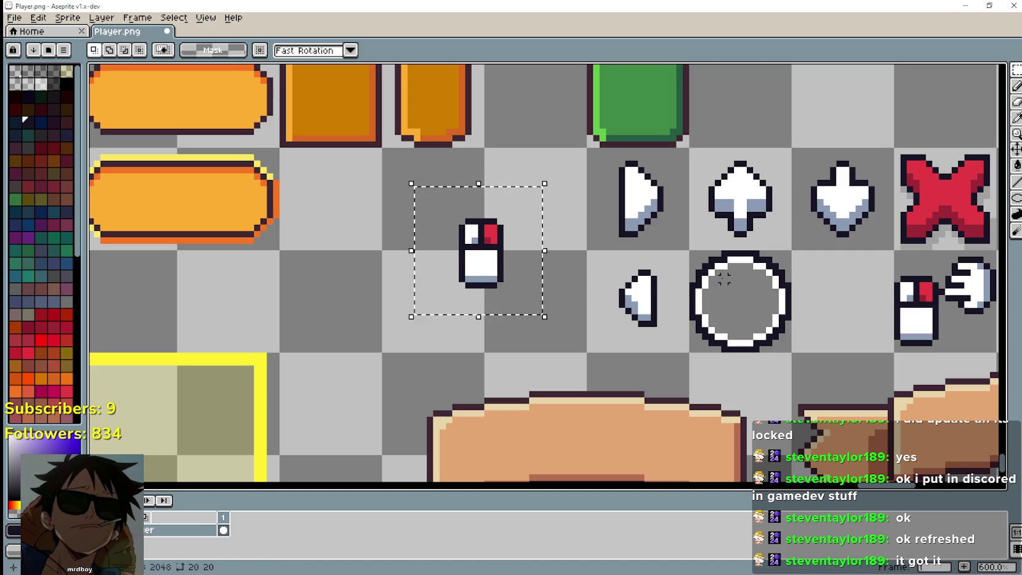
{"action": "left_click", "coordinate": [1017, 205]}
{"action": "left_click_drag", "start_coordinate": [422, 189], "coordinate": [479, 270]}
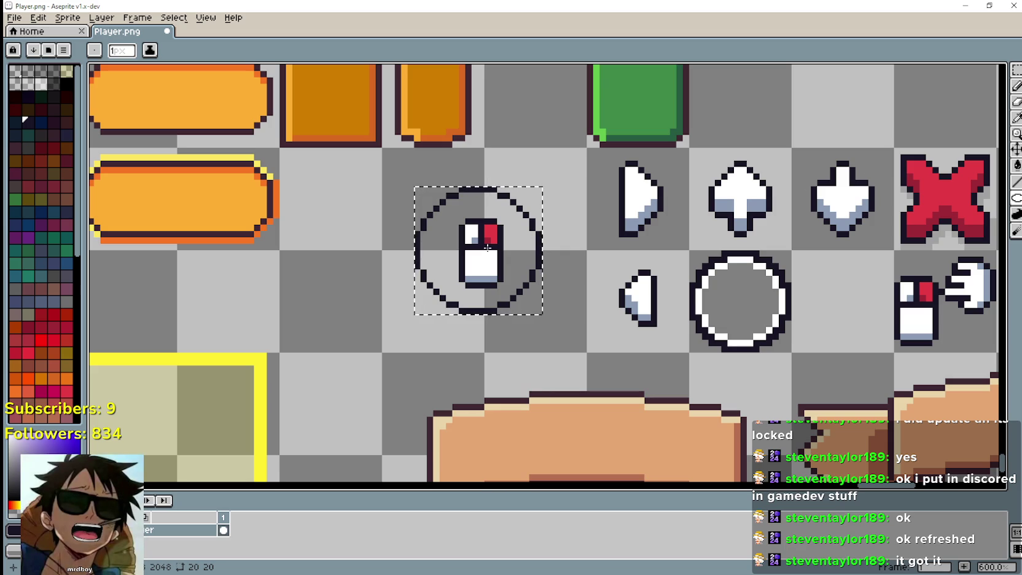
{"action": "left_click", "coordinate": [1016, 119]}
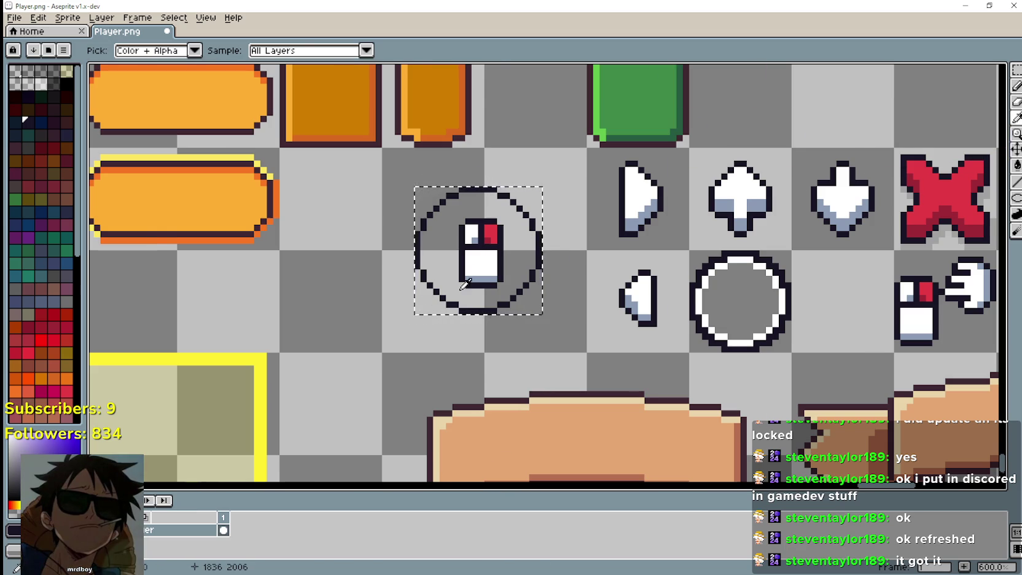
Step: Pick white from the icon and draw a white circle inside the dark ring
{"action": "scroll", "coordinate": [502, 264], "scroll_direction": "up", "scroll_amount": 1}
{"action": "left_click", "coordinate": [501, 246]}
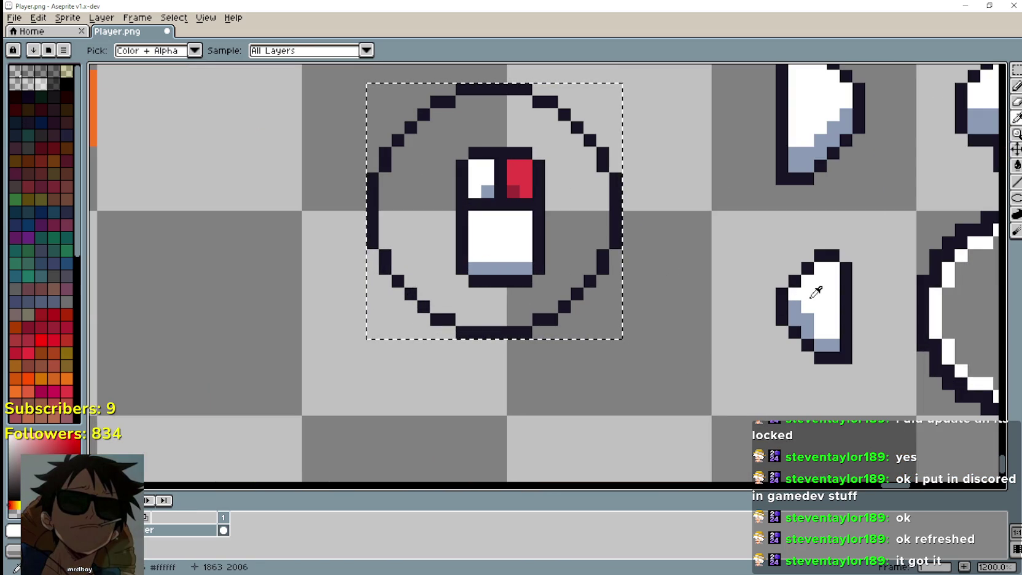
{"action": "left_click", "coordinate": [1002, 214]}
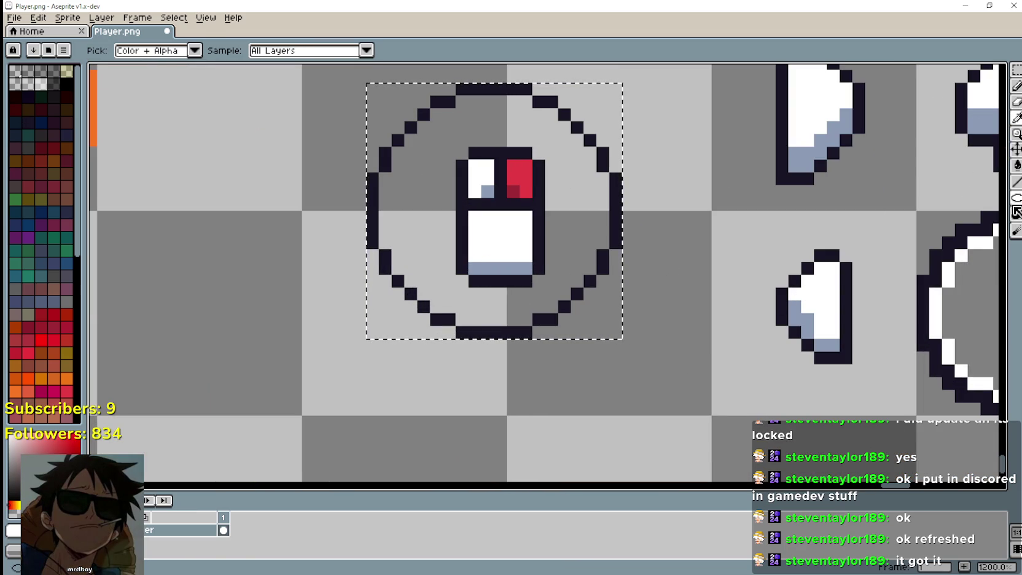
{"action": "scroll", "coordinate": [516, 190], "scroll_direction": "down", "scroll_amount": 1}
{"action": "scroll", "coordinate": [487, 161], "scroll_direction": "up", "scroll_amount": 1}
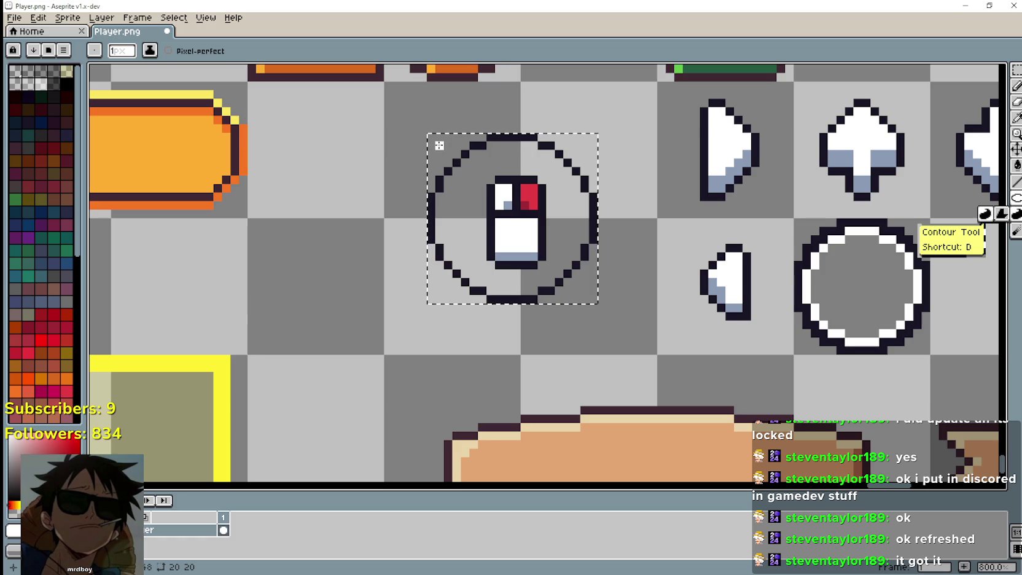
{"action": "left_click_drag", "start_coordinate": [439, 146], "coordinate": [537, 257]}
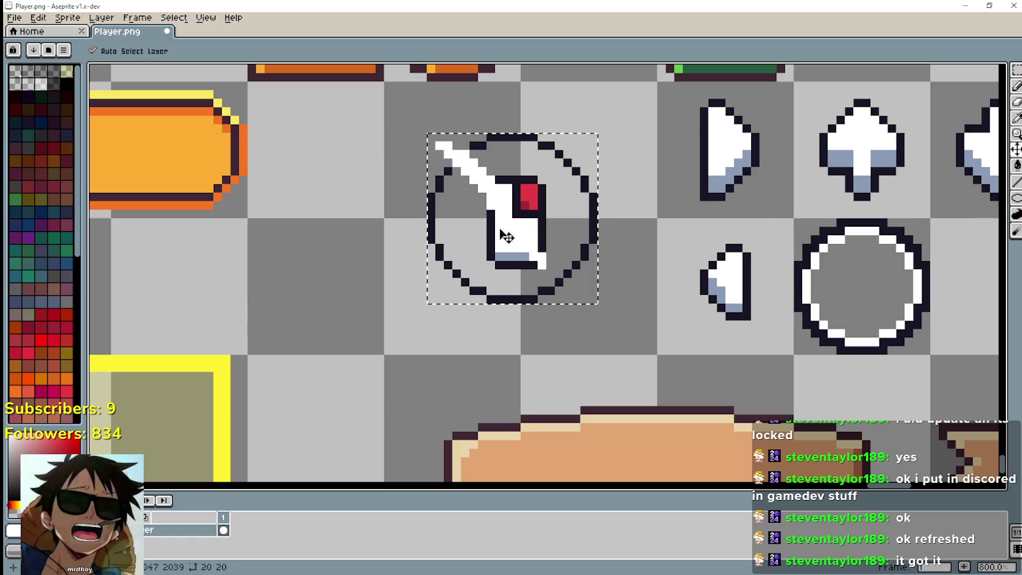
{"action": "key", "text": "ctrl+z"}
{"action": "left_click", "coordinate": [1016, 198]}
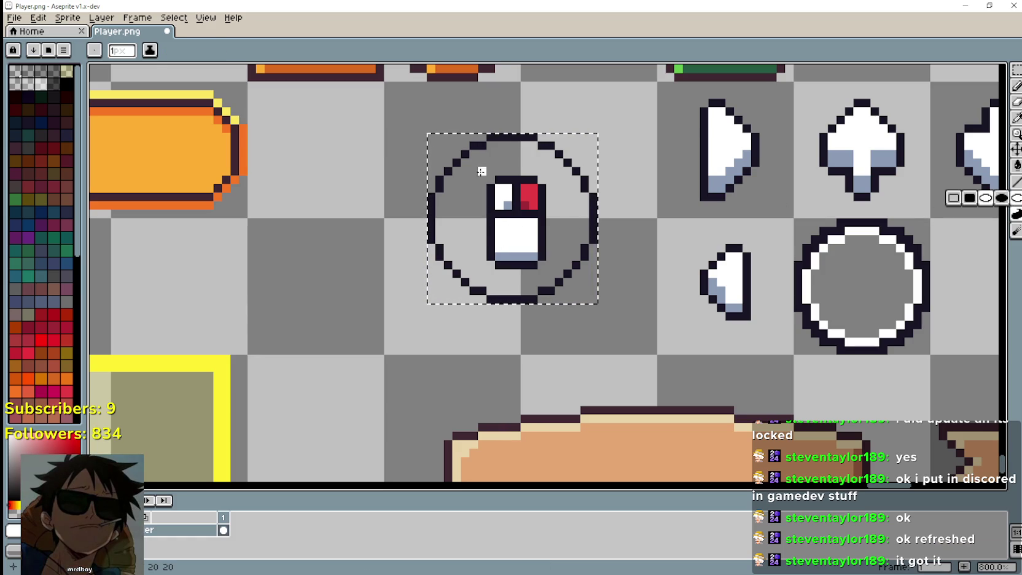
{"action": "left_click_drag", "start_coordinate": [448, 145], "coordinate": [487, 215]}
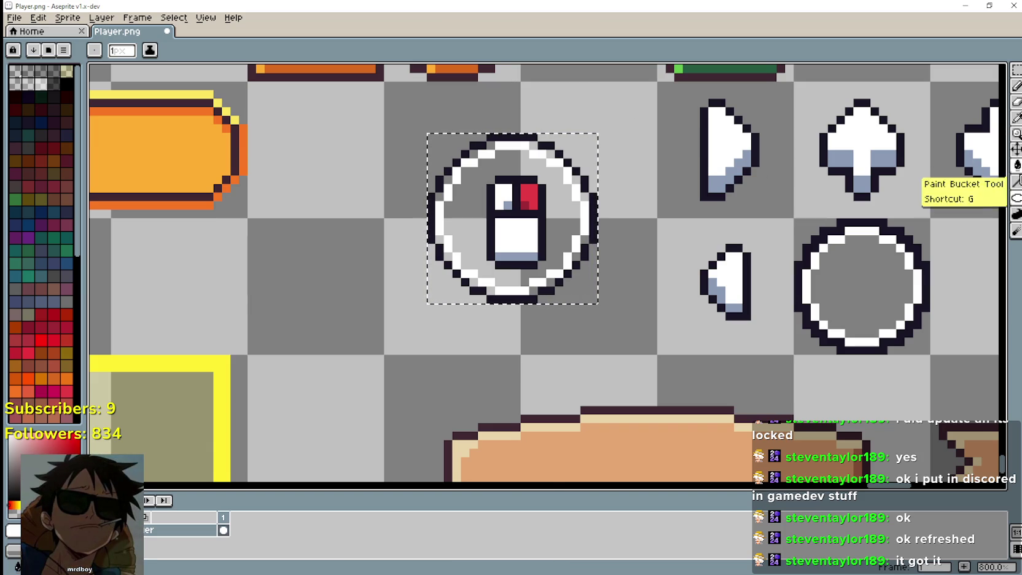
Step: Pick the dark outline colour and draw a second dark outline inside the white ring
{"action": "left_click", "coordinate": [1016, 128]}
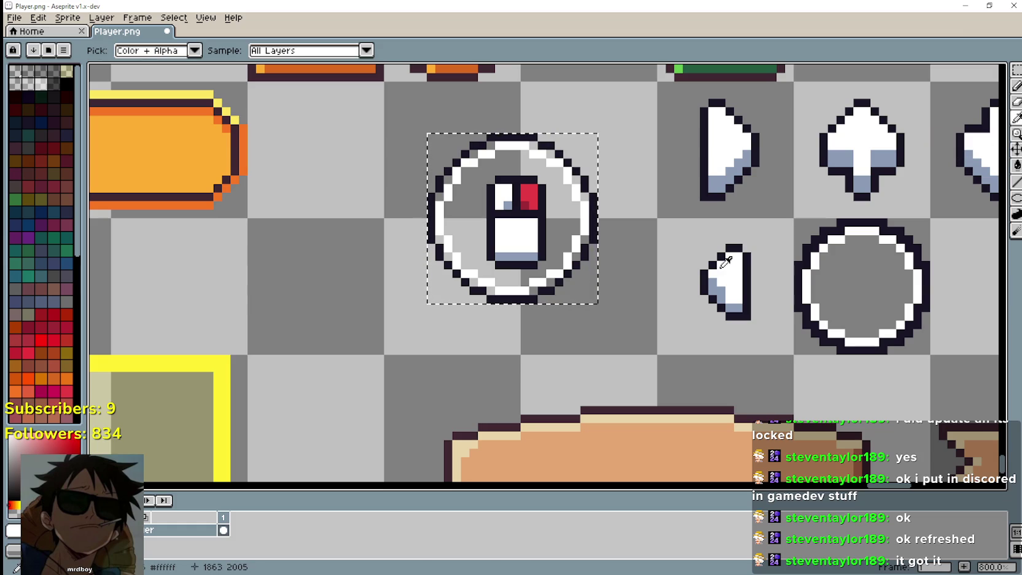
{"action": "left_click", "coordinate": [705, 279]}
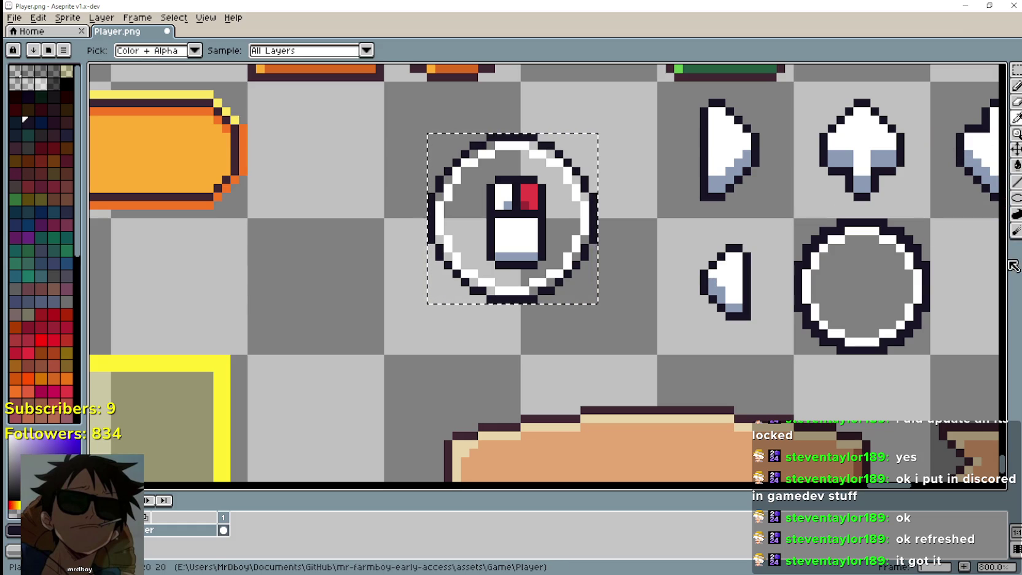
{"action": "left_click", "coordinate": [1017, 197]}
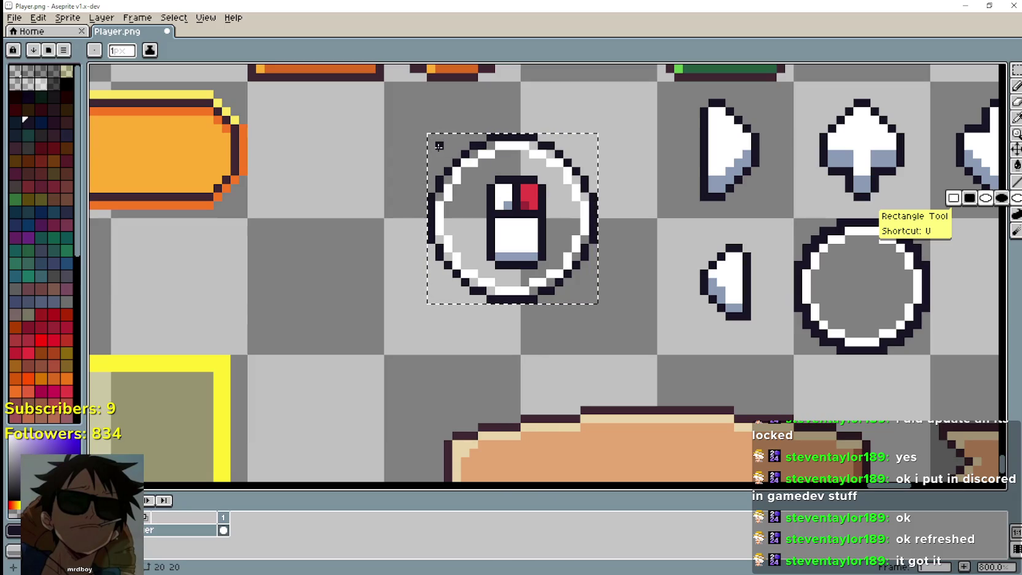
{"action": "left_click_drag", "start_coordinate": [447, 153], "coordinate": [528, 258]}
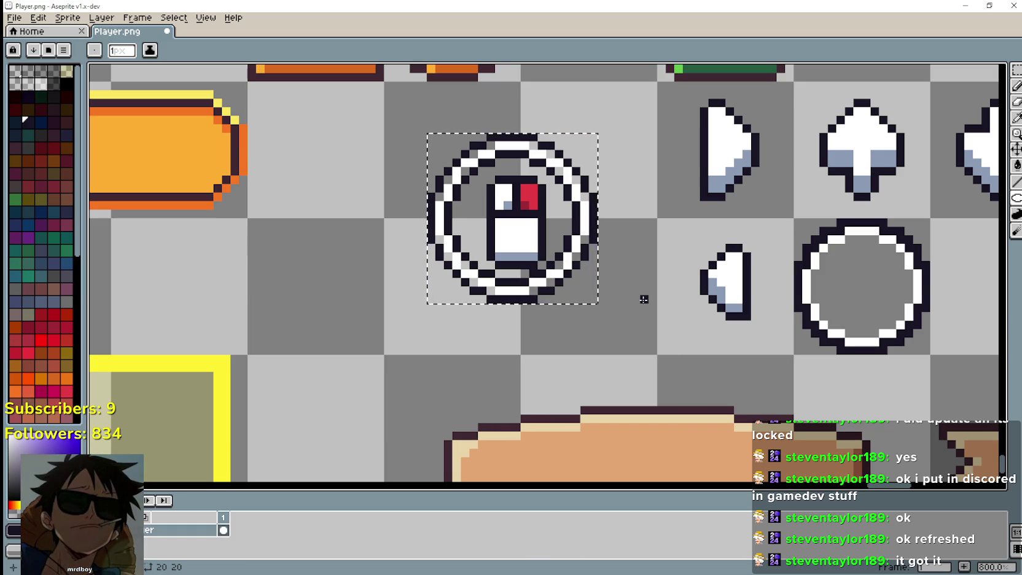
{"action": "scroll", "coordinate": [495, 179], "scroll_direction": "up", "scroll_amount": 2}
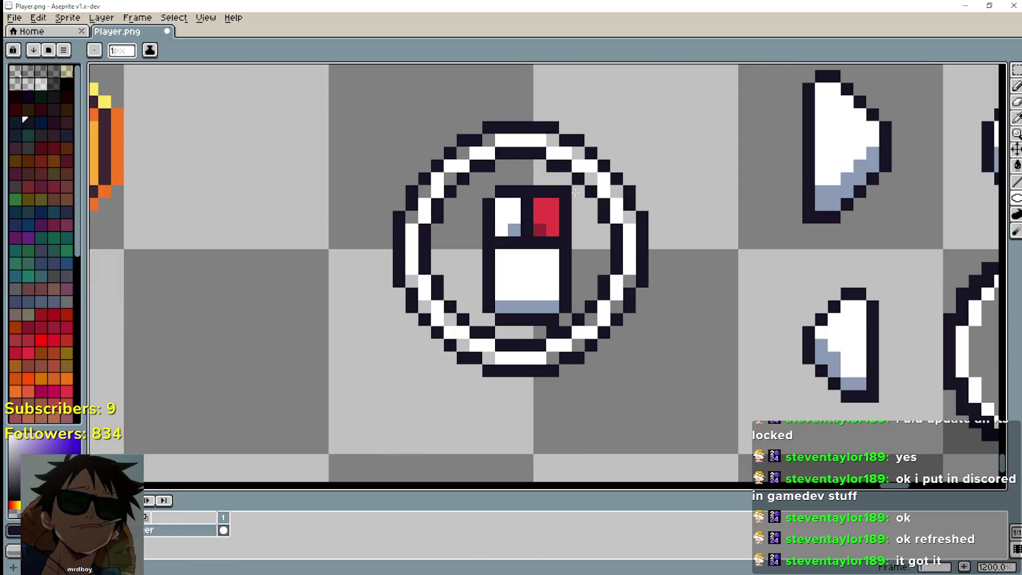
Step: Pick white, select the ring's cell and test a bucket fill, then undo it
{"action": "key", "text": "i"}
{"action": "scroll", "coordinate": [461, 181], "scroll_direction": "up", "scroll_amount": 1}
{"action": "left_click", "coordinate": [467, 155]}
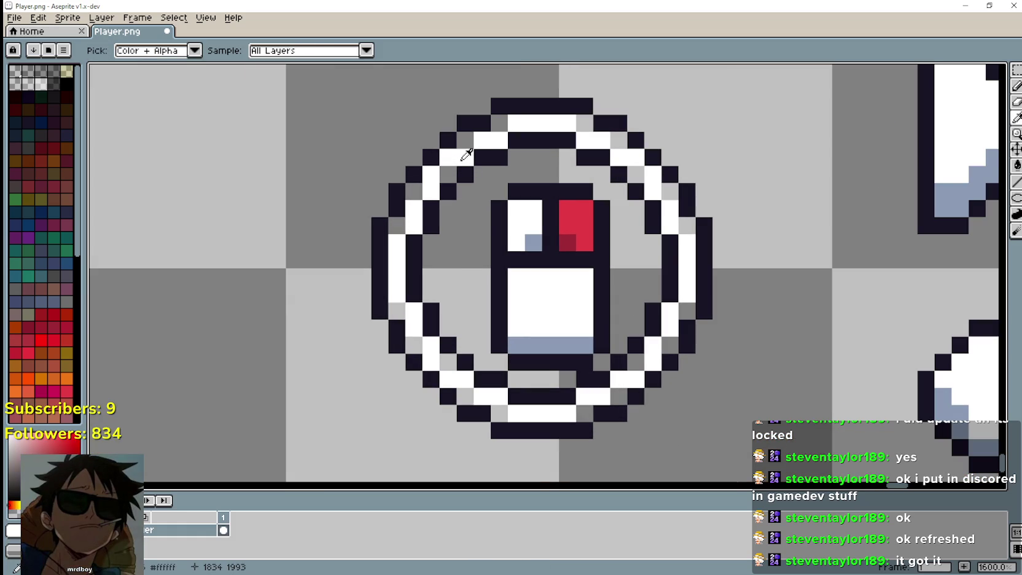
{"action": "key", "text": "m"}
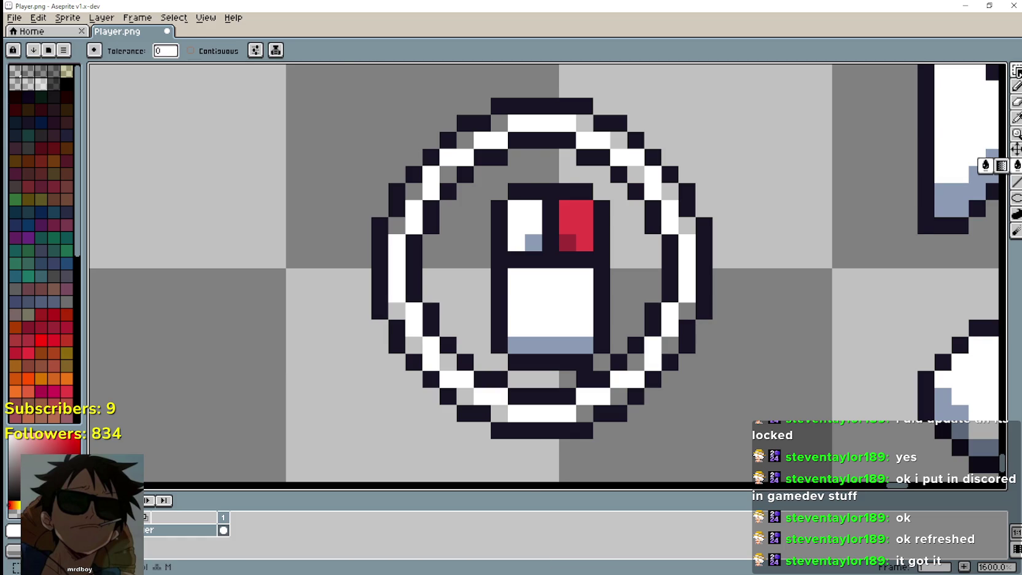
{"action": "scroll", "coordinate": [534, 255], "scroll_direction": "down", "scroll_amount": 2}
{"action": "left_click_drag", "start_coordinate": [458, 367], "coordinate": [704, 120]}
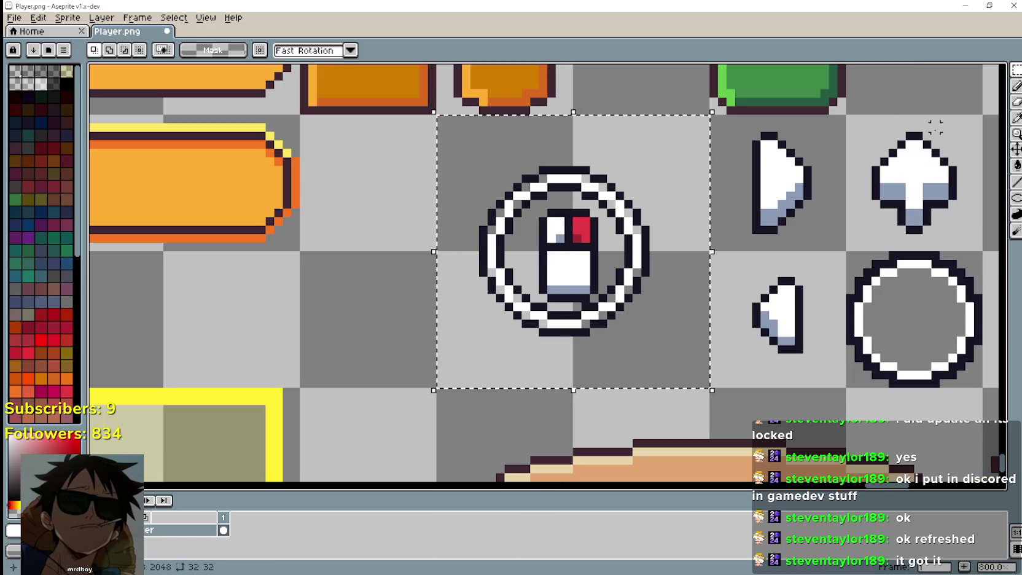
{"action": "left_click", "coordinate": [1017, 165]}
{"action": "scroll", "coordinate": [534, 211], "scroll_direction": "up", "scroll_amount": 2}
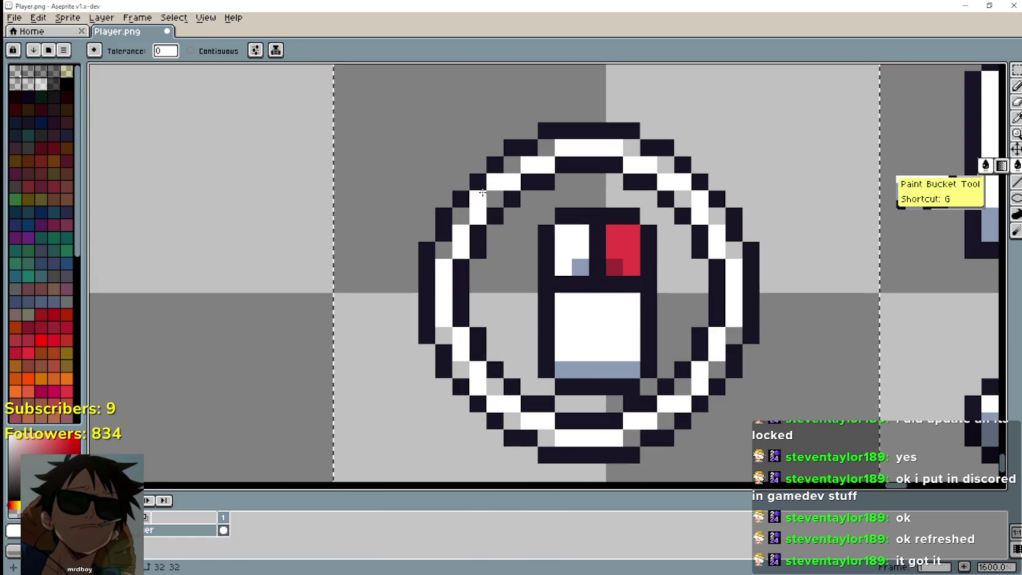
{"action": "left_click", "coordinate": [513, 166]}
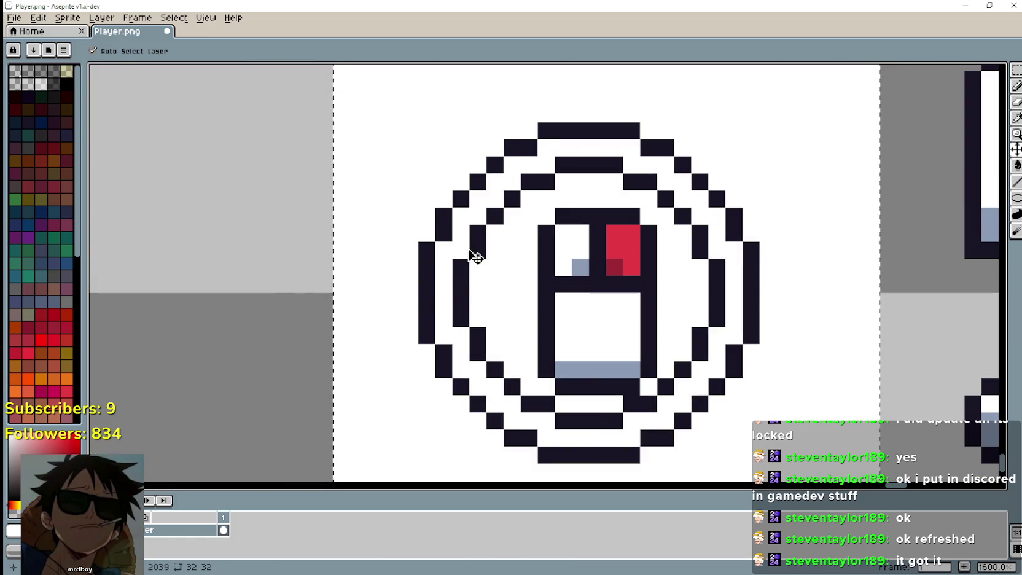
{"action": "key", "text": "ctrl+z"}
Step: Enable Contiguous and bucket-fill the stray grey pixels around the ring white
{"action": "left_click", "coordinate": [191, 50]}
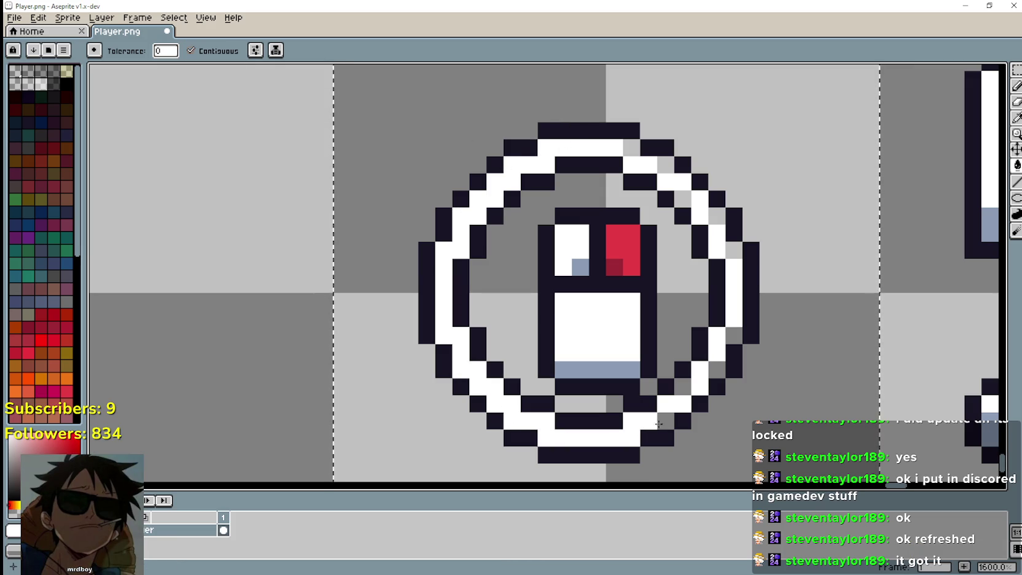
{"action": "left_click", "coordinate": [700, 402]}
{"action": "left_click", "coordinate": [683, 386]}
{"action": "left_click", "coordinate": [717, 368]}
{"action": "left_click", "coordinate": [734, 335]}
{"action": "left_click", "coordinate": [734, 250]}
{"action": "left_click", "coordinate": [717, 216]}
{"action": "left_click", "coordinate": [682, 199]}
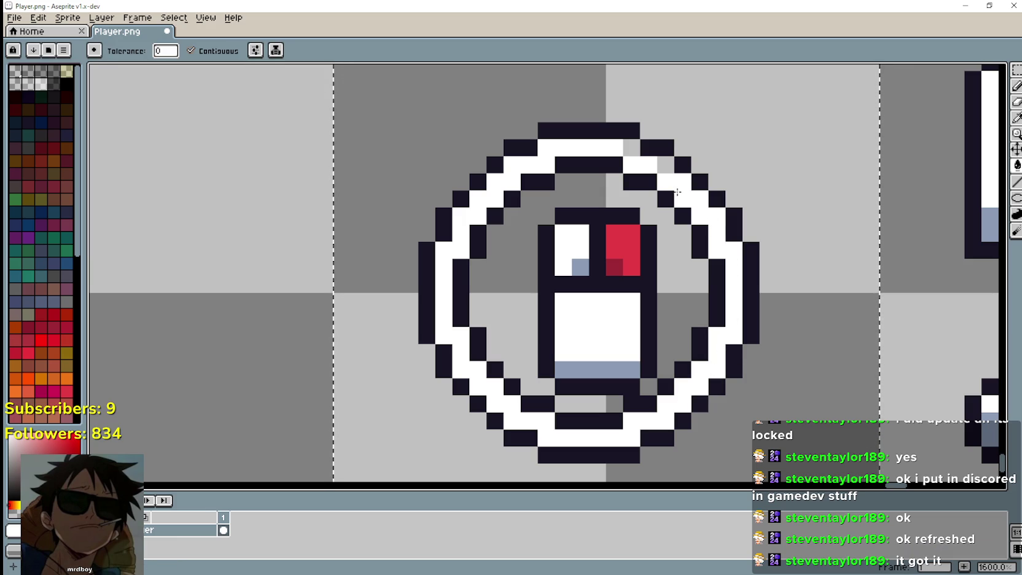
{"action": "left_click", "coordinate": [632, 148]}
{"action": "scroll", "coordinate": [582, 306], "scroll_direction": "down", "scroll_amount": 4}
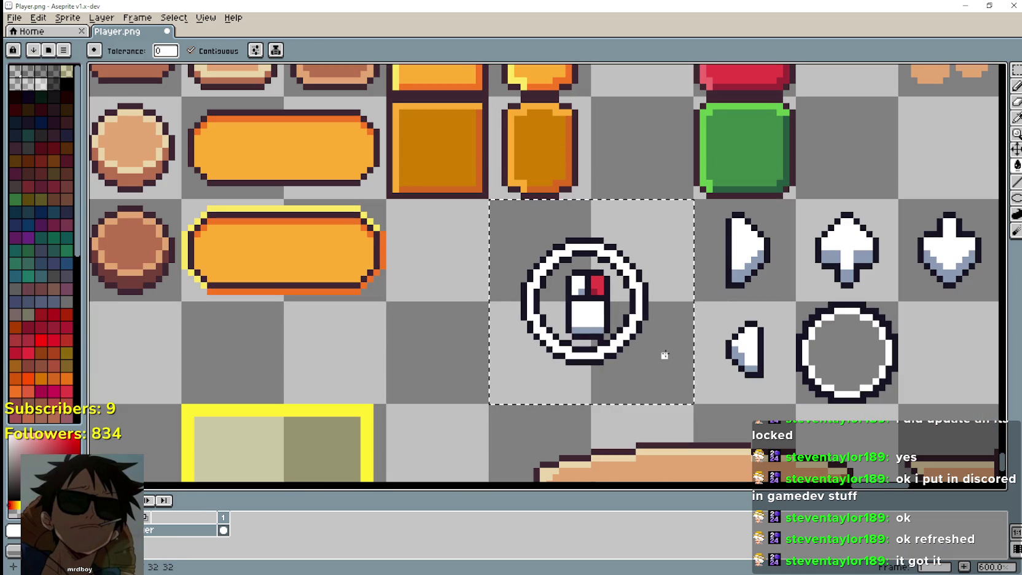
{"action": "scroll", "coordinate": [658, 337], "scroll_direction": "up", "scroll_amount": 1}
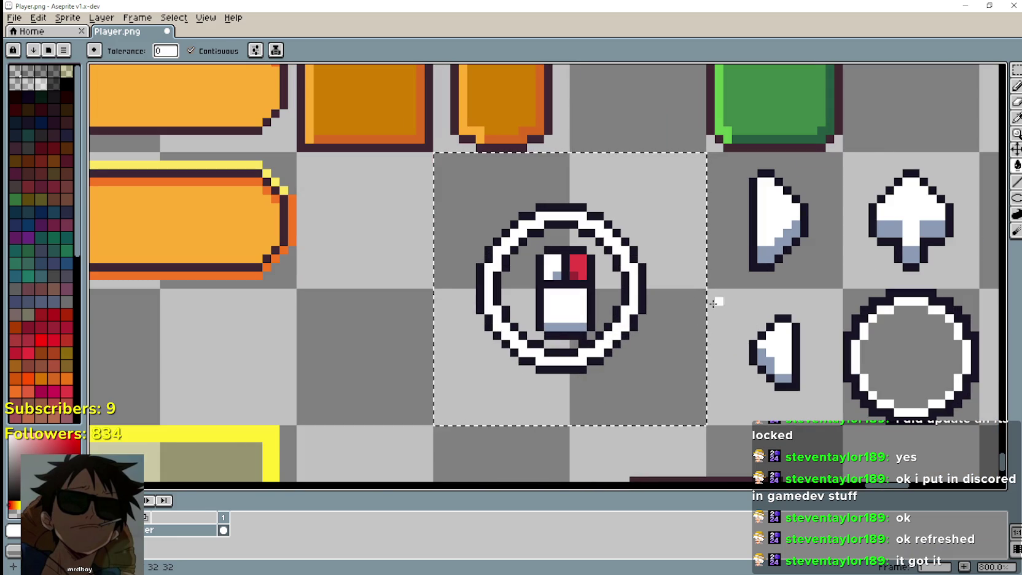
Step: Marquee-select the lower box region of the sprite
{"action": "key", "text": "w"}
{"action": "scroll", "coordinate": [643, 280], "scroll_direction": "up", "scroll_amount": 2}
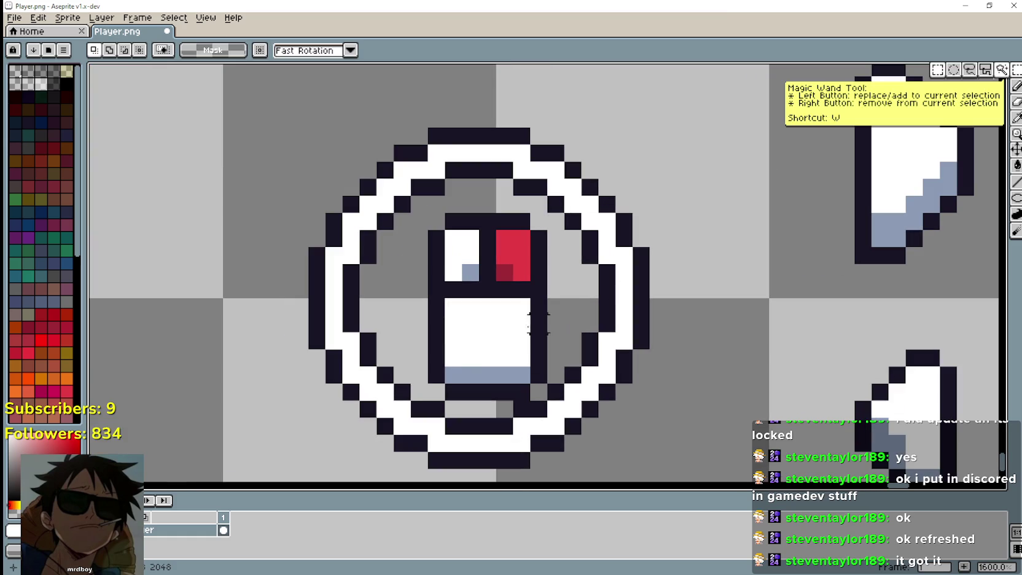
{"action": "key", "text": "m"}
{"action": "left_click_drag", "start_coordinate": [442, 403], "coordinate": [516, 296]}
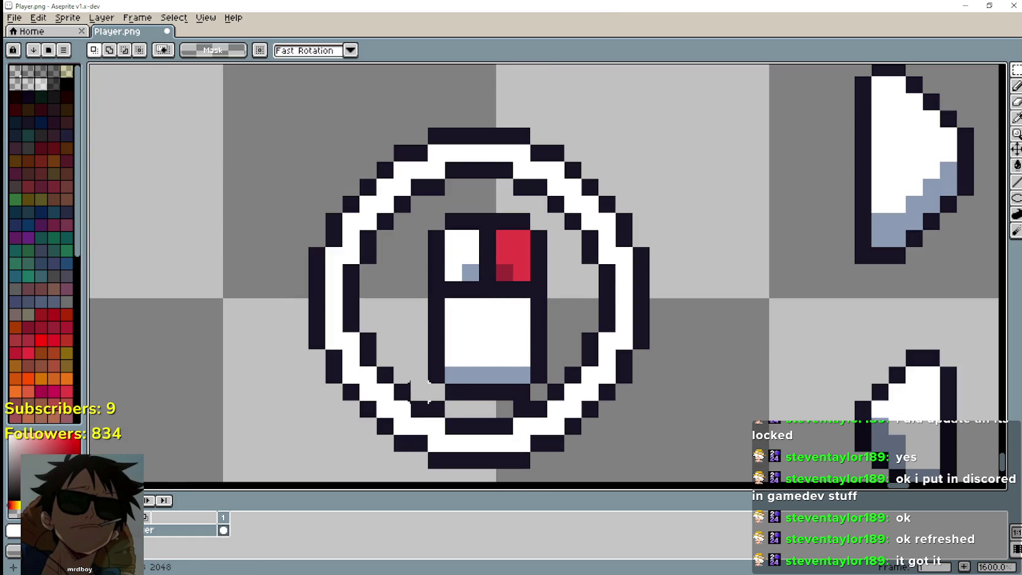
{"action": "left_click_drag", "start_coordinate": [411, 400], "coordinate": [547, 215]}
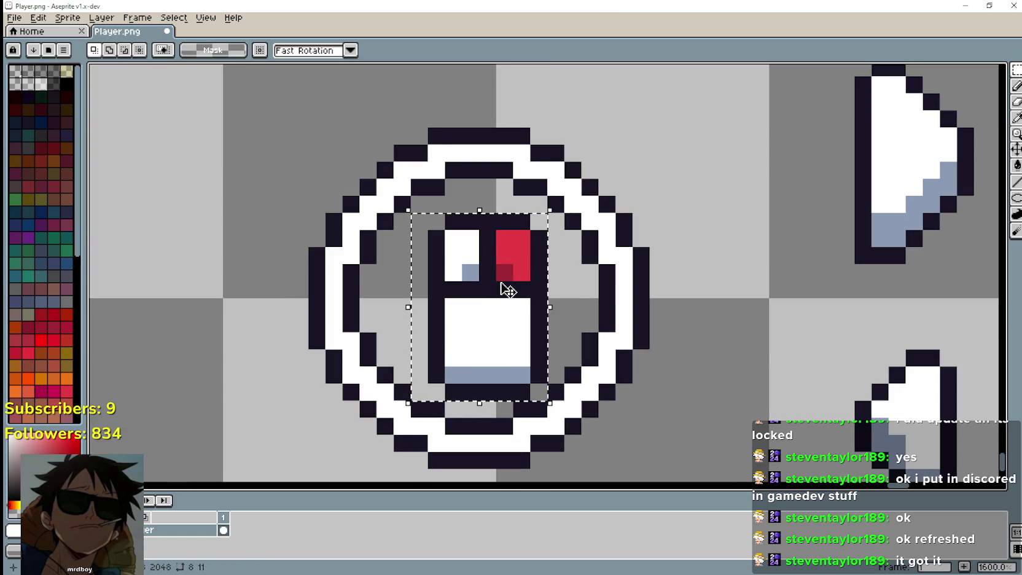
{"action": "key", "text": "Left"}
{"action": "key", "text": "Up"}
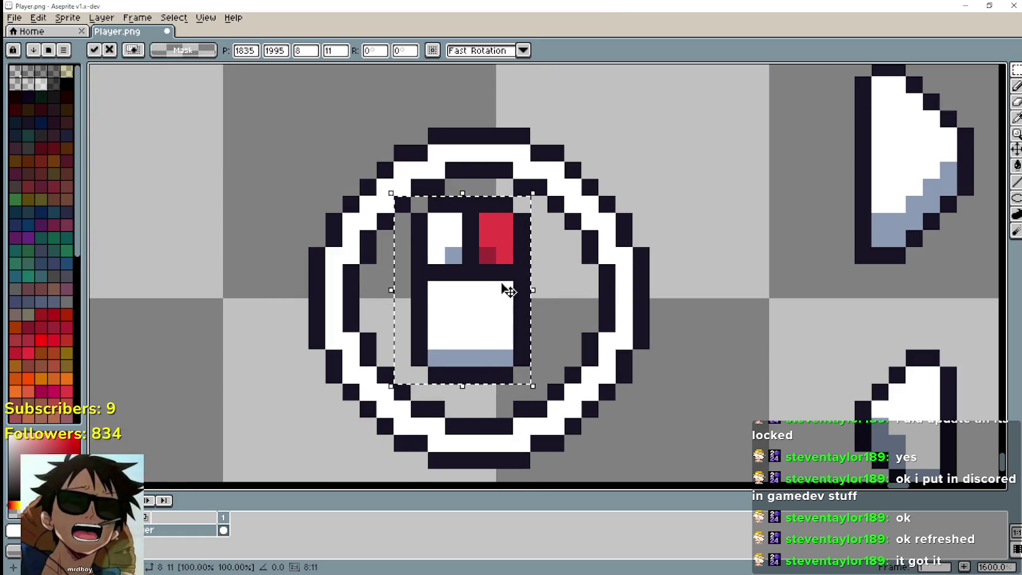
{"action": "key", "text": "Down"}
{"action": "key", "text": "Right"}
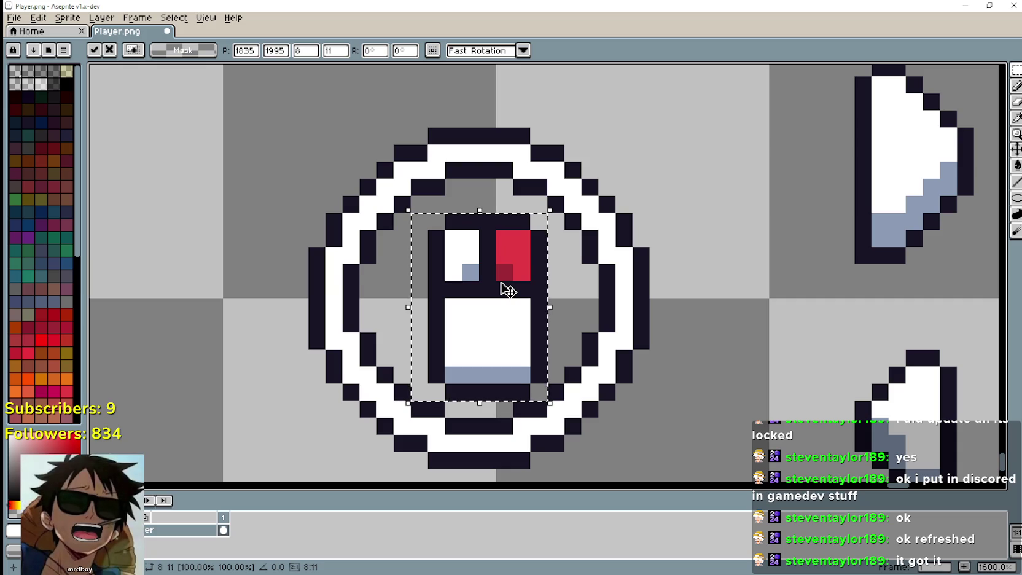
{"action": "key", "text": "Right"}
{"action": "key", "text": "Up"}
{"action": "key", "text": "Down"}
{"action": "key", "text": "Left"}
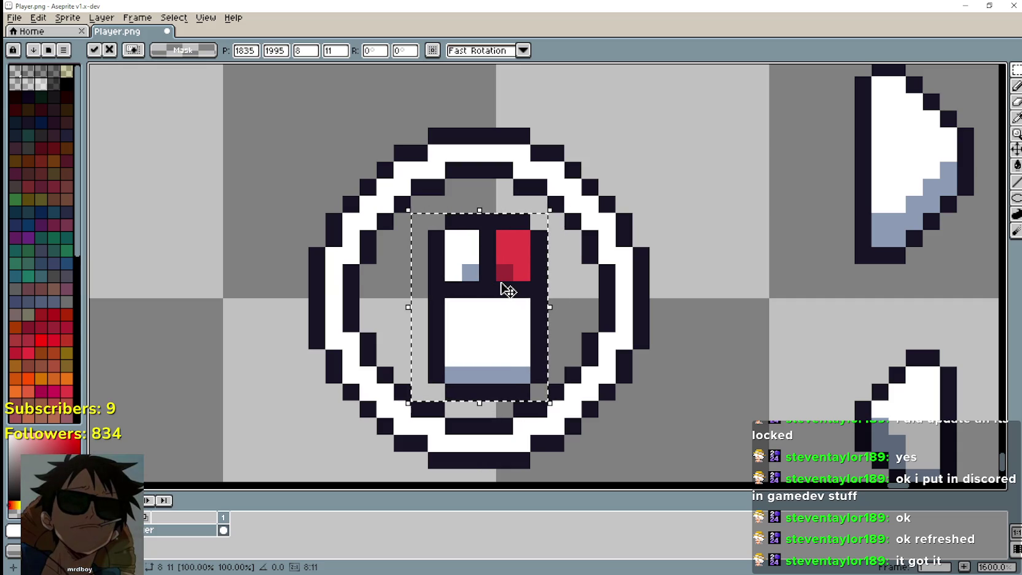
{"action": "left_click", "coordinate": [645, 382]}
{"action": "scroll", "coordinate": [645, 382], "scroll_direction": "down", "scroll_amount": 3}
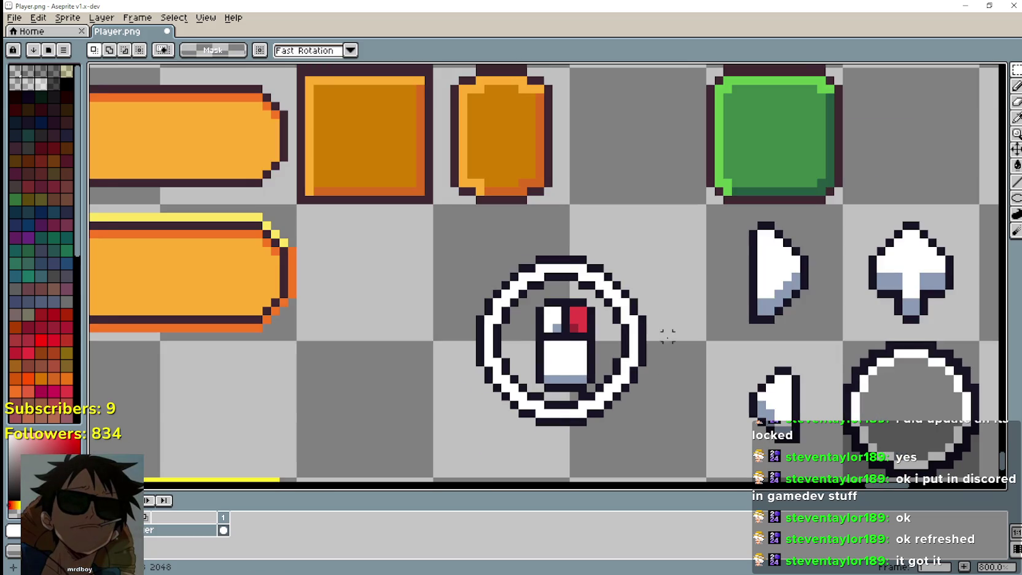
{"action": "left_click_drag", "start_coordinate": [668, 336], "coordinate": [516, 240]}
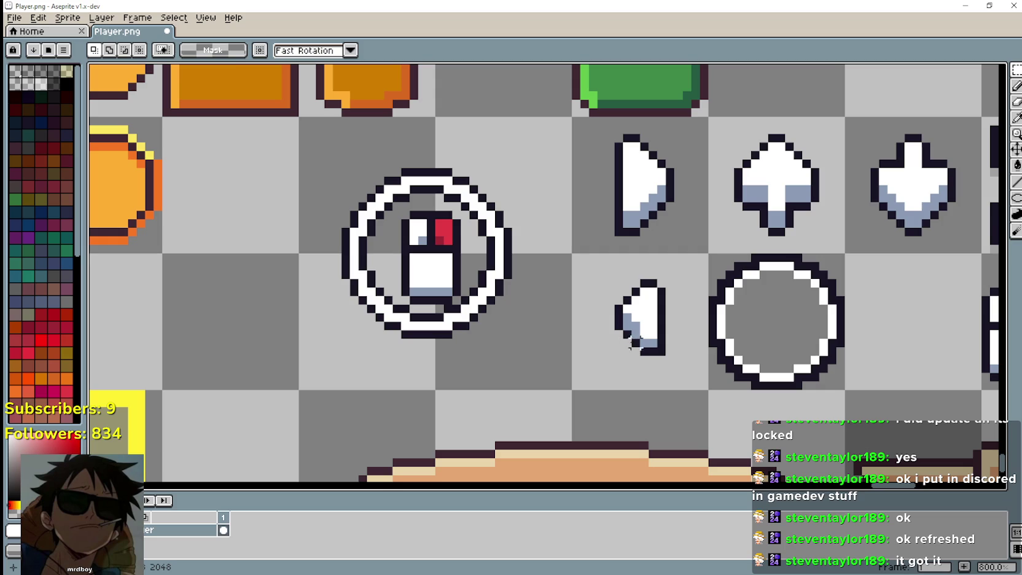
{"action": "left_click_drag", "start_coordinate": [610, 351], "coordinate": [688, 259]}
{"action": "mouse_move", "coordinate": [655, 340]}
{"action": "left_mouse_down"}
{"action": "mouse_move", "coordinate": [375, 220]}
{"action": "mouse_move", "coordinate": [367, 239]}
{"action": "left_mouse_up"}
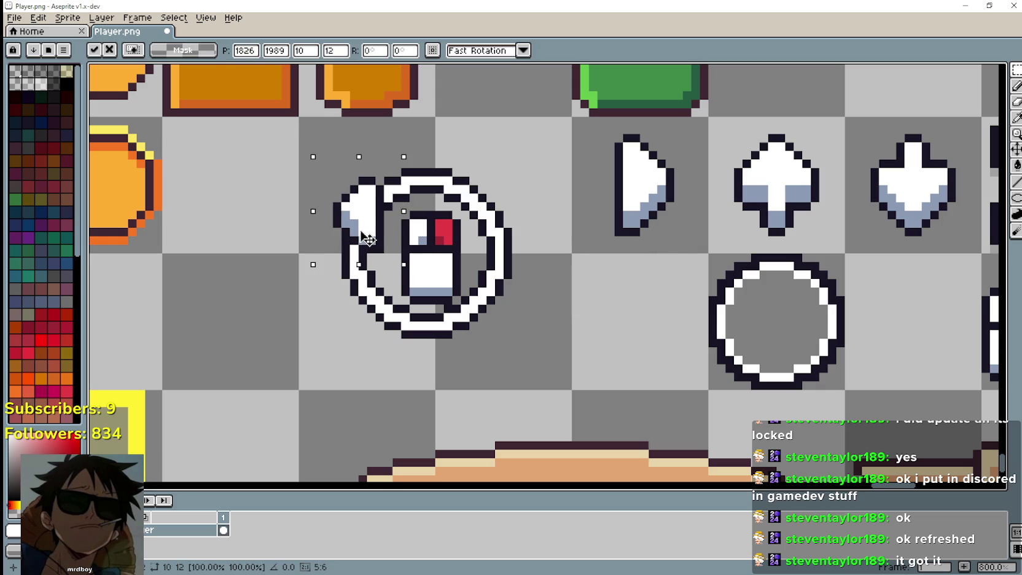
{"action": "mouse_move", "coordinate": [366, 239]}
{"action": "left_mouse_down"}
{"action": "mouse_move", "coordinate": [365, 223]}
{"action": "mouse_move", "coordinate": [366, 235]}
{"action": "mouse_move", "coordinate": [417, 202]}
{"action": "mouse_move", "coordinate": [369, 243]}
{"action": "mouse_move", "coordinate": [371, 316]}
{"action": "mouse_move", "coordinate": [366, 228]}
{"action": "mouse_move", "coordinate": [362, 241]}
{"action": "left_mouse_up"}
{"action": "key", "text": "ctrl+z"}
{"action": "key", "text": "ctrl+y"}
{"action": "key", "text": "ctrl+z"}
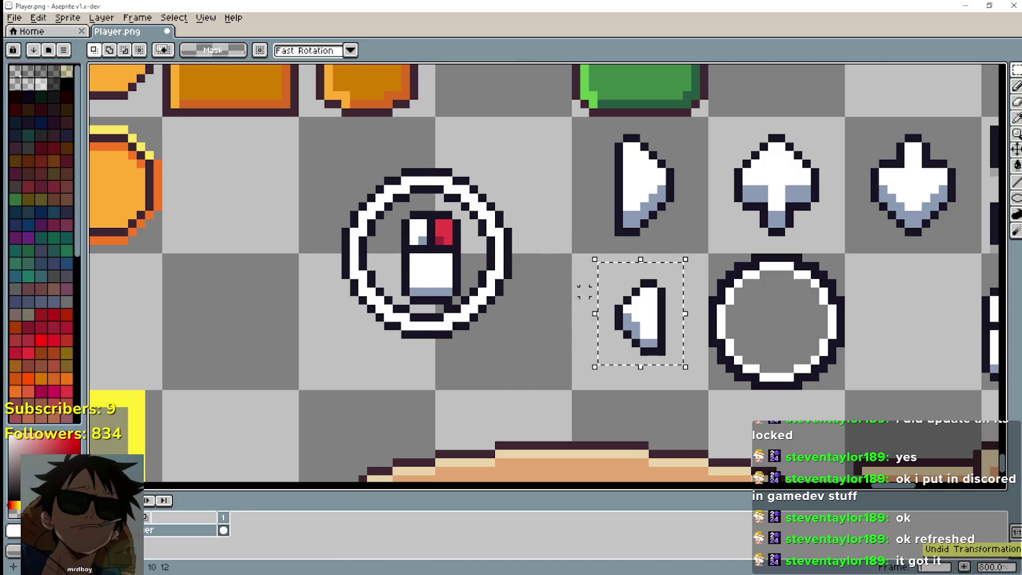
Step: Rotate the small arrow in its grid cell 90° clockwise and deselect it
{"action": "left_click", "coordinate": [559, 240]}
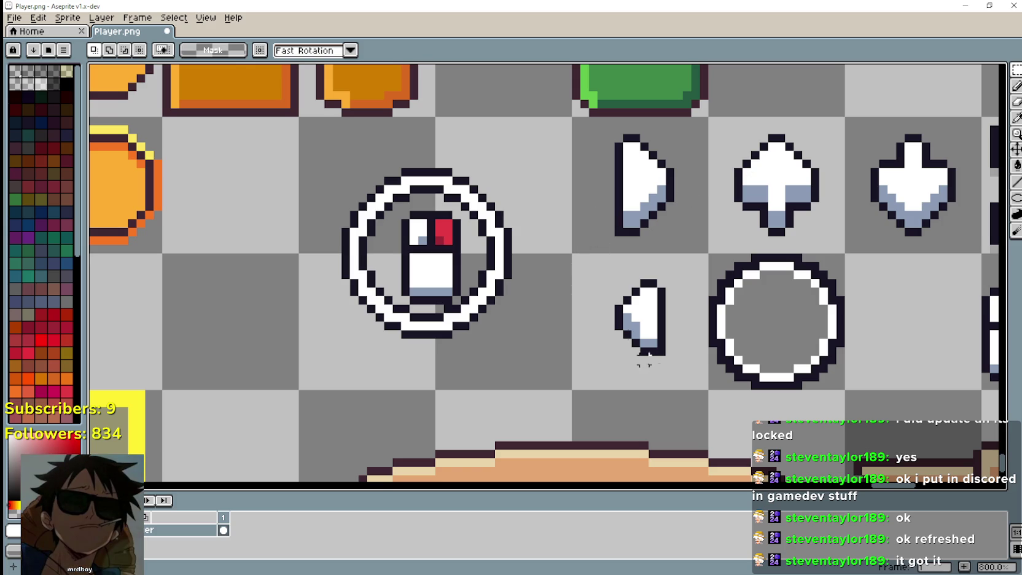
{"action": "double_click", "coordinate": [644, 350]}
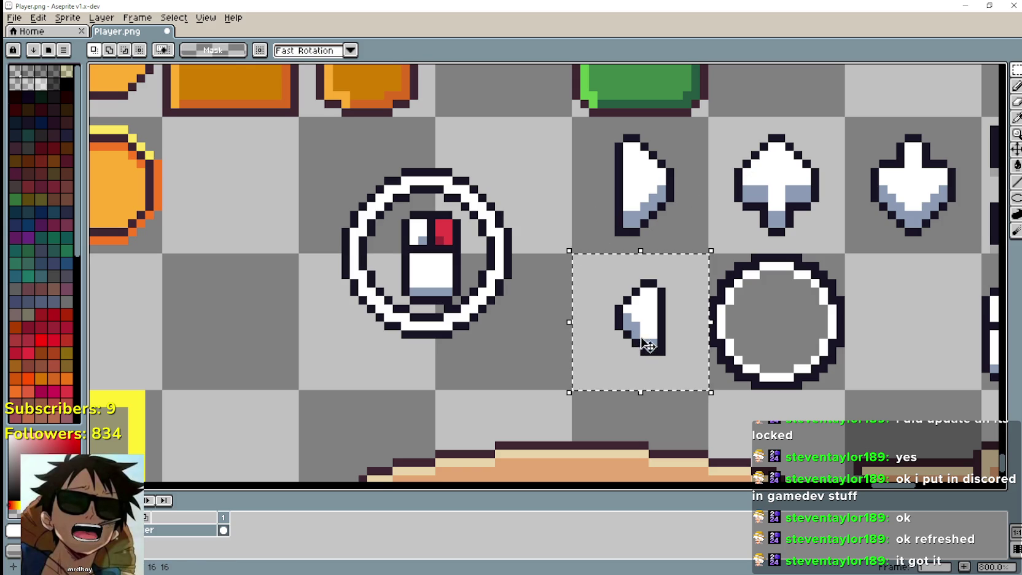
{"action": "left_click", "coordinate": [68, 17]}
{"action": "mouse_move", "coordinate": [38, 18]}
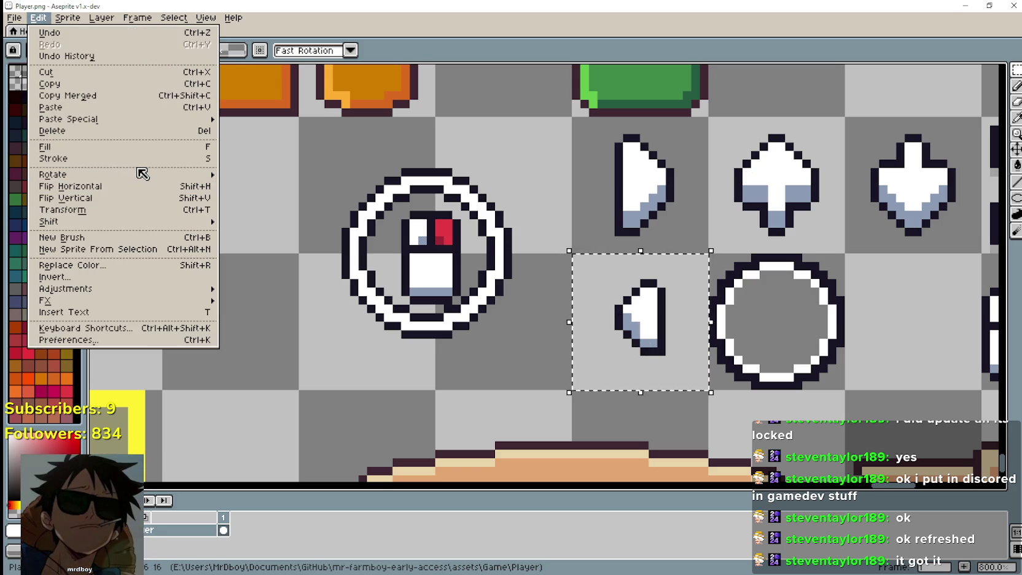
{"action": "mouse_move", "coordinate": [141, 175]}
{"action": "left_click", "coordinate": [252, 186]}
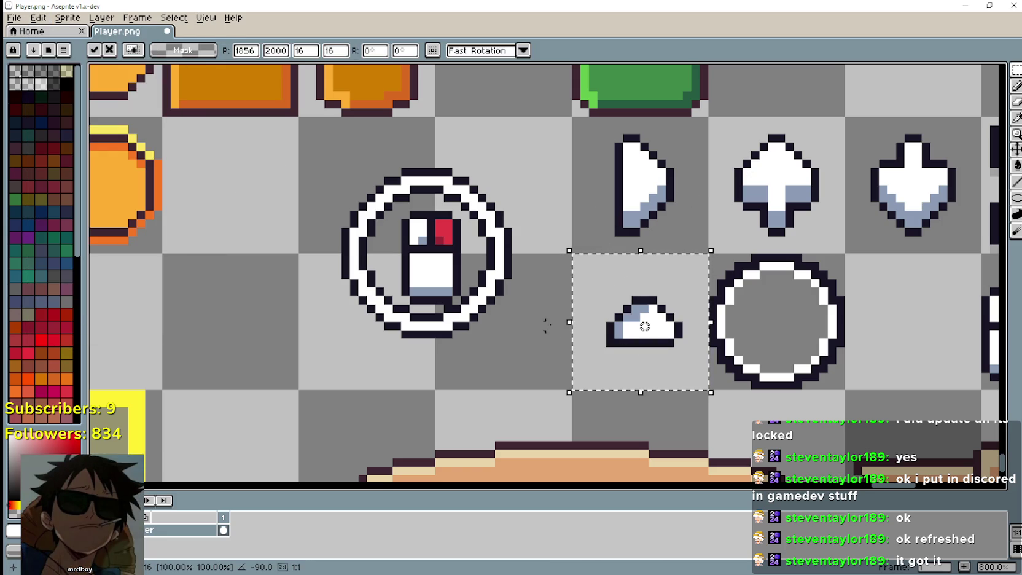
{"action": "key", "text": "Return"}
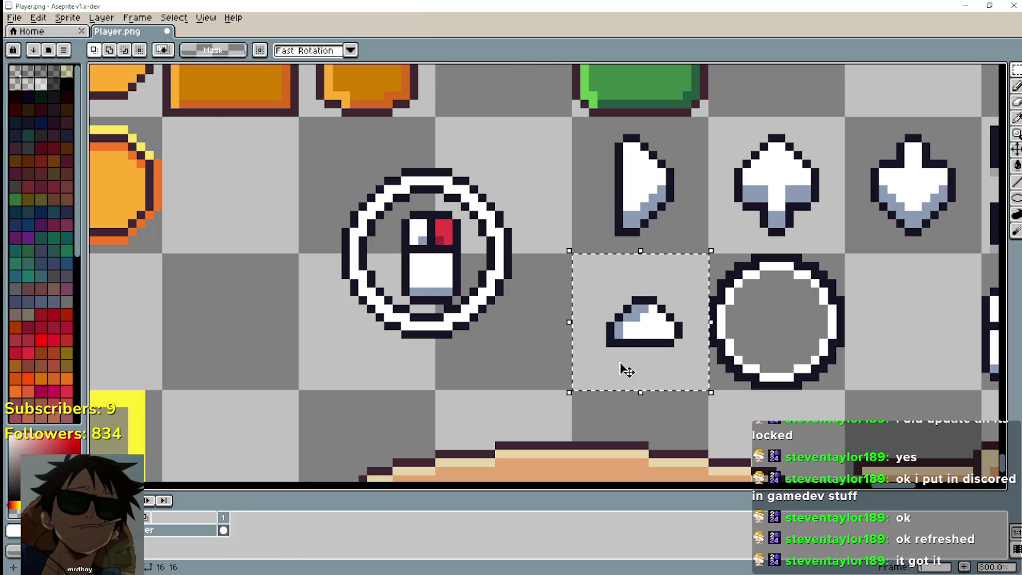
{"action": "left_click", "coordinate": [619, 360]}
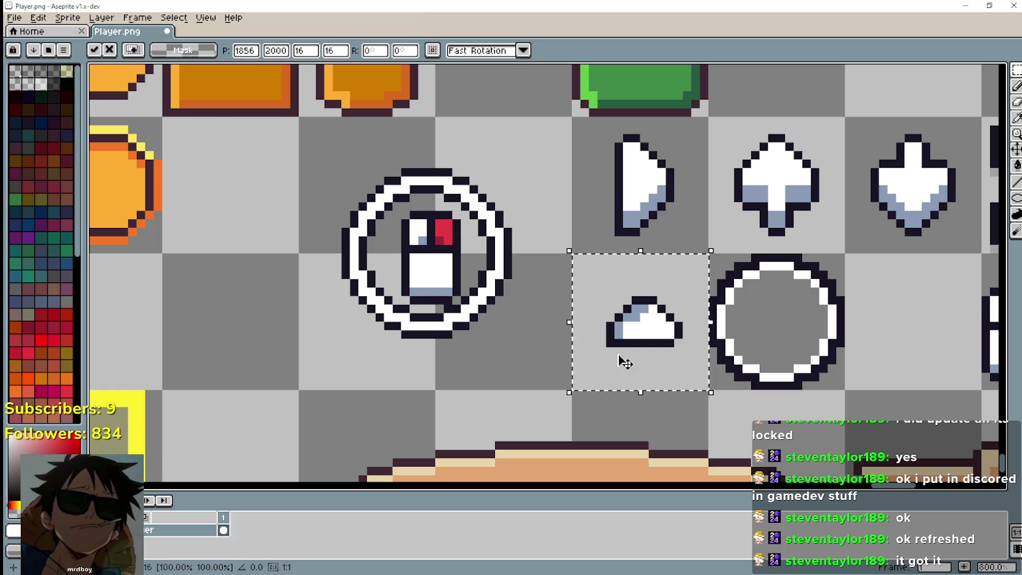
{"action": "key", "text": "ctrl+d"}
Step: Try placing a copy of the down-arrow sprite lower left, then undo it
{"action": "scroll", "coordinate": [612, 335], "scroll_direction": "up", "scroll_amount": 1}
{"action": "left_click_drag", "start_coordinate": [579, 328], "coordinate": [608, 357]}
{"action": "scroll", "coordinate": [601, 355], "scroll_direction": "down", "scroll_amount": 1}
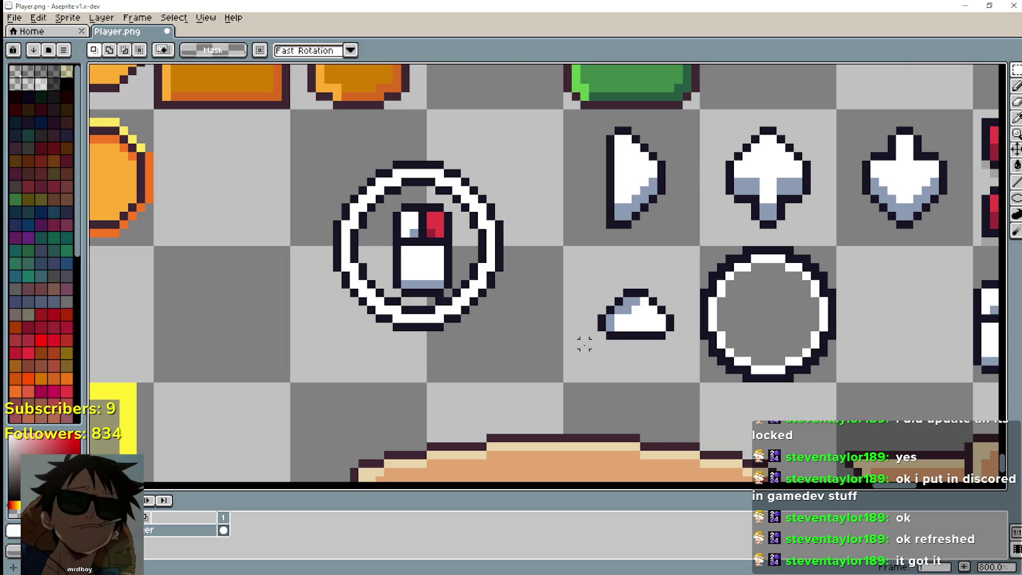
{"action": "left_click_drag", "start_coordinate": [866, 215], "coordinate": [734, 224]}
{"action": "left_click_drag", "start_coordinate": [703, 116], "coordinate": [842, 255]}
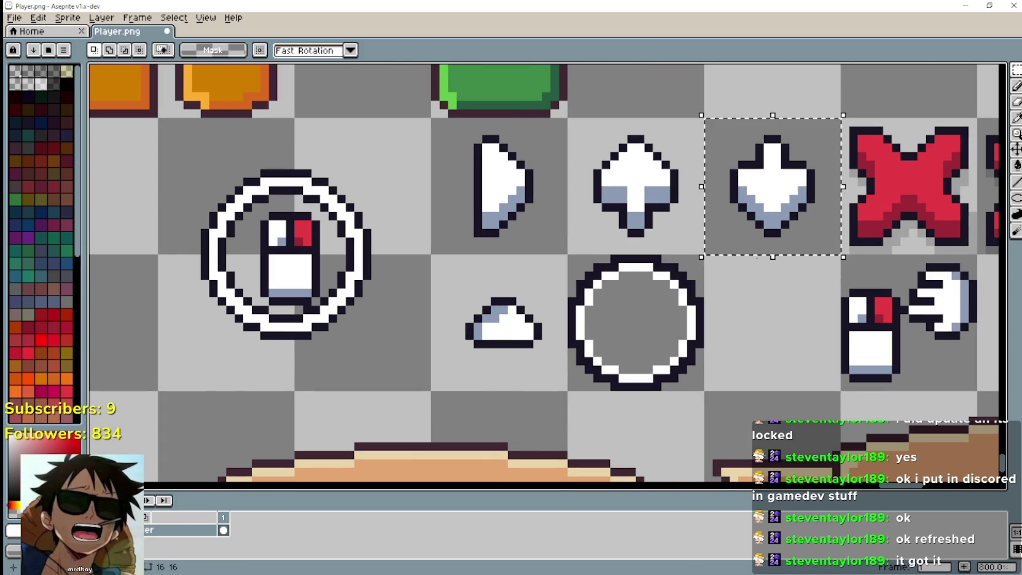
{"action": "scroll", "coordinate": [742, 293], "scroll_direction": "down", "scroll_amount": 3}
{"action": "scroll", "coordinate": [741, 293], "scroll_direction": "left", "scroll_amount": 3}
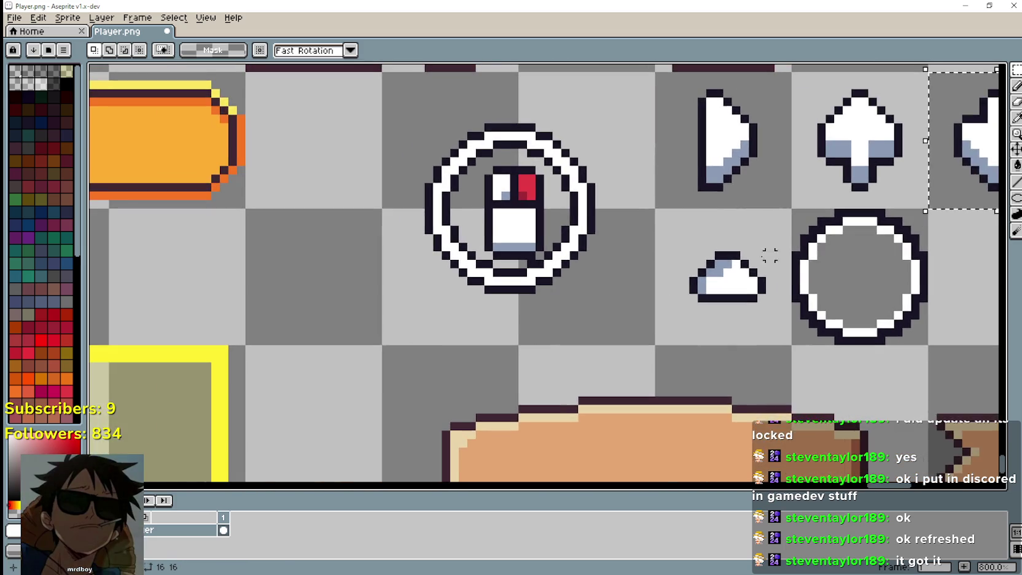
{"action": "mouse_move", "coordinate": [826, 163]}
{"action": "left_mouse_down"}
{"action": "mouse_move", "coordinate": [285, 356]}
{"action": "mouse_move", "coordinate": [468, 329]}
{"action": "mouse_move", "coordinate": [365, 296]}
{"action": "left_mouse_up"}
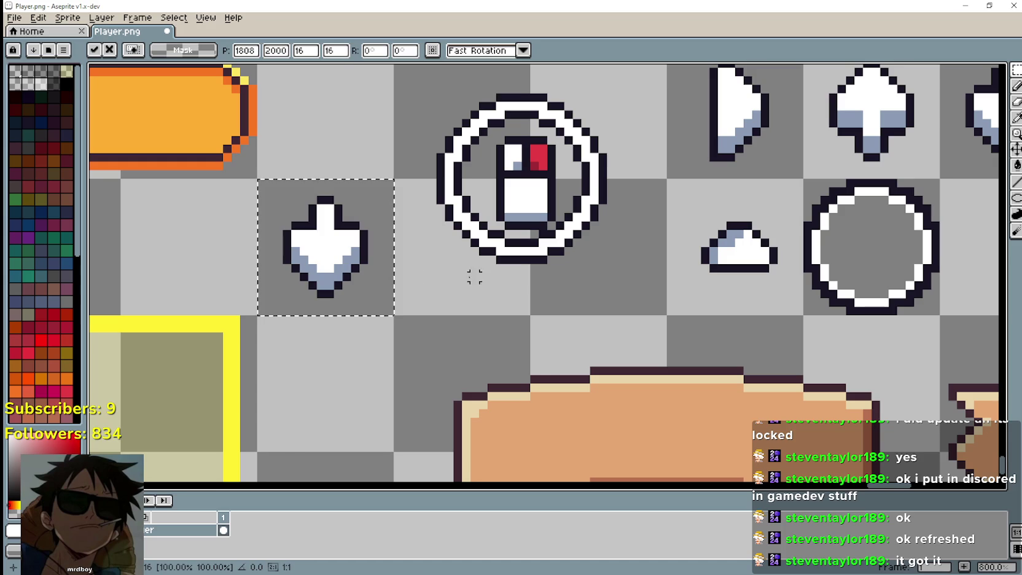
{"action": "key", "text": "ctrl+z"}
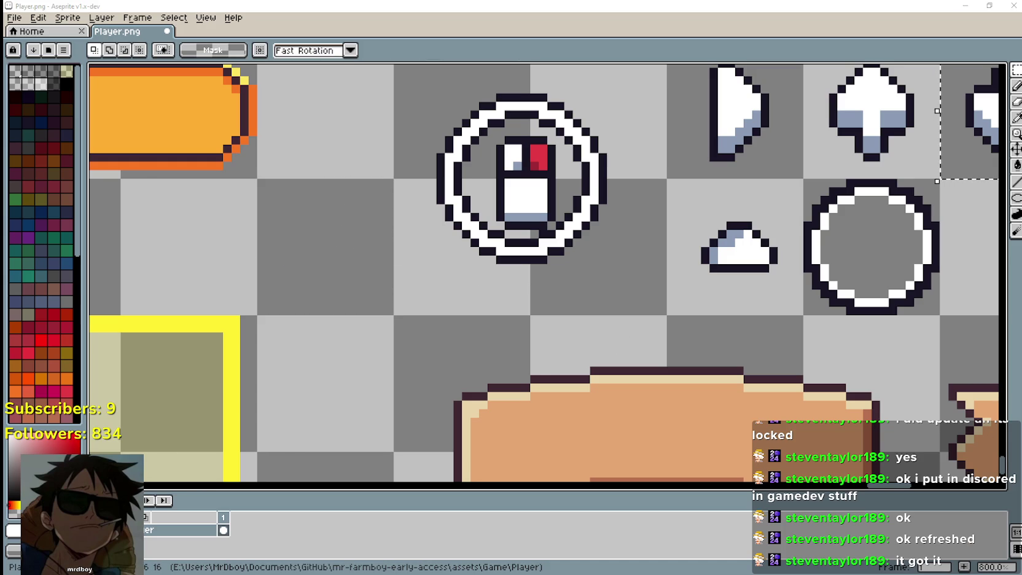
Step: Switch to the UI_ALL.png sheet and pan to its arrow sprites
{"action": "key", "text": "ctrl+Tab"}
{"action": "scroll", "coordinate": [546, 276], "scroll_direction": "up", "scroll_amount": 5}
{"action": "scroll", "coordinate": [547, 276], "scroll_direction": "left", "scroll_amount": 5}
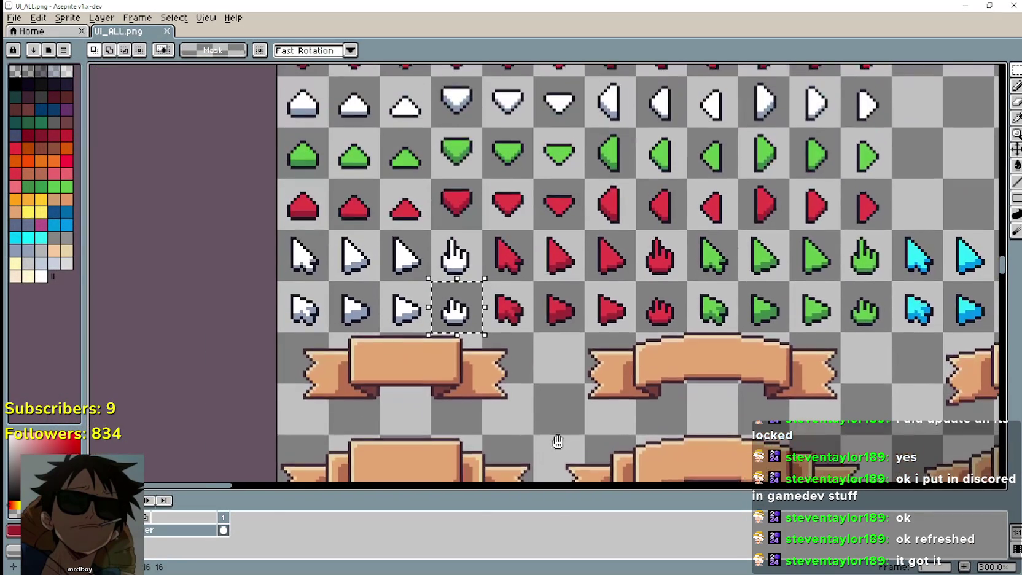
Step: Copy the white down-arrow from UI_ALL.png and paste it into Player.png left of the ring
{"action": "scroll", "coordinate": [359, 218], "scroll_direction": "up", "scroll_amount": 1}
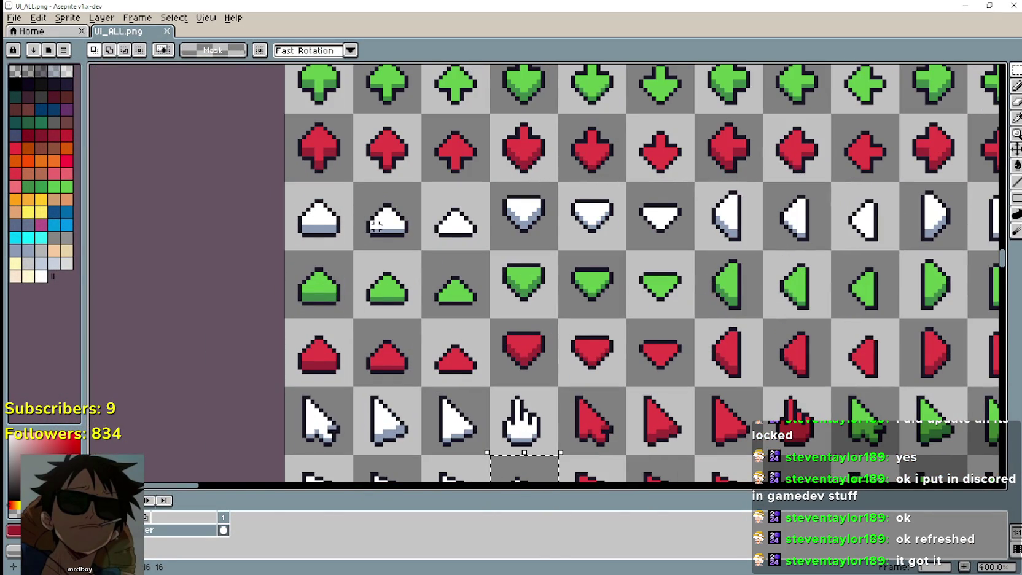
{"action": "left_click_drag", "start_coordinate": [578, 229], "coordinate": [471, 261]}
{"action": "left_click_drag", "start_coordinate": [410, 257], "coordinate": [421, 262]}
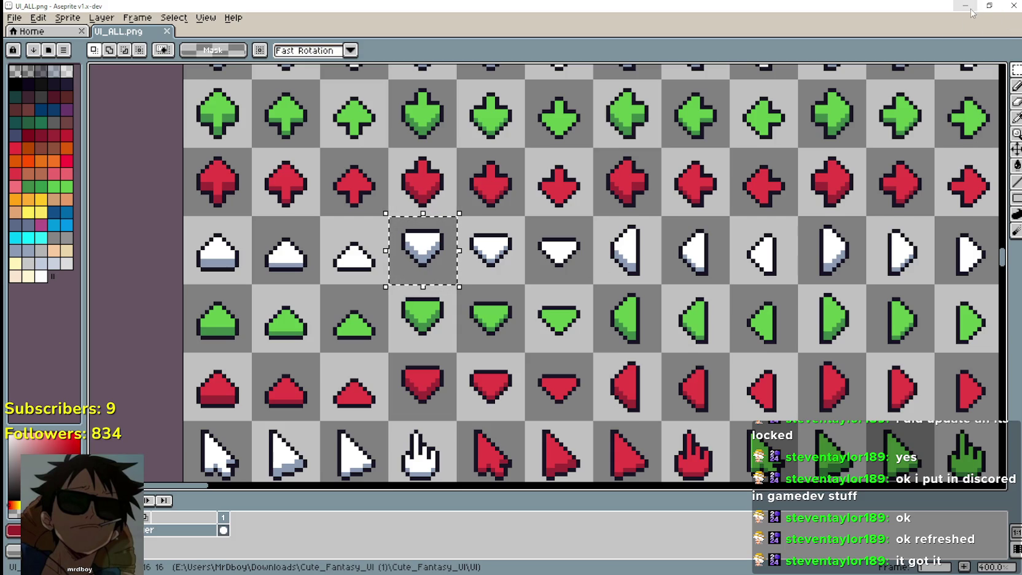
{"action": "key", "text": "Right"}
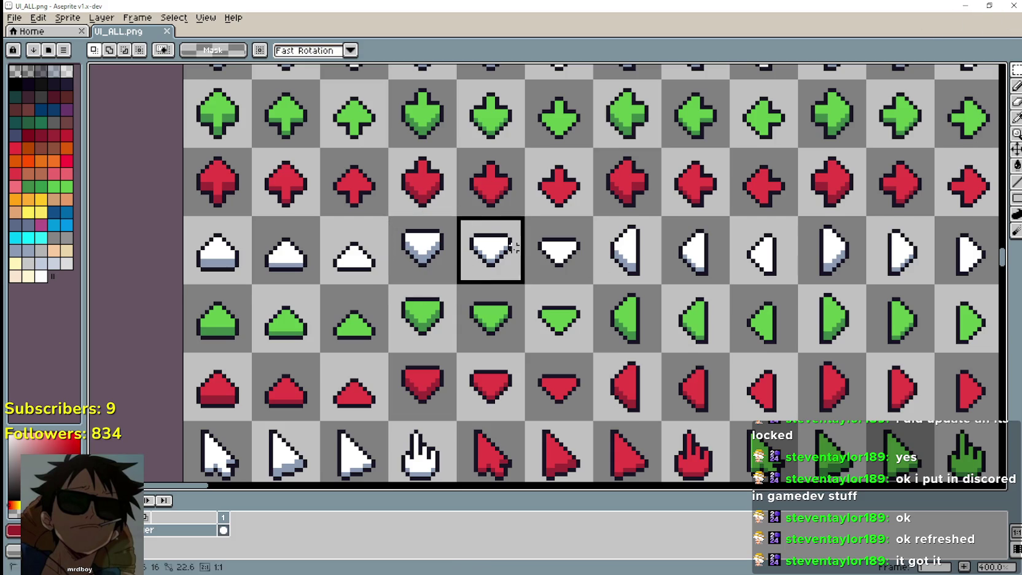
{"action": "key", "text": "ctrl+c"}
{"action": "key", "text": "ctrl+Tab"}
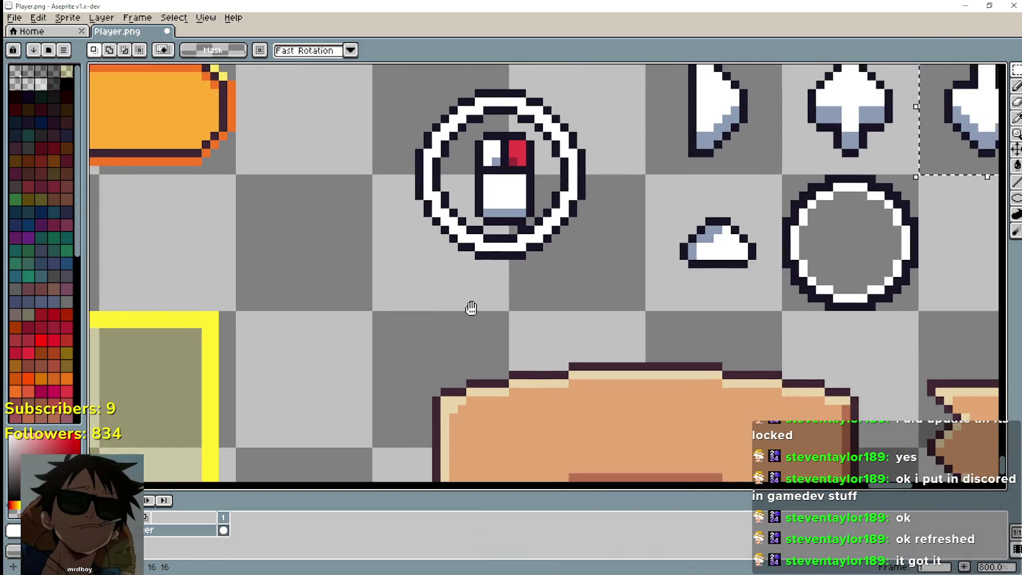
{"action": "key", "text": "ctrl+v"}
{"action": "mouse_move", "coordinate": [509, 283]}
{"action": "left_mouse_down"}
{"action": "mouse_move", "coordinate": [380, 191]}
{"action": "mouse_move", "coordinate": [341, 191]}
{"action": "mouse_move", "coordinate": [237, 290]}
{"action": "mouse_move", "coordinate": [232, 234]}
{"action": "left_mouse_up"}
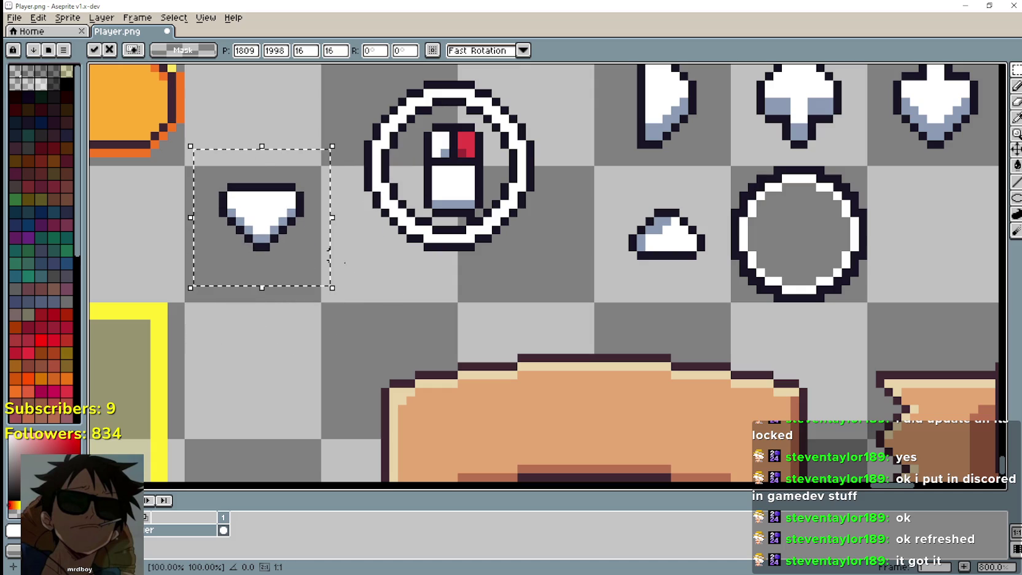
{"action": "key", "text": "Down"}
{"action": "key", "text": "Down"}
{"action": "key", "text": "Left"}
{"action": "key", "text": "Return"}
Step: Shift the arrow's left half and lower part by one pixel to reshape it
{"action": "scroll", "coordinate": [295, 226], "scroll_direction": "up", "scroll_amount": 2}
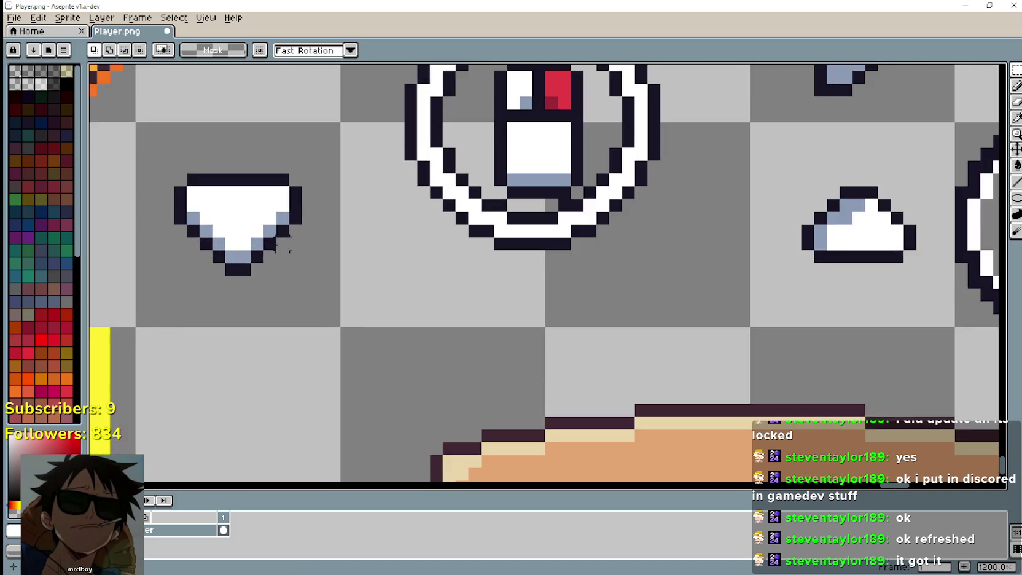
{"action": "mouse_move", "coordinate": [271, 186]}
{"action": "left_mouse_down"}
{"action": "mouse_move", "coordinate": [352, 332]}
{"action": "mouse_move", "coordinate": [359, 322]}
{"action": "mouse_move", "coordinate": [300, 262]}
{"action": "mouse_move", "coordinate": [277, 255]}
{"action": "mouse_move", "coordinate": [271, 237]}
{"action": "left_mouse_up"}
{"action": "key", "text": "Return"}
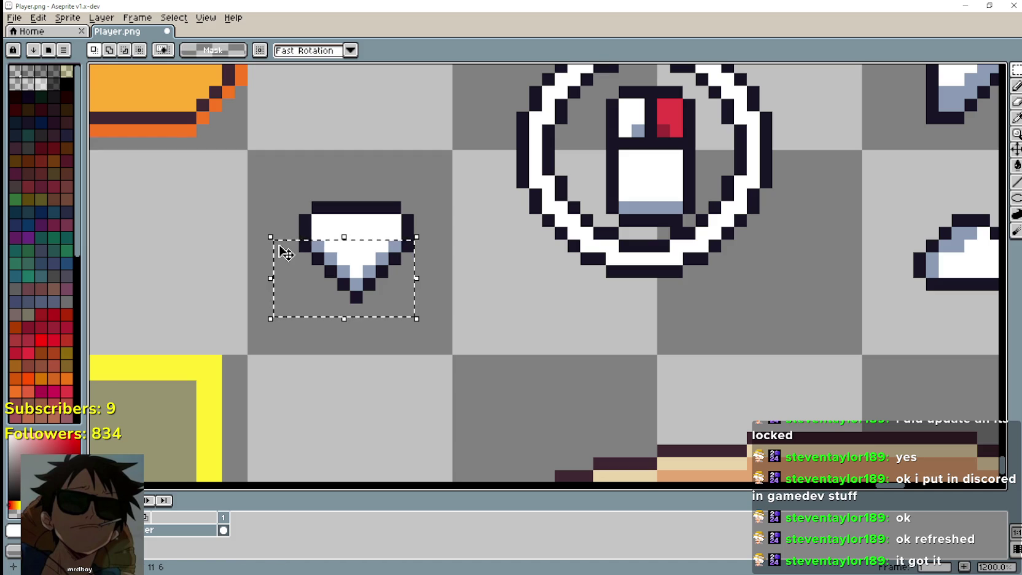
{"action": "key", "text": "Up"}
{"action": "key", "text": "Return"}
{"action": "mouse_move", "coordinate": [292, 311]}
{"action": "left_mouse_down"}
{"action": "mouse_move", "coordinate": [376, 277]}
{"action": "mouse_move", "coordinate": [405, 249]}
{"action": "left_mouse_up"}
{"action": "key", "text": "Up"}
{"action": "key", "text": "Return"}
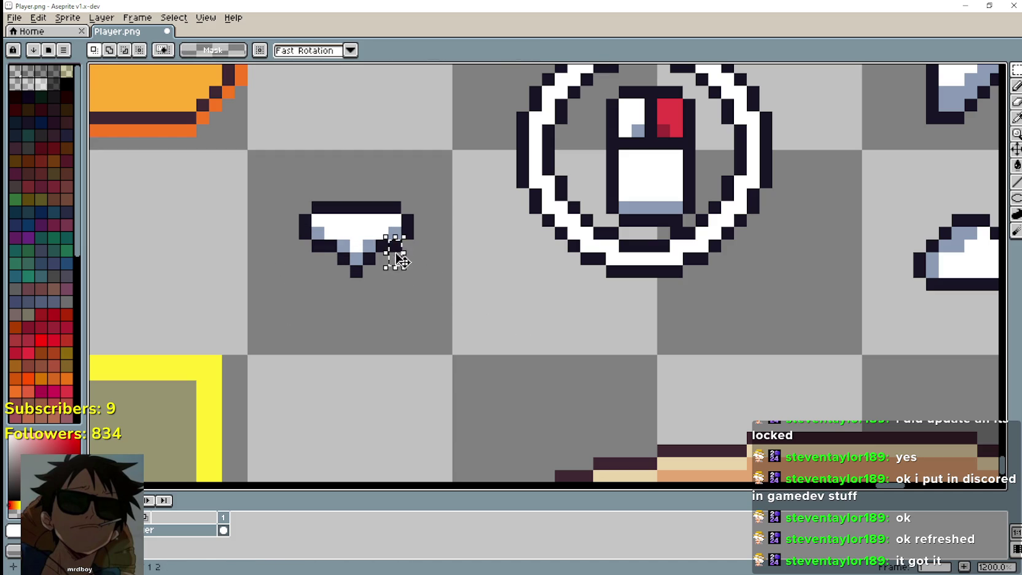
{"action": "left_click", "coordinate": [398, 259]}
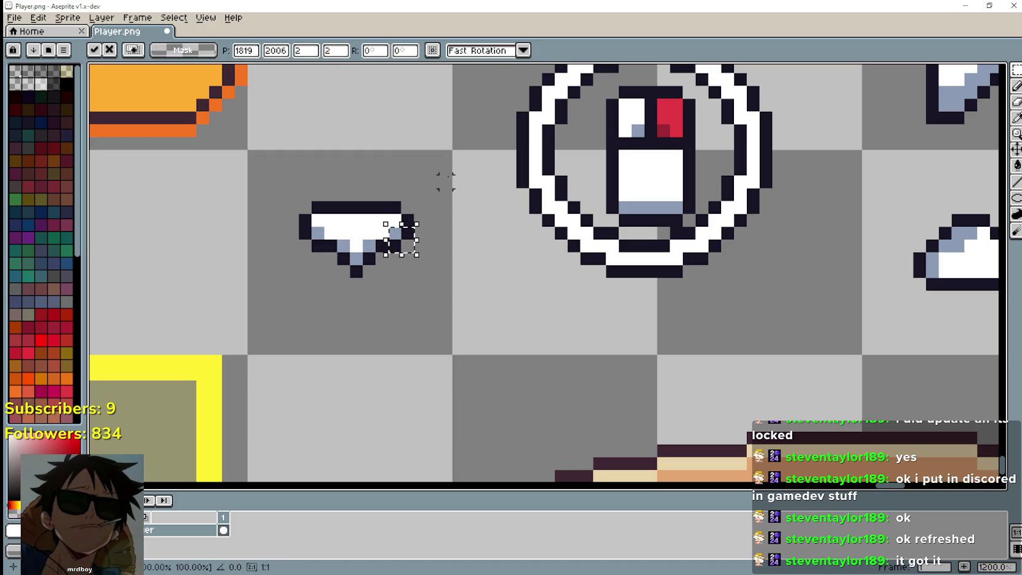
{"action": "key", "text": "Return"}
Step: Narrow the arrow by shifting its right part left and left part right one pixel
{"action": "mouse_move", "coordinate": [441, 161]}
{"action": "left_mouse_down"}
{"action": "mouse_move", "coordinate": [367, 266]}
{"action": "mouse_move", "coordinate": [387, 268]}
{"action": "left_mouse_up"}
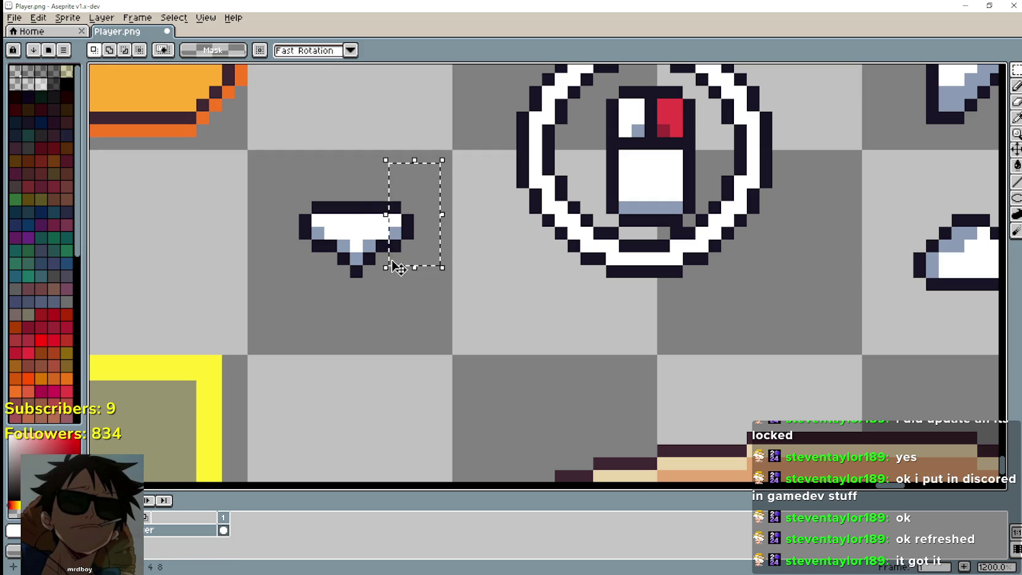
{"action": "key", "text": "Left"}
{"action": "key", "text": "Return"}
{"action": "left_click_drag", "start_coordinate": [270, 186], "coordinate": [327, 266]}
{"action": "key", "text": "Right"}
{"action": "key", "text": "Return"}
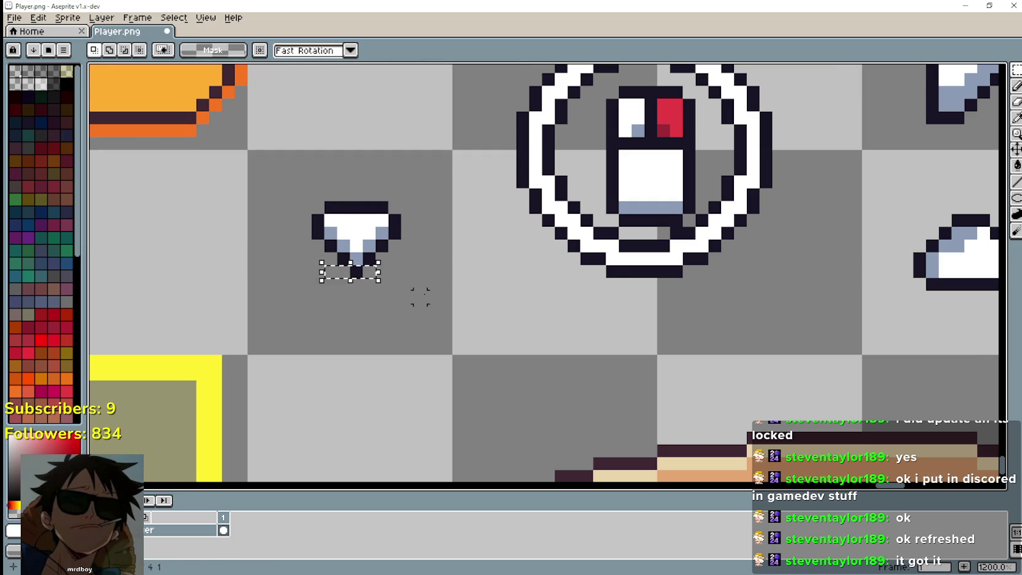
{"action": "scroll", "coordinate": [414, 293], "scroll_direction": "down", "scroll_amount": 1}
{"action": "mouse_move", "coordinate": [325, 295]}
{"action": "left_mouse_down"}
{"action": "mouse_move", "coordinate": [358, 238]}
{"action": "mouse_move", "coordinate": [416, 221]}
{"action": "left_mouse_up"}
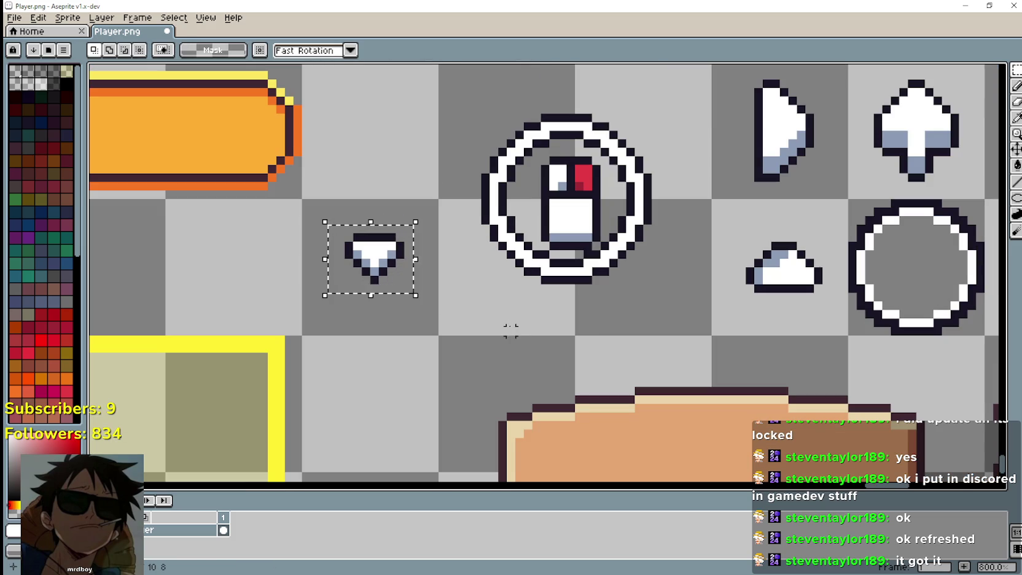
Step: Try moving the small arrow onto the ring's left edge, then undo the arrow edits
{"action": "mouse_move", "coordinate": [372, 283]}
{"action": "left_mouse_down"}
{"action": "mouse_move", "coordinate": [447, 249]}
{"action": "mouse_move", "coordinate": [505, 197]}
{"action": "mouse_move", "coordinate": [507, 227]}
{"action": "mouse_move", "coordinate": [521, 161]}
{"action": "mouse_move", "coordinate": [499, 221]}
{"action": "mouse_move", "coordinate": [505, 209]}
{"action": "left_mouse_up"}
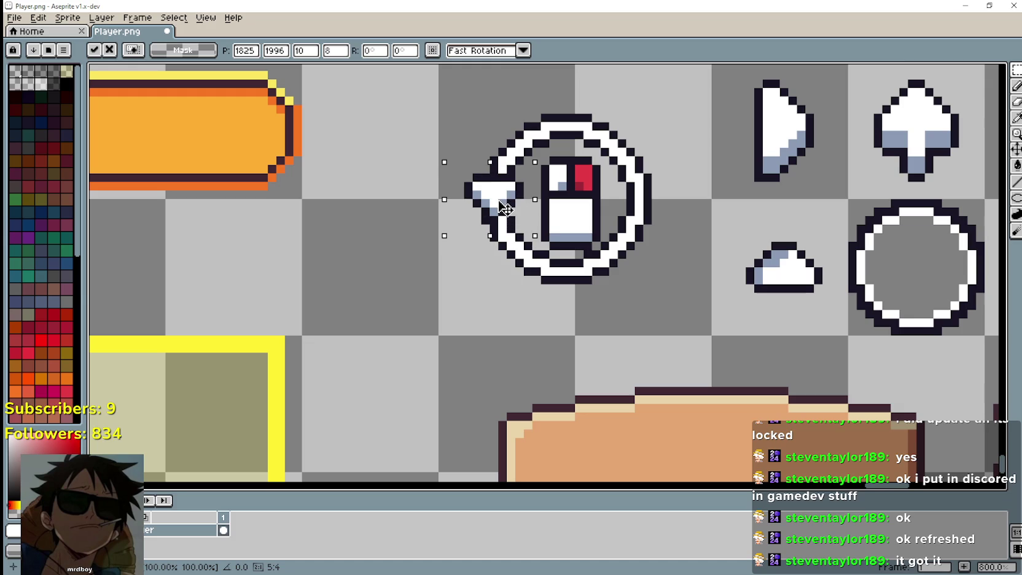
{"action": "scroll", "coordinate": [509, 376], "scroll_direction": "down", "scroll_amount": 3}
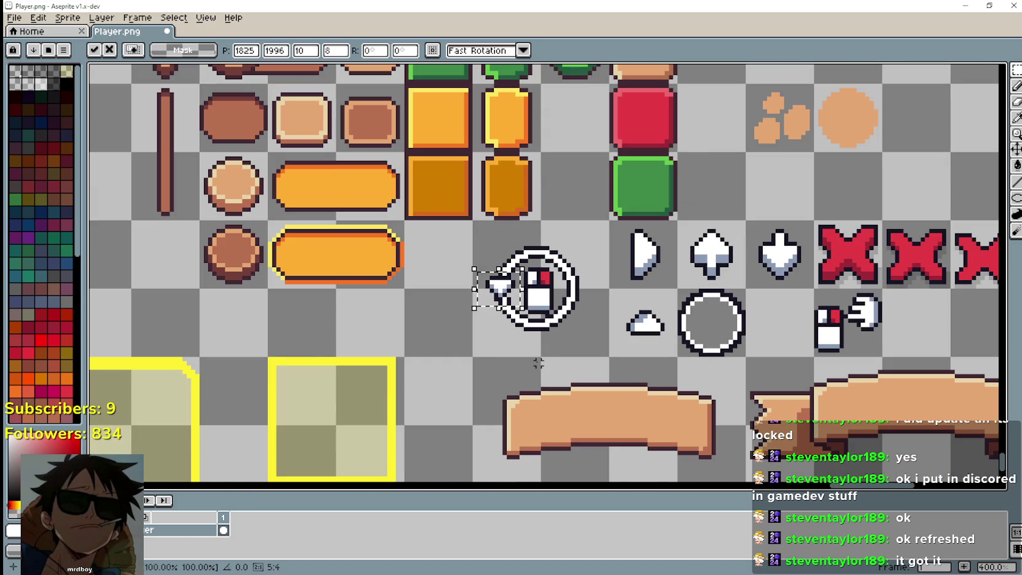
{"action": "scroll", "coordinate": [533, 356], "scroll_direction": "up", "scroll_amount": 2}
{"action": "key", "text": "ctrl+z"}
{"action": "key", "text": "ctrl+z"}
{"action": "key", "text": "ctrl+z"}
{"action": "key", "text": "ctrl+z"}
{"action": "key", "text": "ctrl+z"}
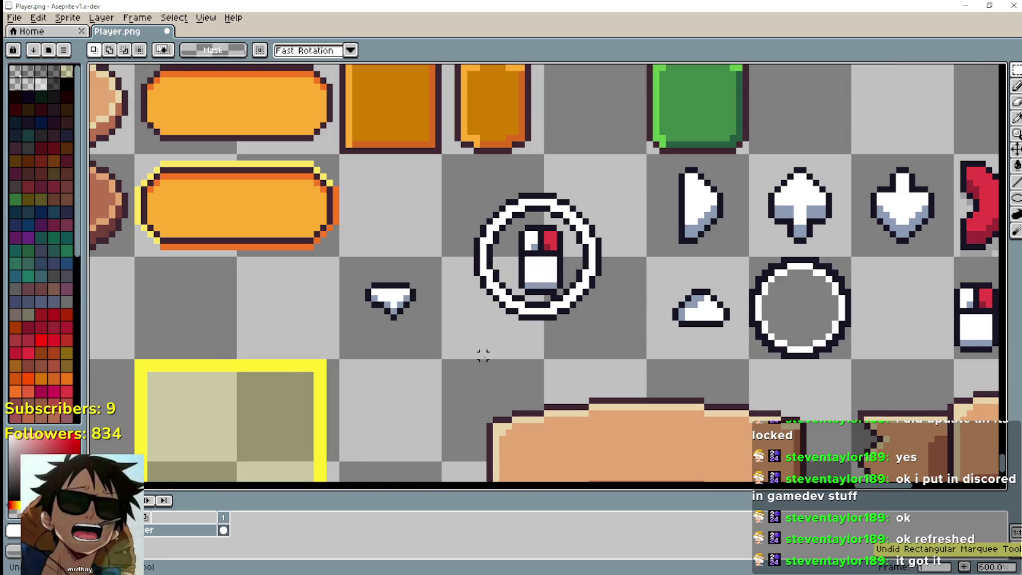
{"action": "key", "text": "ctrl+z"}
{"action": "key", "text": "ctrl+z"}
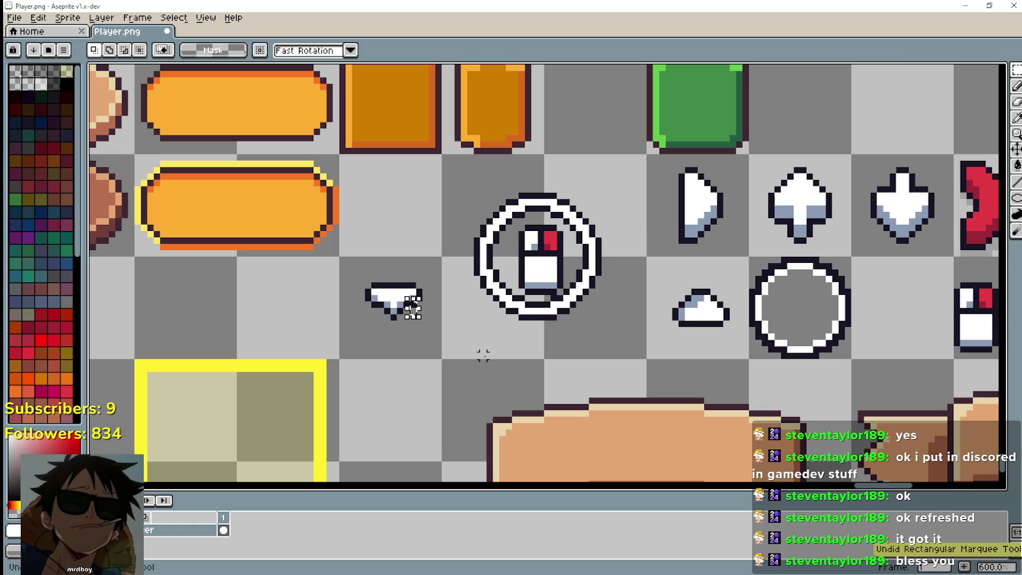
{"action": "key", "text": "ctrl+z"}
{"action": "key", "text": "ctrl+z"}
{"action": "key", "text": "ctrl+z"}
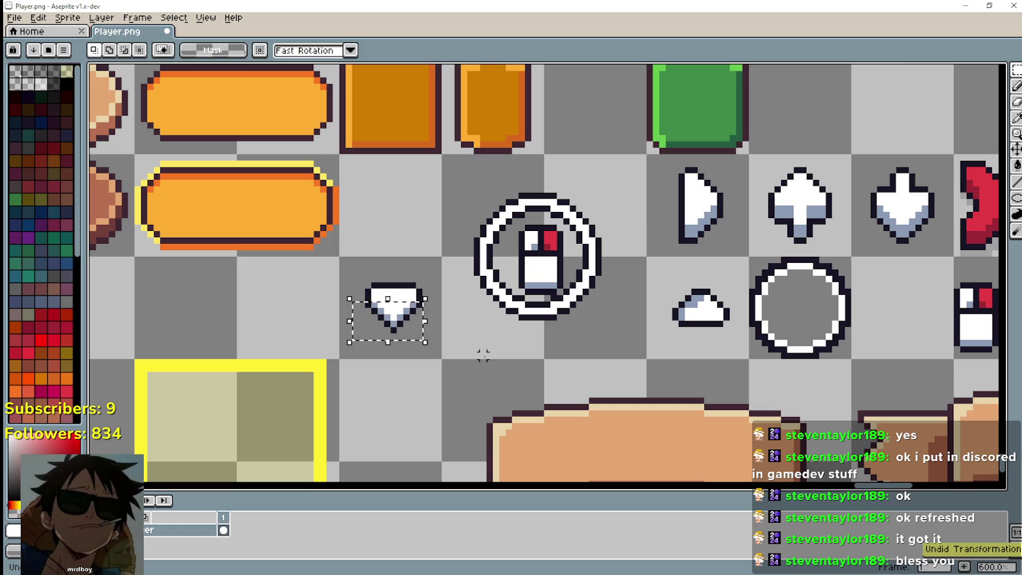
{"action": "key", "text": "ctrl+z"}
{"action": "key", "text": "ctrl+z"}
{"action": "key", "text": "ctrl+z"}
{"action": "key", "text": "ctrl+z"}
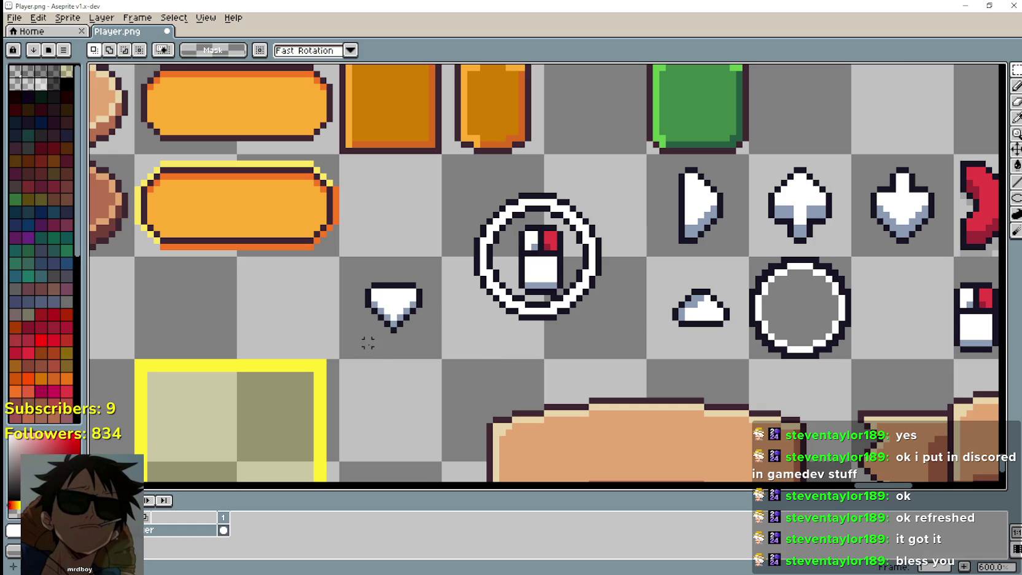
Step: Test moving the down-arrow tile onto the ring, undo it, and select the mouse figure inside the ring
{"action": "left_click_drag", "start_coordinate": [341, 257], "coordinate": [442, 359]}
{"action": "mouse_move", "coordinate": [397, 324]}
{"action": "left_mouse_down"}
{"action": "mouse_move", "coordinate": [496, 271]}
{"action": "mouse_move", "coordinate": [483, 270]}
{"action": "mouse_move", "coordinate": [516, 270]}
{"action": "mouse_move", "coordinate": [516, 241]}
{"action": "mouse_move", "coordinate": [514, 270]}
{"action": "mouse_move", "coordinate": [424, 310]}
{"action": "left_mouse_up"}
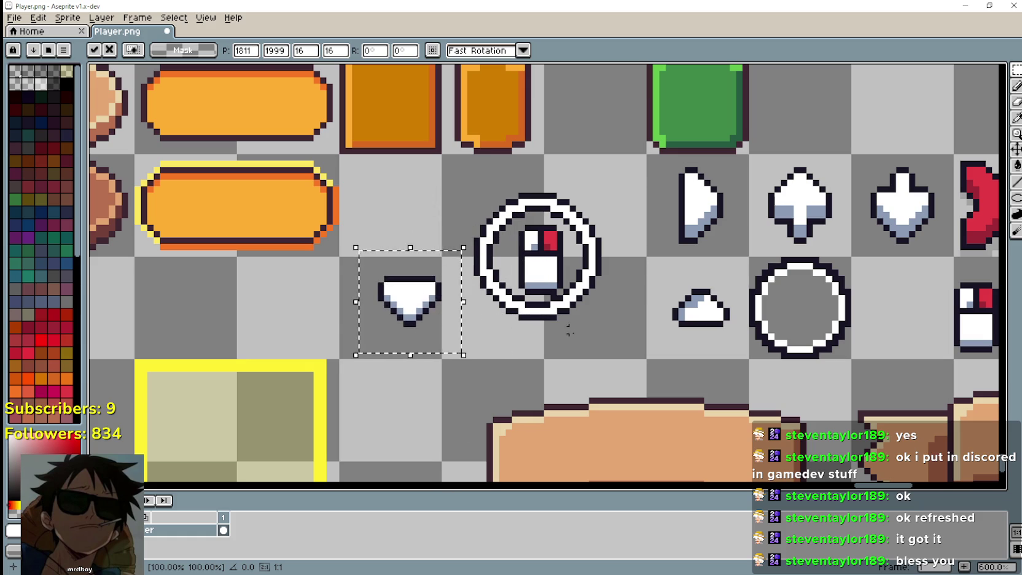
{"action": "key", "text": "ctrl+z"}
{"action": "scroll", "coordinate": [526, 286], "scroll_direction": "up", "scroll_amount": 1}
{"action": "mouse_move", "coordinate": [528, 289]}
{"action": "left_mouse_down"}
{"action": "mouse_move", "coordinate": [572, 209]}
{"action": "mouse_move", "coordinate": [579, 300]}
{"action": "mouse_move", "coordinate": [606, 299]}
{"action": "left_mouse_up"}
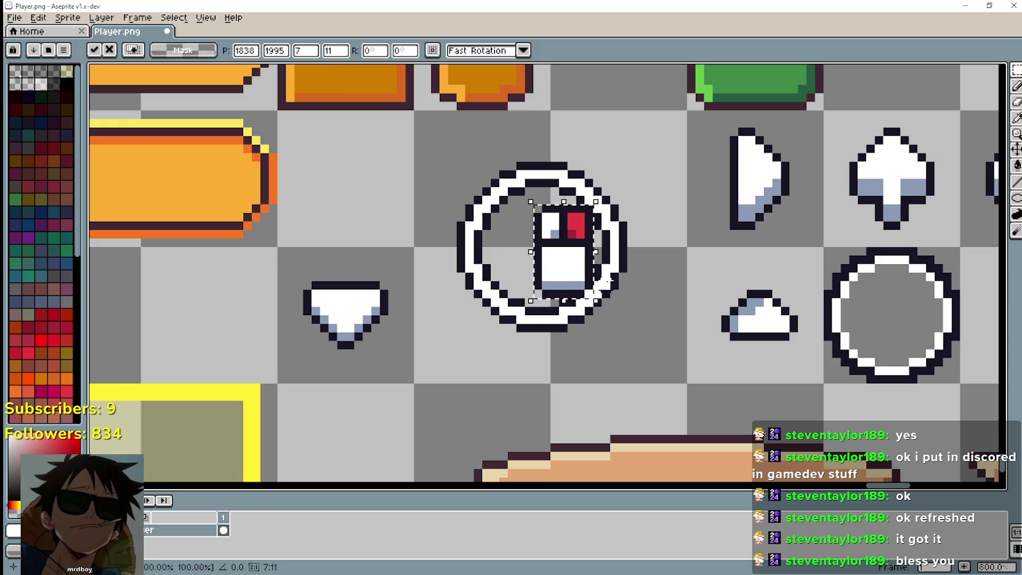
Step: Nudge the mouse figure left one pixel and place the down-arrow on the ring's left side, about three pixels lower
{"action": "key", "text": "Left"}
{"action": "left_click", "coordinate": [435, 345]}
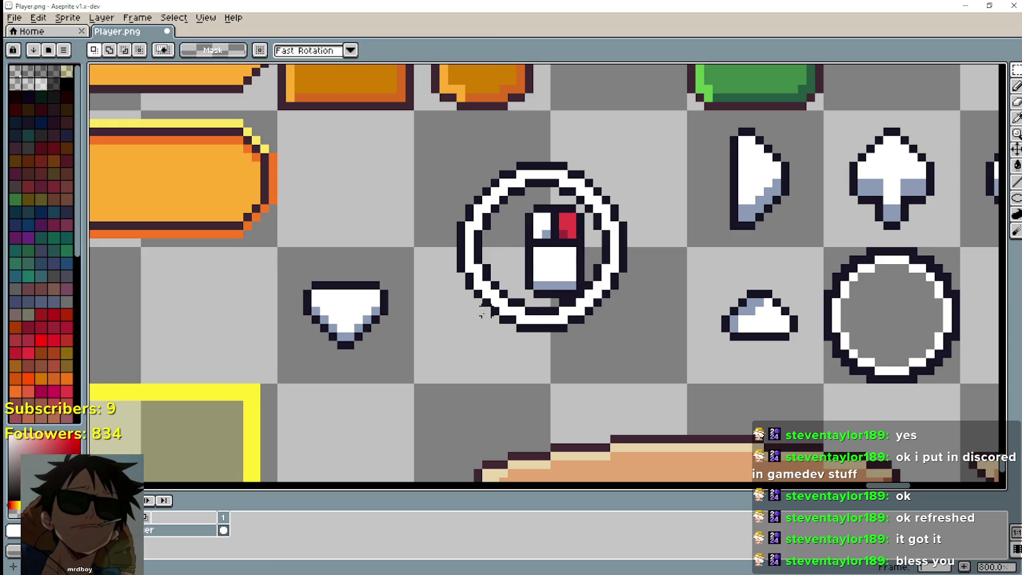
{"action": "left_click_drag", "start_coordinate": [280, 354], "coordinate": [406, 256]}
{"action": "mouse_move", "coordinate": [363, 332]}
{"action": "left_mouse_down"}
{"action": "mouse_move", "coordinate": [478, 251]}
{"action": "mouse_move", "coordinate": [487, 266]}
{"action": "mouse_move", "coordinate": [487, 249]}
{"action": "mouse_move", "coordinate": [484, 260]}
{"action": "left_mouse_up"}
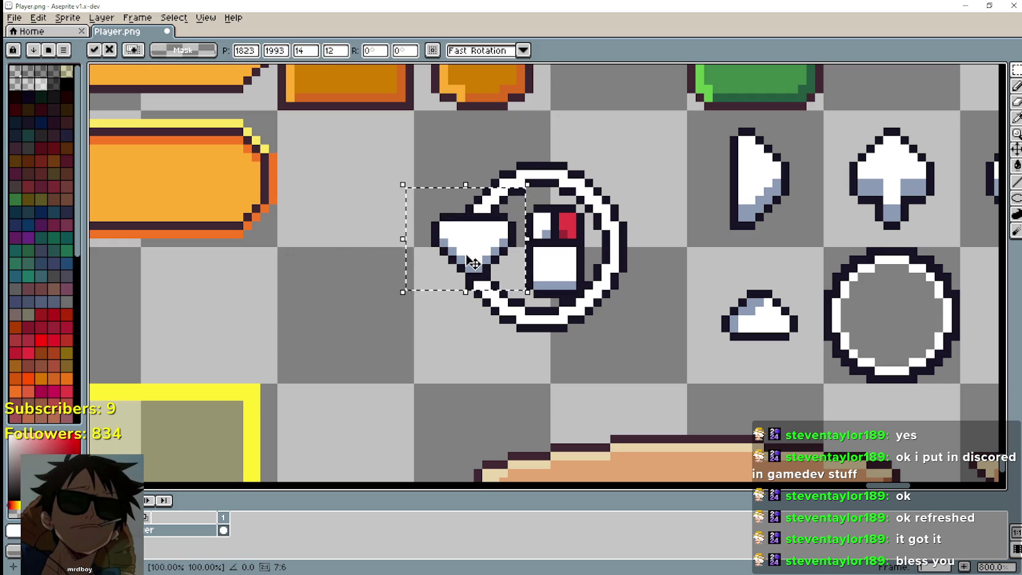
{"action": "scroll", "coordinate": [562, 366], "scroll_direction": "down", "scroll_amount": 2}
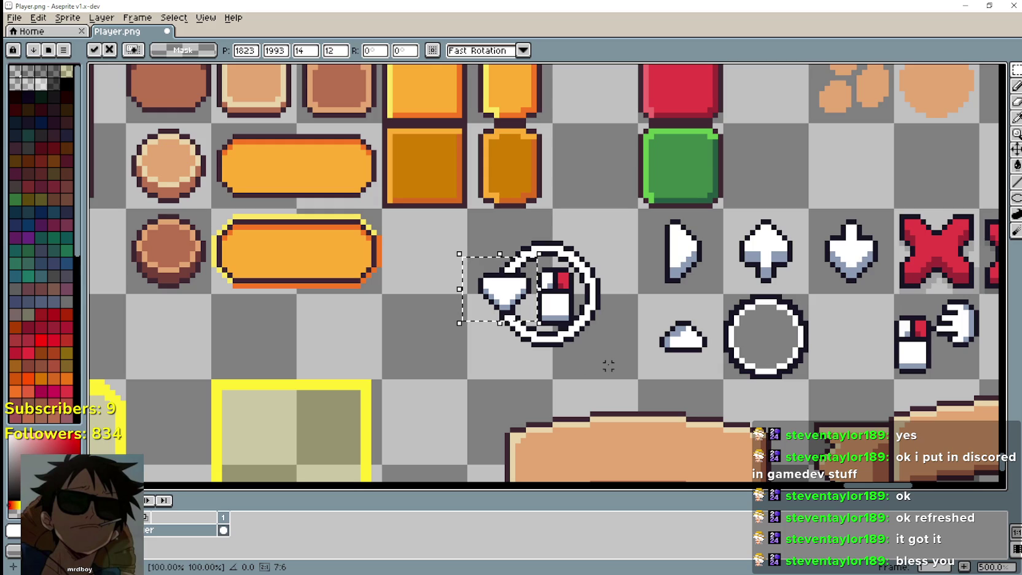
{"action": "mouse_move", "coordinate": [488, 287]}
{"action": "left_mouse_down"}
{"action": "mouse_move", "coordinate": [498, 323]}
{"action": "mouse_move", "coordinate": [486, 313]}
{"action": "mouse_move", "coordinate": [504, 339]}
{"action": "mouse_move", "coordinate": [521, 312]}
{"action": "mouse_move", "coordinate": [515, 328]}
{"action": "left_mouse_up"}
{"action": "scroll", "coordinate": [504, 312], "scroll_direction": "up", "scroll_amount": 1}
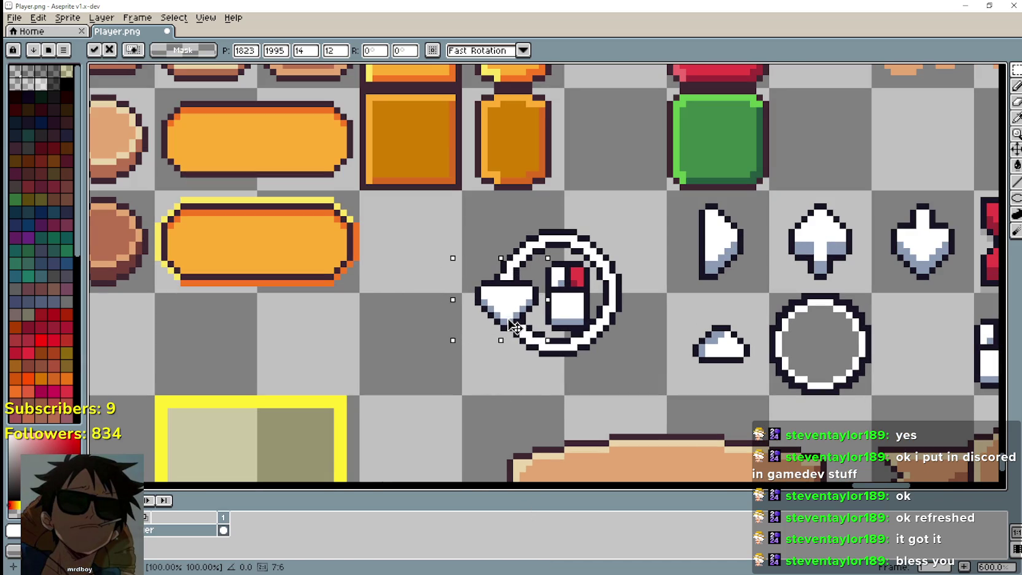
{"action": "left_click", "coordinate": [484, 392]}
Step: Save Player.png in Aseprite and return to the Godot editor
{"action": "scroll", "coordinate": [484, 381], "scroll_direction": "down", "scroll_amount": 2}
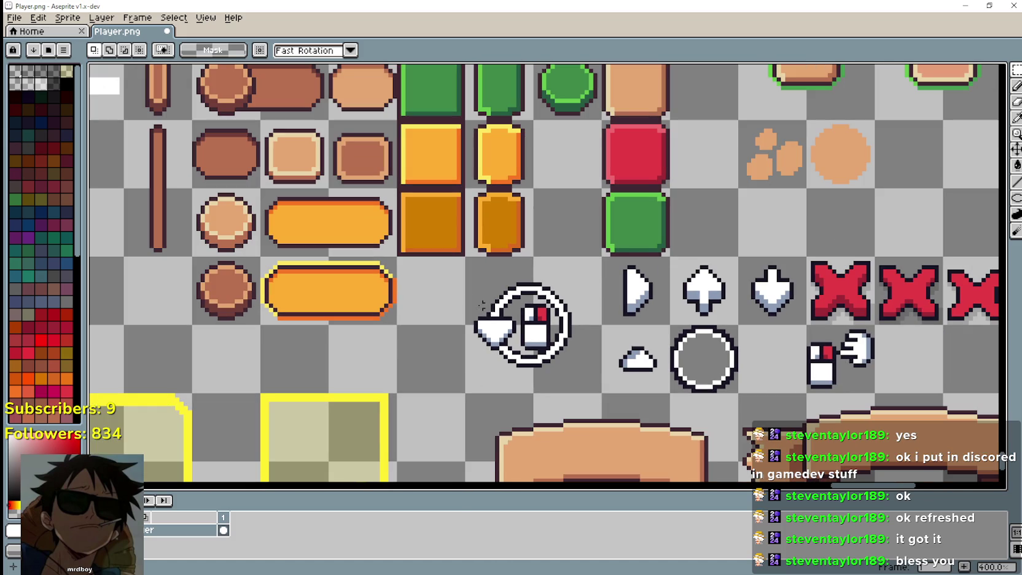
{"action": "scroll", "coordinate": [556, 381], "scroll_direction": "up", "scroll_amount": 2}
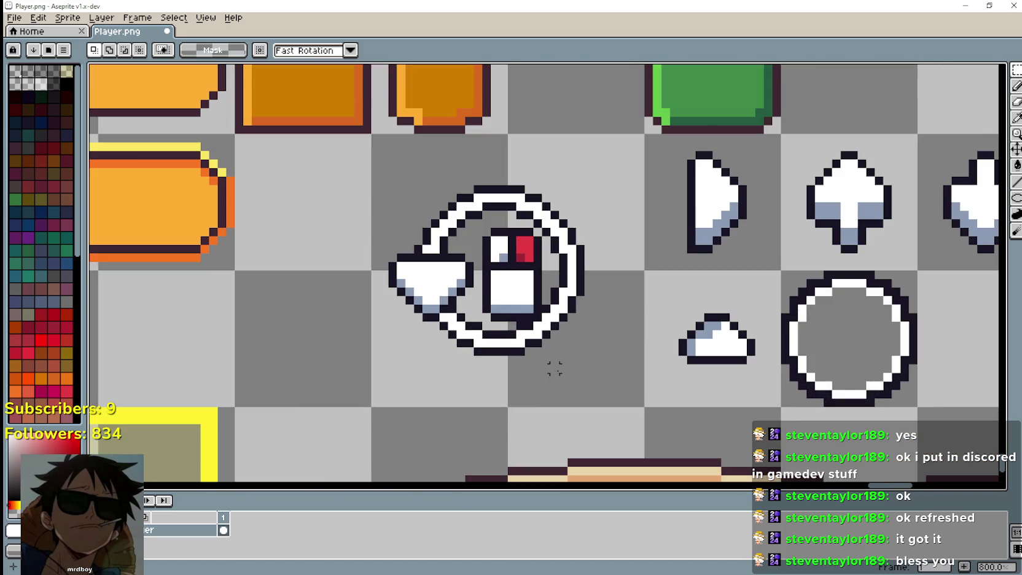
{"action": "scroll", "coordinate": [555, 361], "scroll_direction": "down", "scroll_amount": 3}
{"action": "left_click_drag", "start_coordinate": [556, 357], "coordinate": [515, 329]}
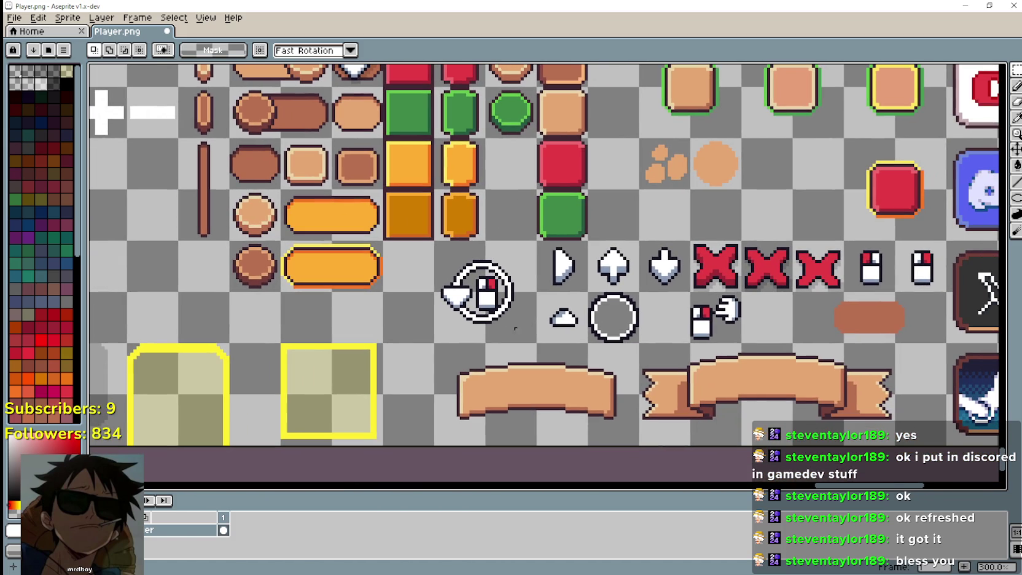
{"action": "key", "text": "ctrl+s"}
{"action": "key", "text": "alt+Tab"}
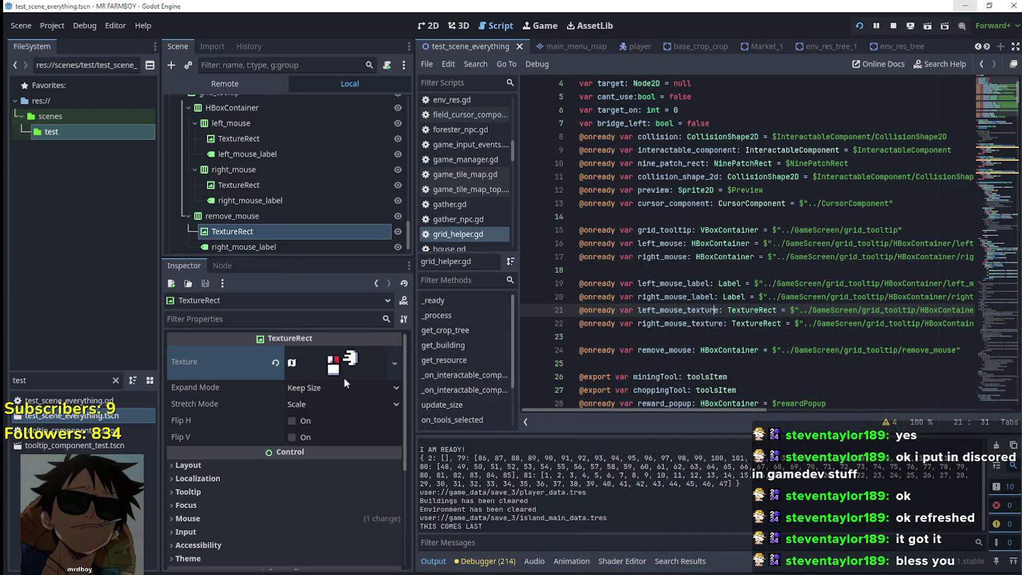
Step: Expand the remove_mouse AtlasTexture and draw a region around the circular-arrow mouse icon
{"action": "left_click", "coordinate": [345, 376]}
{"action": "scroll", "coordinate": [307, 492], "scroll_direction": "down", "scroll_amount": 1}
{"action": "left_click", "coordinate": [315, 521]}
{"action": "scroll", "coordinate": [393, 368], "scroll_direction": "down", "scroll_amount": 1}
{"action": "scroll", "coordinate": [387, 373], "scroll_direction": "down", "scroll_amount": 1}
{"action": "scroll", "coordinate": [368, 395], "scroll_direction": "down", "scroll_amount": 1}
{"action": "left_click_drag", "start_coordinate": [369, 394], "coordinate": [563, 175]}
{"action": "scroll", "coordinate": [604, 296], "scroll_direction": "up", "scroll_amount": 1}
{"action": "scroll", "coordinate": [604, 297], "scroll_direction": "down", "scroll_amount": 1}
{"action": "mouse_move", "coordinate": [650, 341]}
{"action": "left_mouse_down"}
{"action": "mouse_move", "coordinate": [477, 302]}
{"action": "mouse_move", "coordinate": [588, 316]}
{"action": "mouse_move", "coordinate": [572, 315]}
{"action": "mouse_move", "coordinate": [417, 198]}
{"action": "left_mouse_up"}
{"action": "scroll", "coordinate": [455, 258], "scroll_direction": "up", "scroll_amount": 2}
{"action": "scroll", "coordinate": [454, 258], "scroll_direction": "up", "scroll_amount": 4}
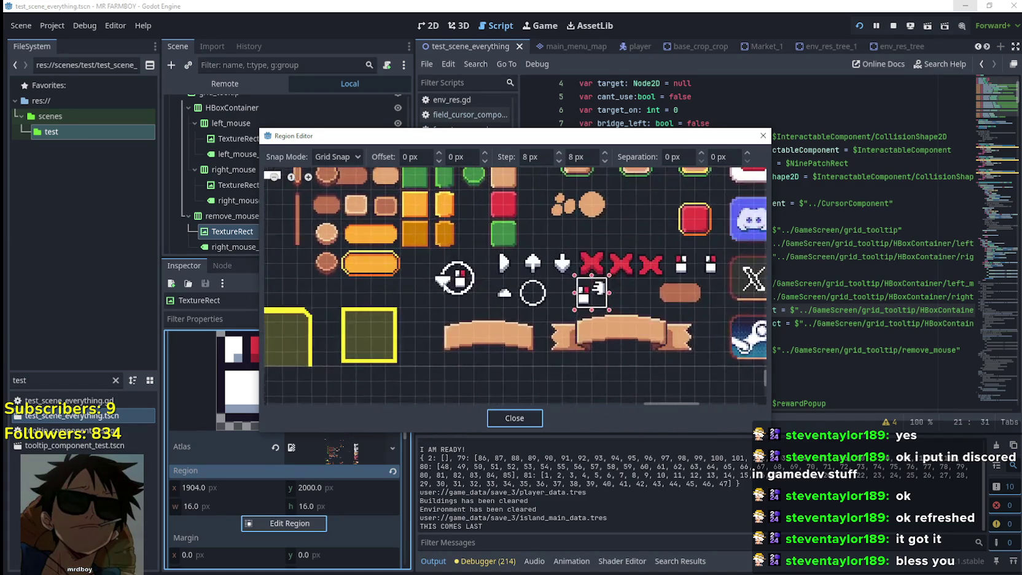
{"action": "left_click_drag", "start_coordinate": [428, 323], "coordinate": [534, 207]}
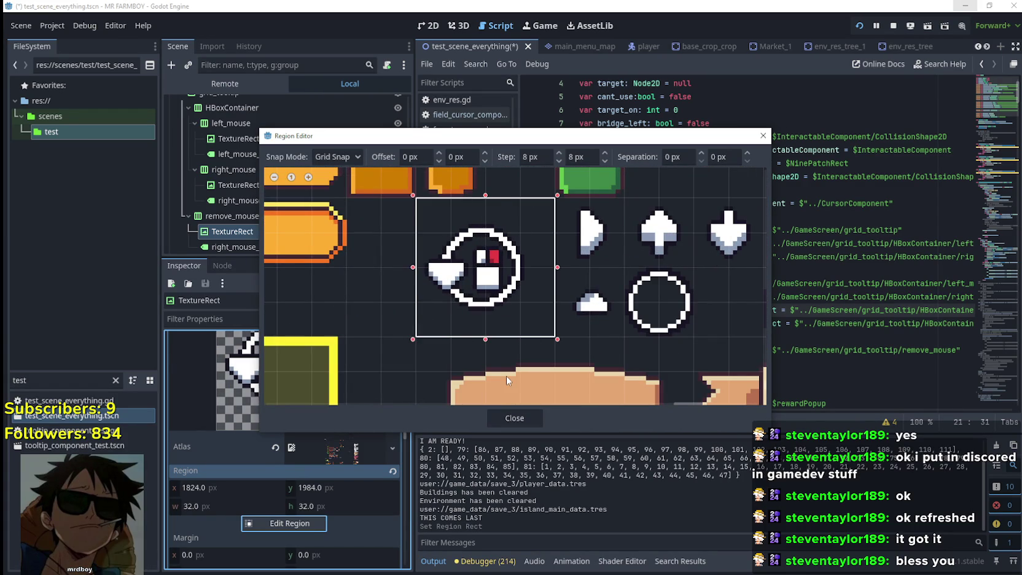
Step: With Pixel Snap, tighten the region to 23×20 at 1826, 1990, then save the scene
{"action": "scroll", "coordinate": [475, 269], "scroll_direction": "up", "scroll_amount": 3}
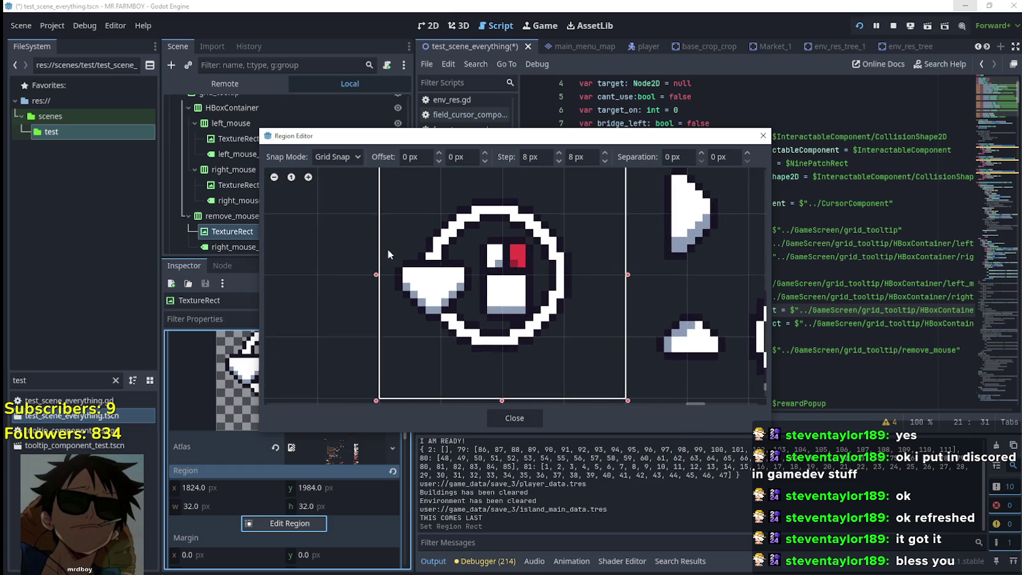
{"action": "scroll", "coordinate": [461, 321], "scroll_direction": "down", "scroll_amount": 2}
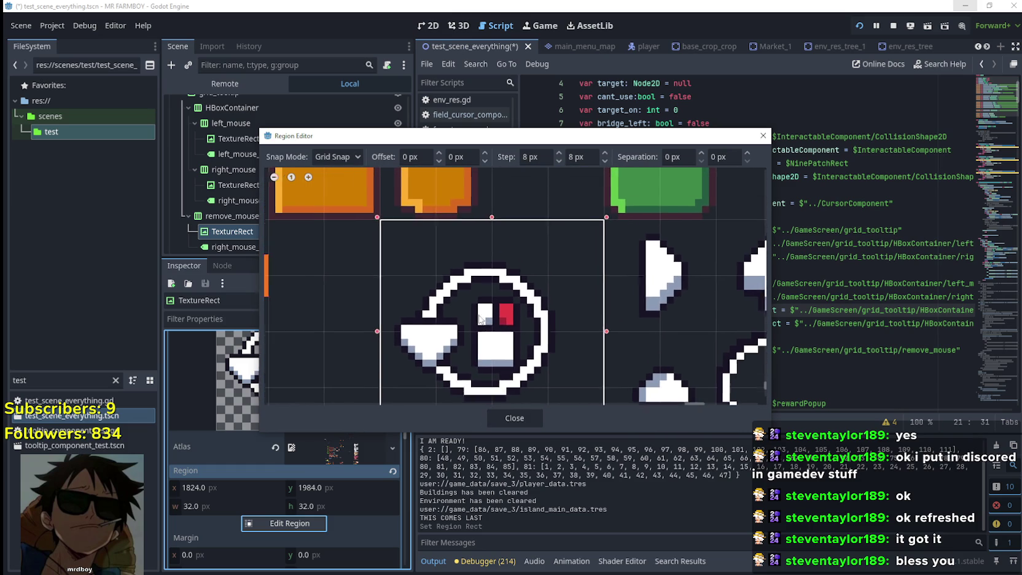
{"action": "left_click", "coordinate": [389, 309]}
{"action": "left_click", "coordinate": [338, 158]}
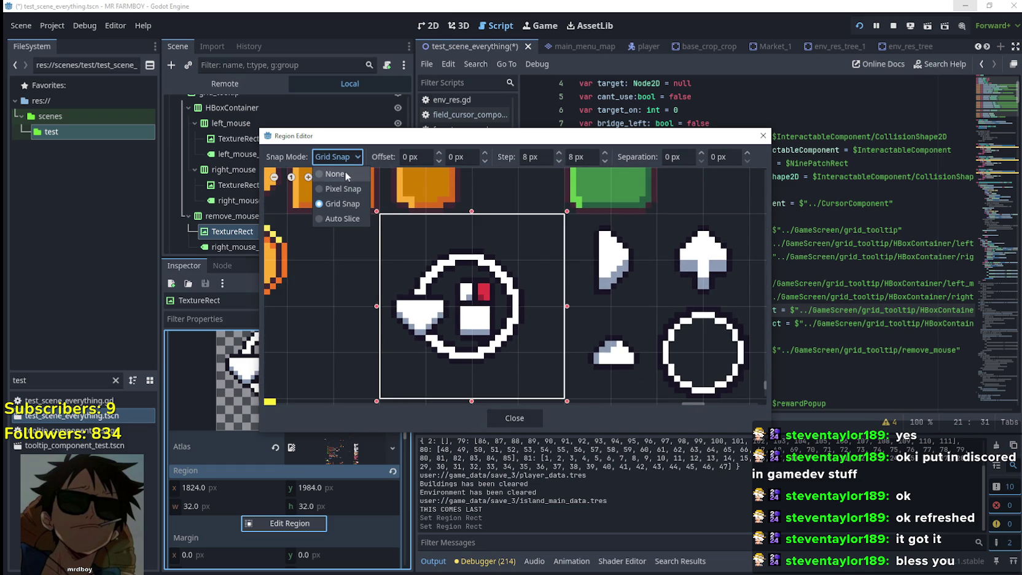
{"action": "left_click", "coordinate": [341, 189]}
{"action": "left_click_drag", "start_coordinate": [376, 306], "coordinate": [388, 306]}
{"action": "left_click_drag", "start_coordinate": [567, 306], "coordinate": [527, 306]}
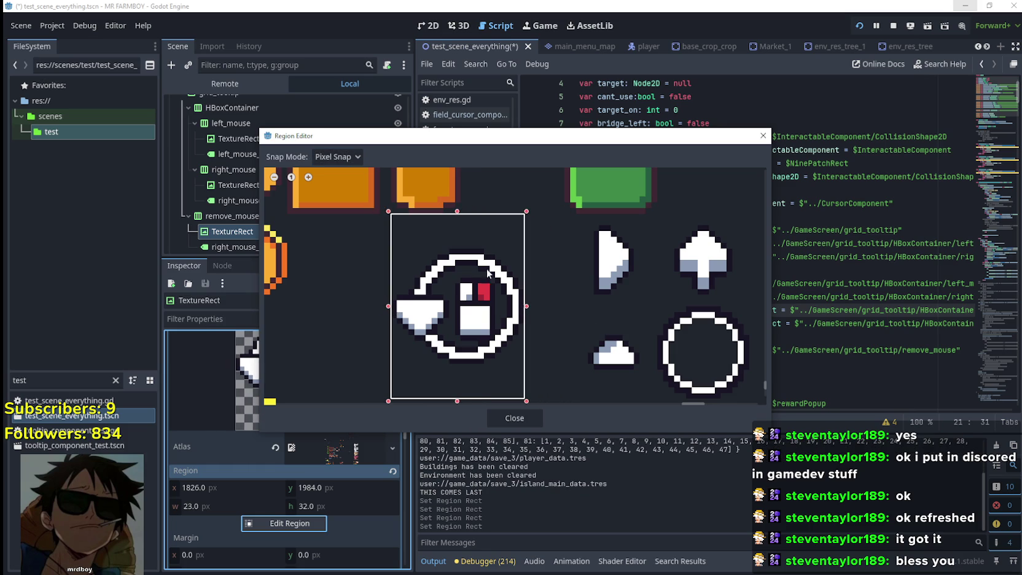
{"action": "left_click_drag", "start_coordinate": [459, 215], "coordinate": [462, 254]}
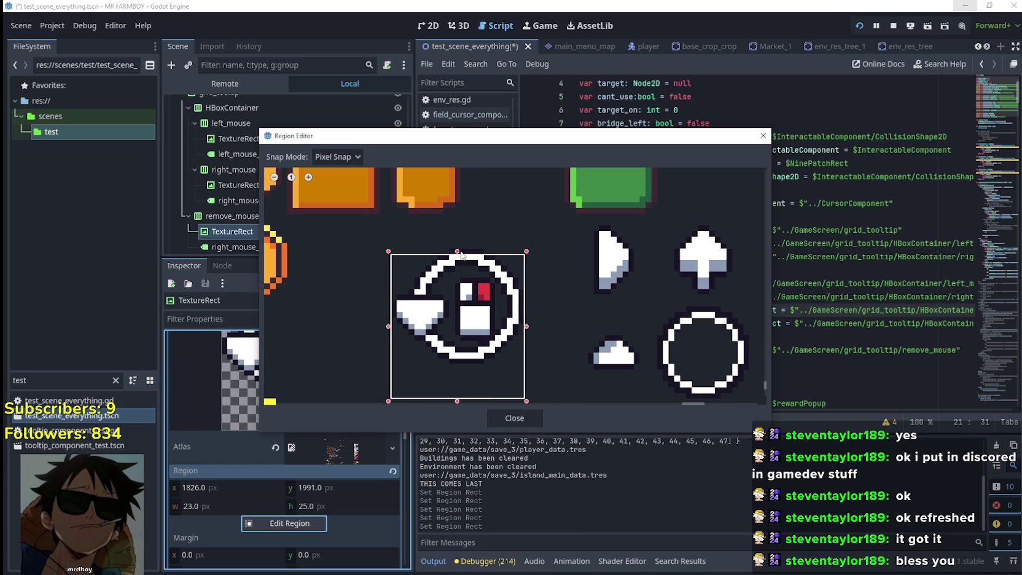
{"action": "scroll", "coordinate": [471, 312], "scroll_direction": "down", "scroll_amount": 1}
{"action": "scroll", "coordinate": [472, 311], "scroll_direction": "down", "scroll_amount": 1}
{"action": "left_click_drag", "start_coordinate": [462, 385], "coordinate": [468, 357]}
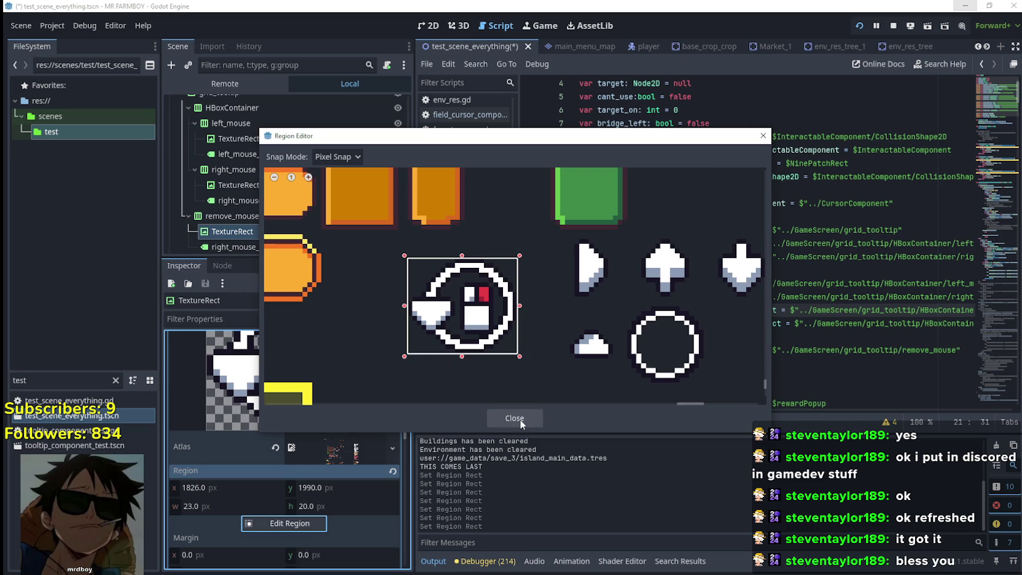
{"action": "left_click", "coordinate": [520, 419]}
{"action": "key", "text": "ctrl+s"}
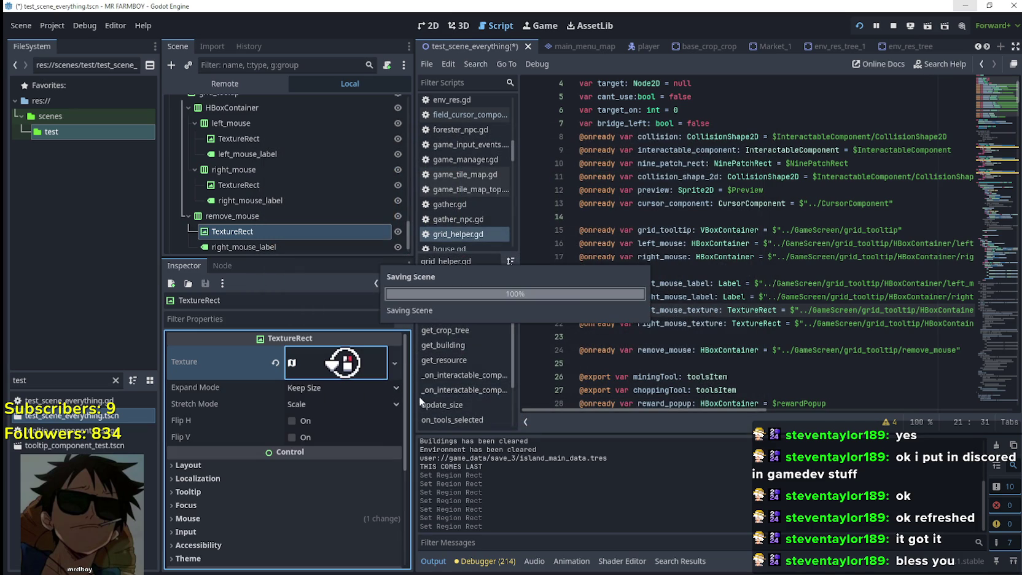
Step: Run the game, walk the farmer to the house and zoom to check the new Remove icon
{"action": "key", "text": "F6"}
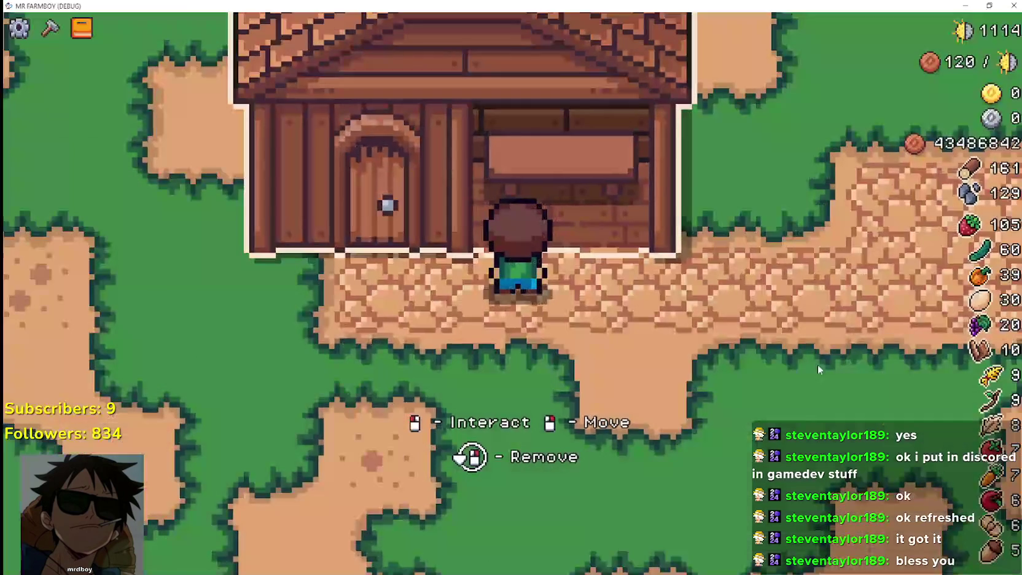
{"action": "key", "text": "s"}
{"action": "key", "text": "w"}
{"action": "scroll", "coordinate": [641, 293], "scroll_direction": "down", "scroll_amount": 3}
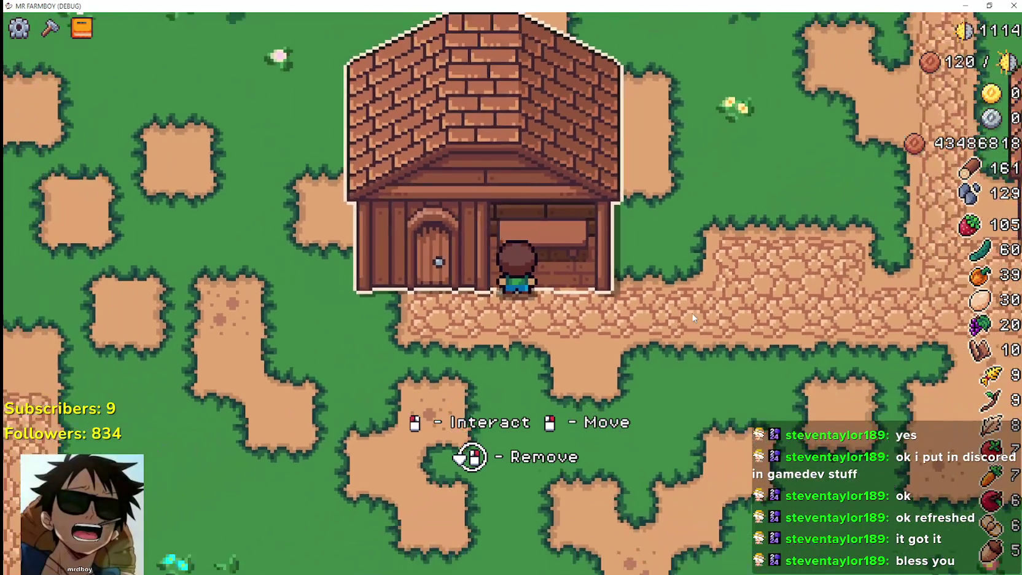
{"action": "scroll", "coordinate": [698, 315], "scroll_direction": "down", "scroll_amount": 3}
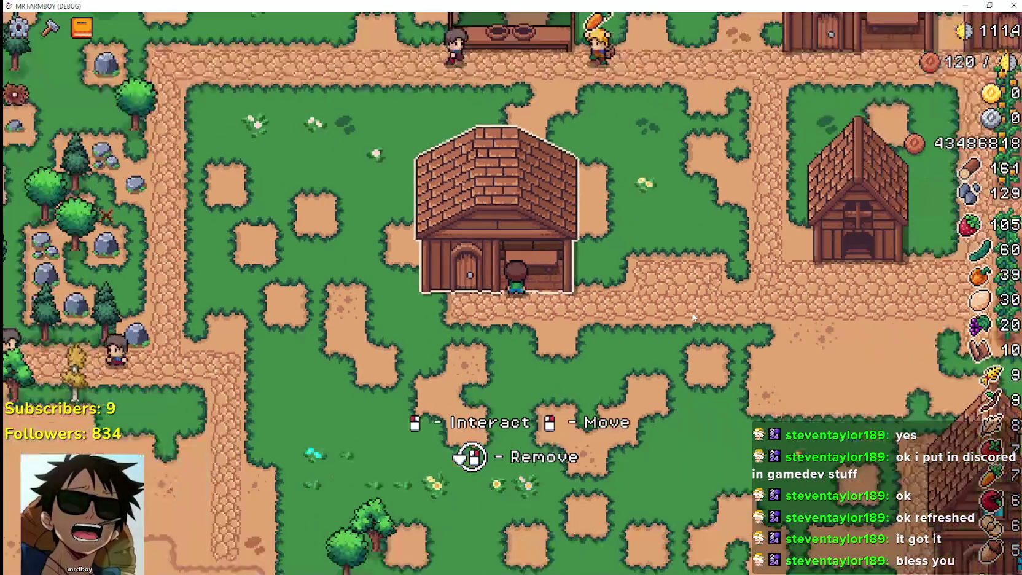
{"action": "scroll", "coordinate": [713, 311], "scroll_direction": "up", "scroll_amount": 4}
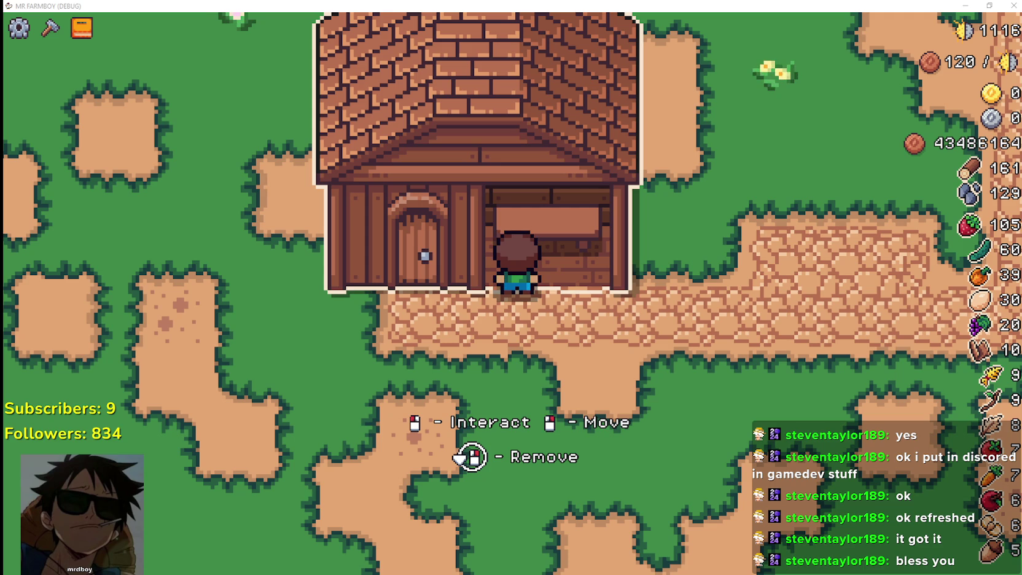
Step: Open and close the Warehouse inventory, then shrink the game to a window with Win+Down
{"action": "left_click", "coordinate": [572, 265]}
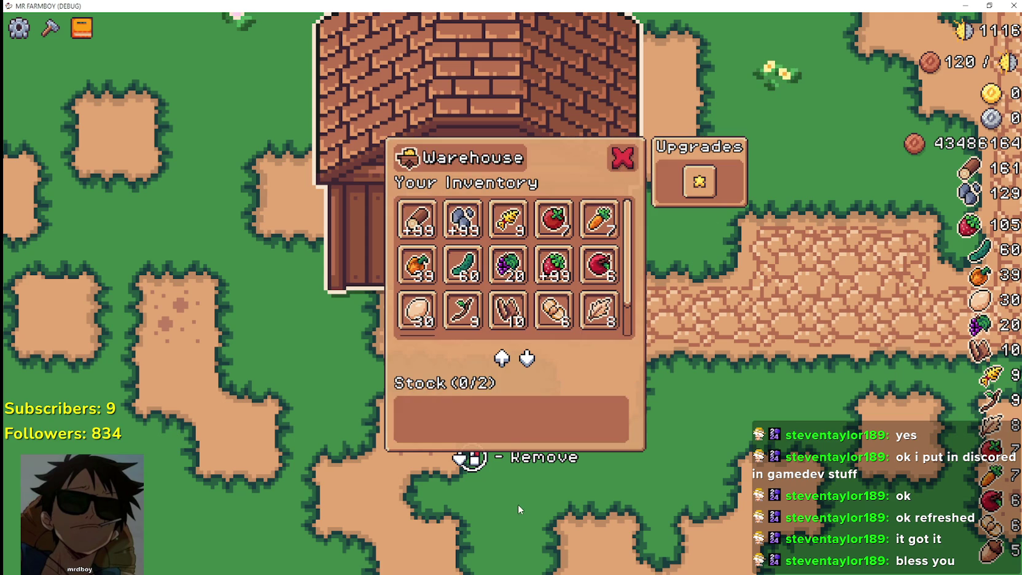
{"action": "left_click", "coordinate": [625, 156]}
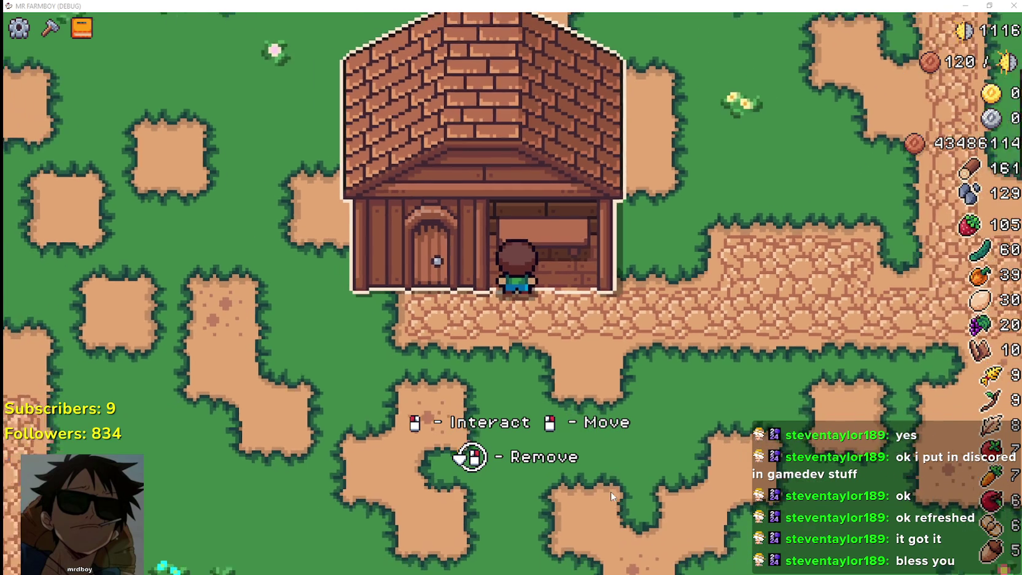
{"action": "scroll", "coordinate": [611, 492], "scroll_direction": "down", "scroll_amount": 2}
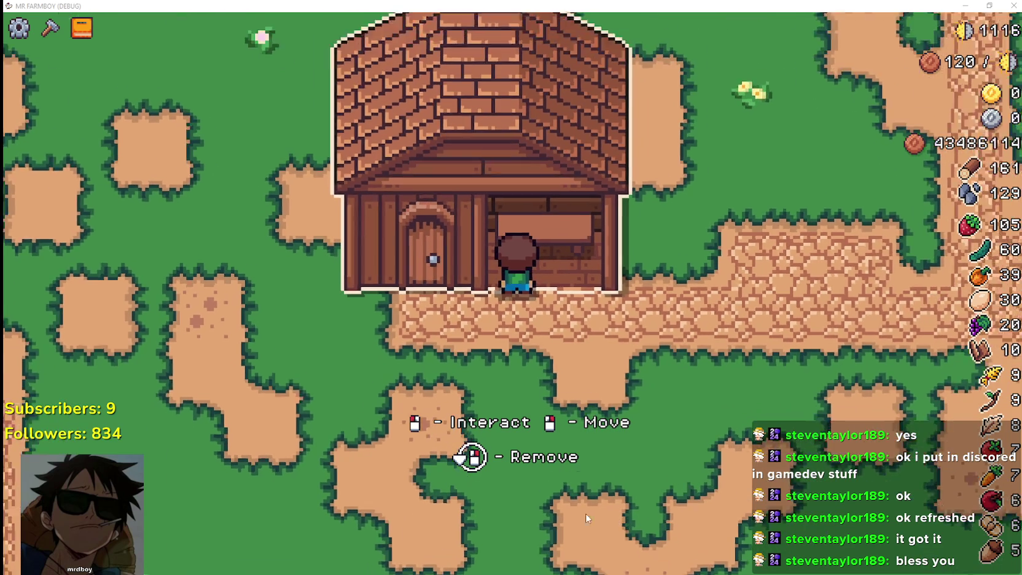
{"action": "scroll", "coordinate": [586, 513], "scroll_direction": "up", "scroll_amount": 2}
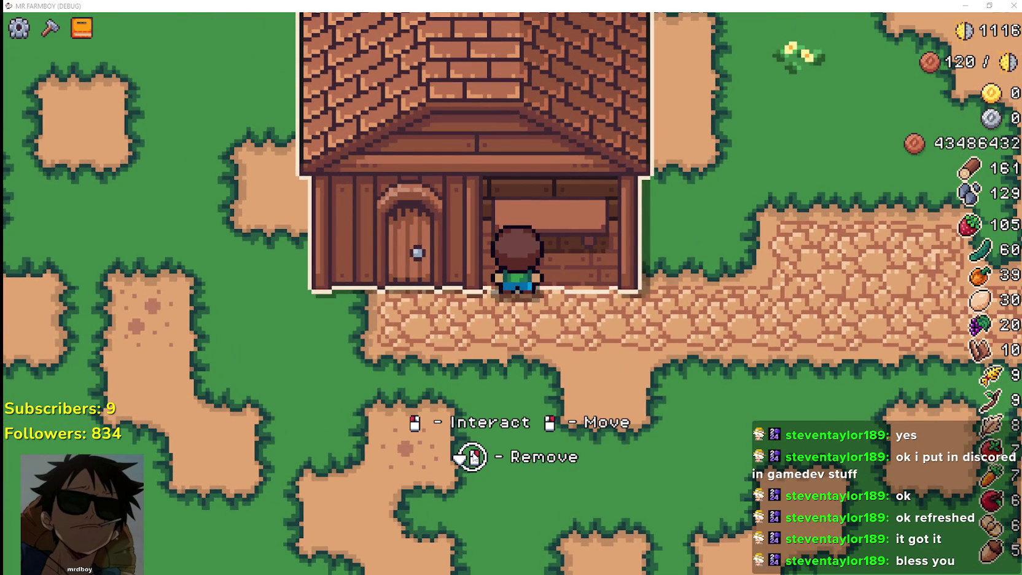
{"action": "key", "text": "super+Down"}
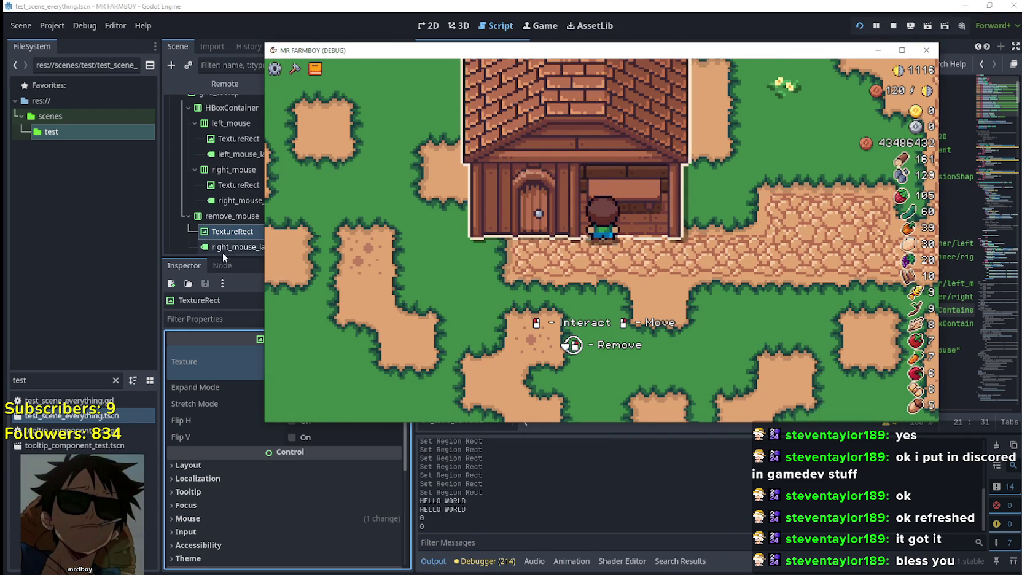
Step: Close the game, duplicate right_mouse_label as the first child of remove_mouse, and set its text to Hold
{"action": "key", "text": "F8"}
{"action": "left_click", "coordinate": [245, 231]}
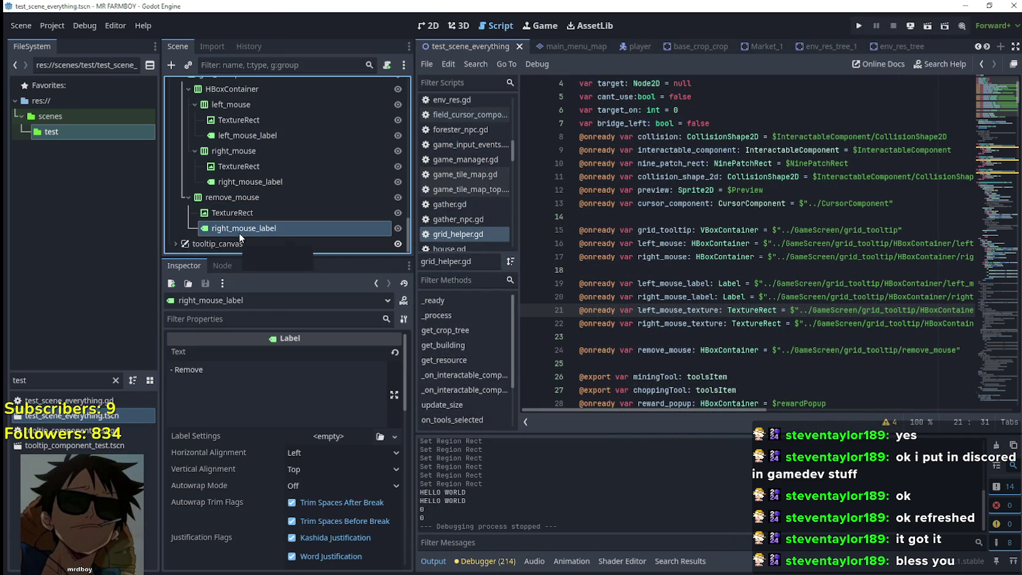
{"action": "key", "text": "ctrl+d"}
{"action": "left_click_drag", "start_coordinate": [242, 245], "coordinate": [250, 209]}
{"action": "left_click", "coordinate": [178, 372]}
{"action": "type", "text": "Hold"}
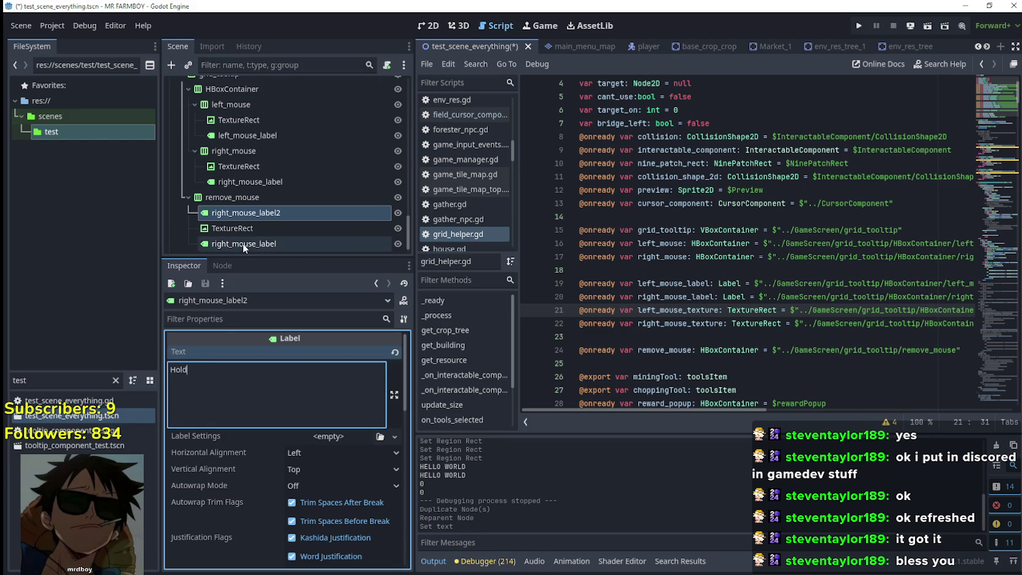
Step: Re-edit the remove_mouse region with Grid Snap to the 16×16 icon at 1968, 1984
{"action": "left_click", "coordinate": [259, 243]}
{"action": "left_click", "coordinate": [269, 229]}
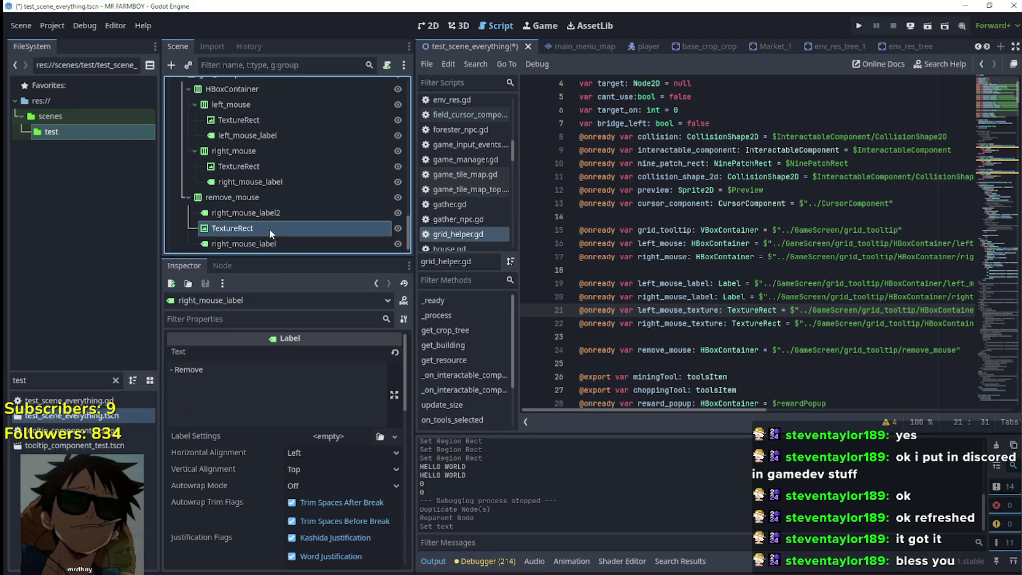
{"action": "scroll", "coordinate": [310, 467], "scroll_direction": "down", "scroll_amount": 3}
{"action": "left_click", "coordinate": [289, 466]}
{"action": "scroll", "coordinate": [624, 301], "scroll_direction": "down", "scroll_amount": 2}
{"action": "left_click", "coordinate": [325, 161]}
{"action": "left_click", "coordinate": [335, 173]}
{"action": "scroll", "coordinate": [615, 316], "scroll_direction": "down", "scroll_amount": 2}
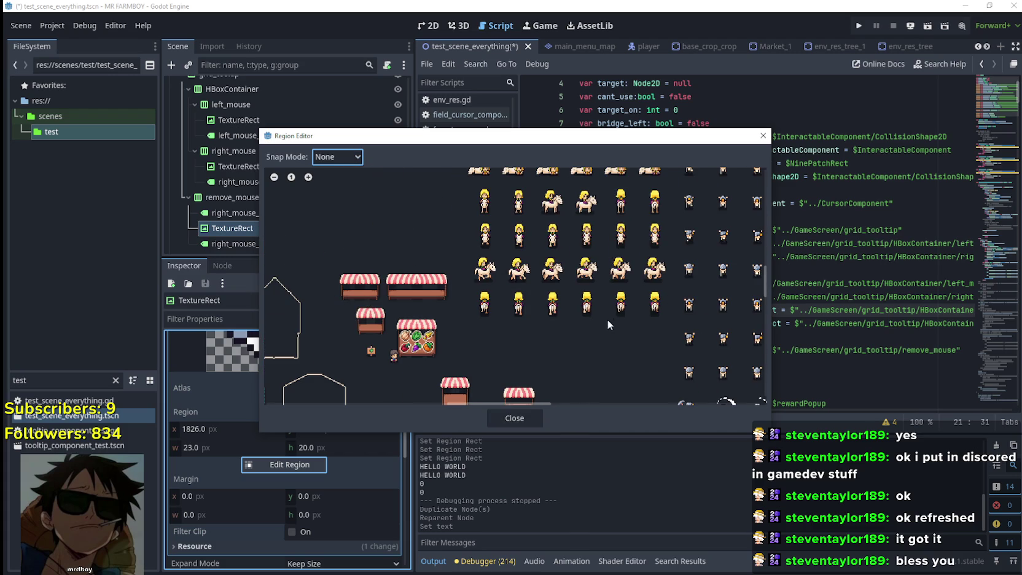
{"action": "left_click", "coordinate": [337, 156]}
{"action": "left_click", "coordinate": [343, 204]}
{"action": "scroll", "coordinate": [674, 351], "scroll_direction": "down", "scroll_amount": 5}
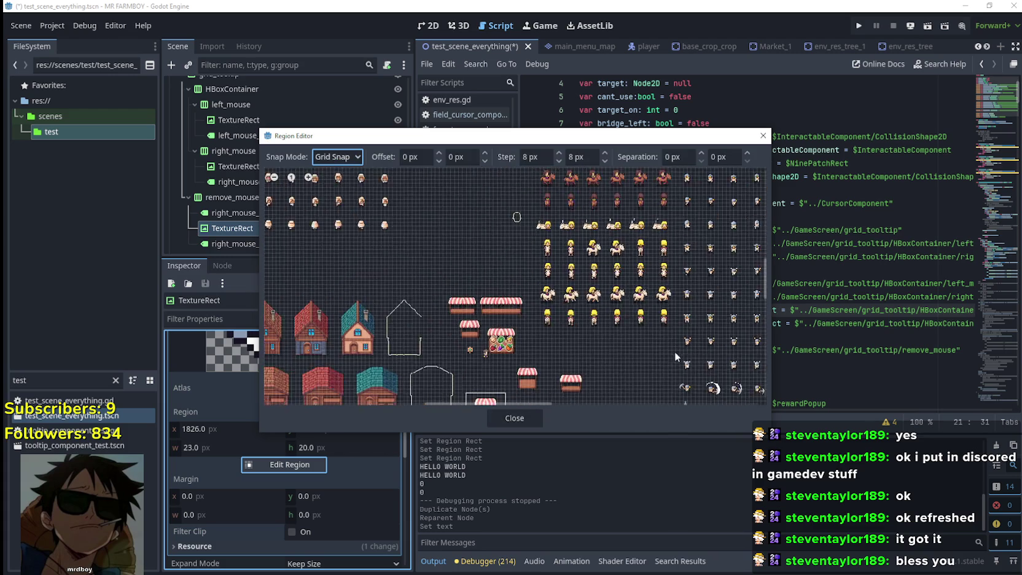
{"action": "scroll", "coordinate": [512, 319], "scroll_direction": "up", "scroll_amount": 6}
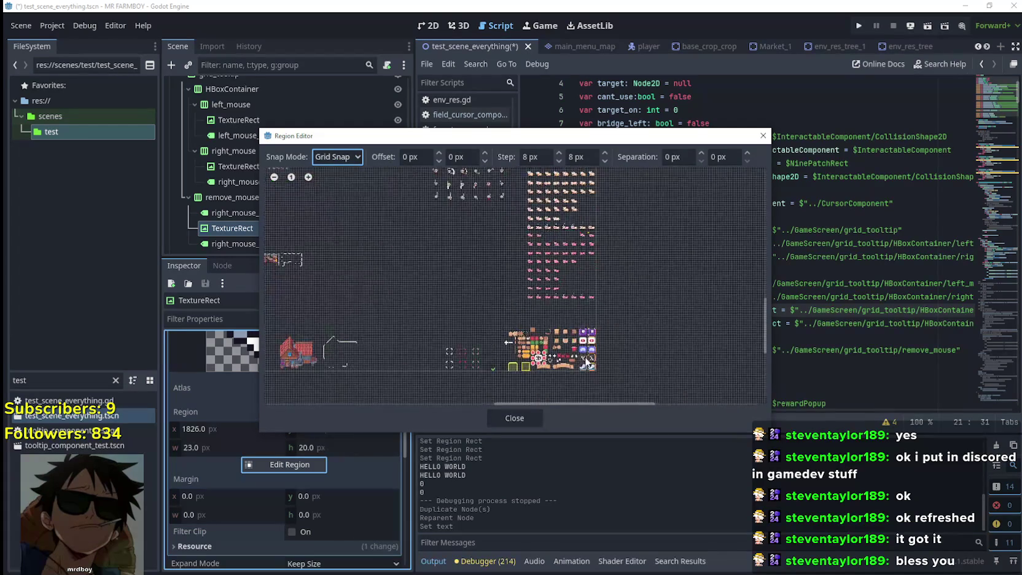
{"action": "scroll", "coordinate": [602, 351], "scroll_direction": "up", "scroll_amount": 2}
{"action": "left_click_drag", "start_coordinate": [641, 335], "coordinate": [669, 300]}
{"action": "left_click", "coordinate": [515, 418]}
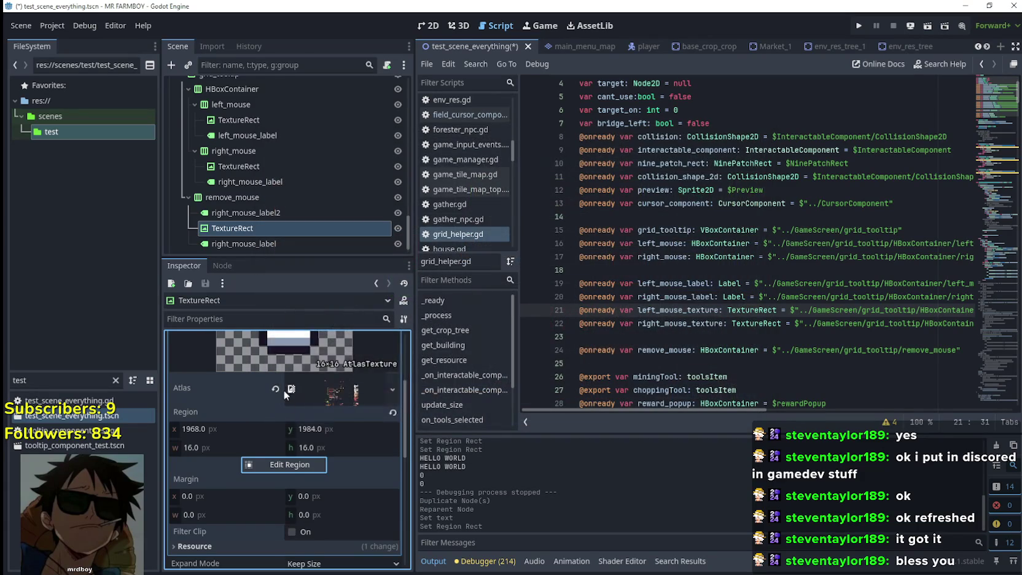
Step: Save the scene and relaunch the game
{"action": "scroll", "coordinate": [284, 389], "scroll_direction": "up", "scroll_amount": 5}
{"action": "key", "text": "ctrl+s"}
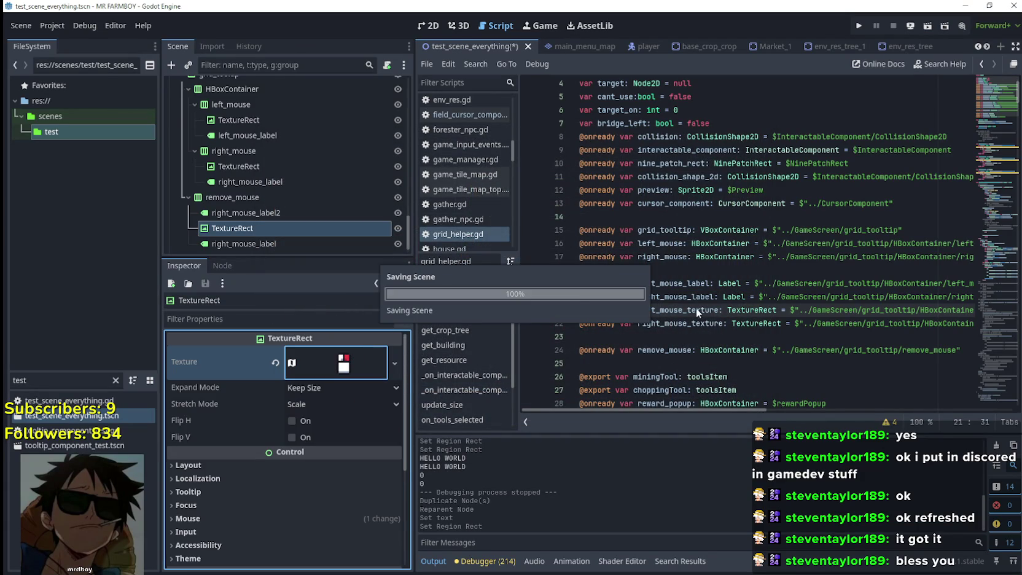
{"action": "left_click", "coordinate": [720, 273]}
{"action": "left_click", "coordinate": [859, 25]}
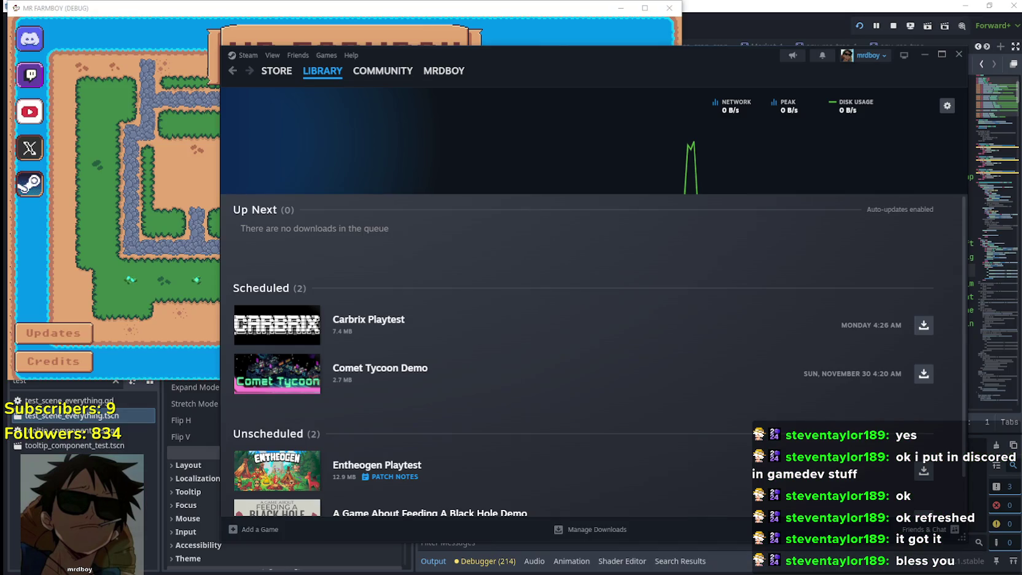
Step: Close the Steam window, continue from save slot 3, and maximize the game window
{"action": "left_click", "coordinate": [959, 54]}
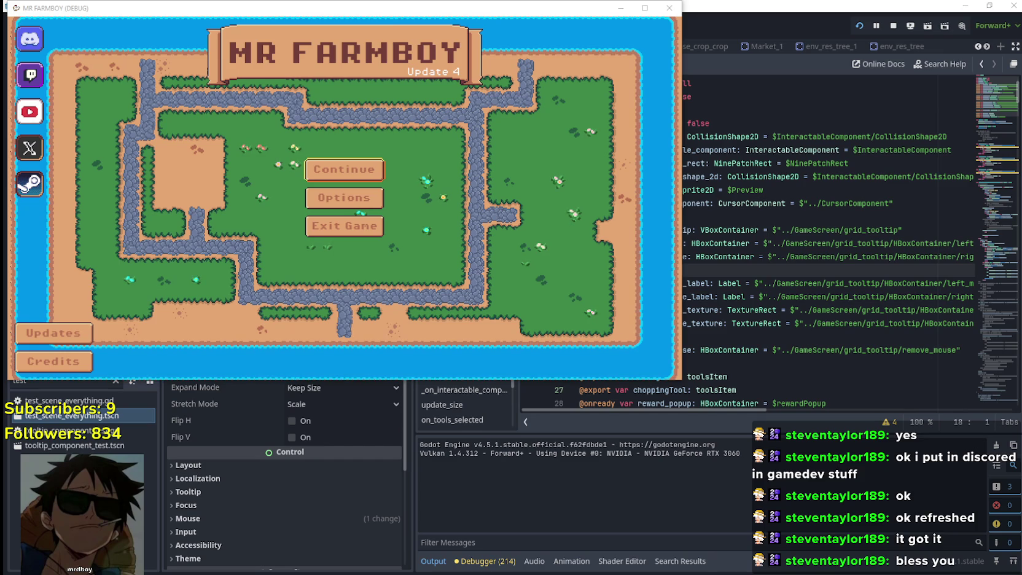
{"action": "left_click", "coordinate": [344, 170]}
{"action": "left_click", "coordinate": [339, 237]}
{"action": "left_click", "coordinate": [297, 230]}
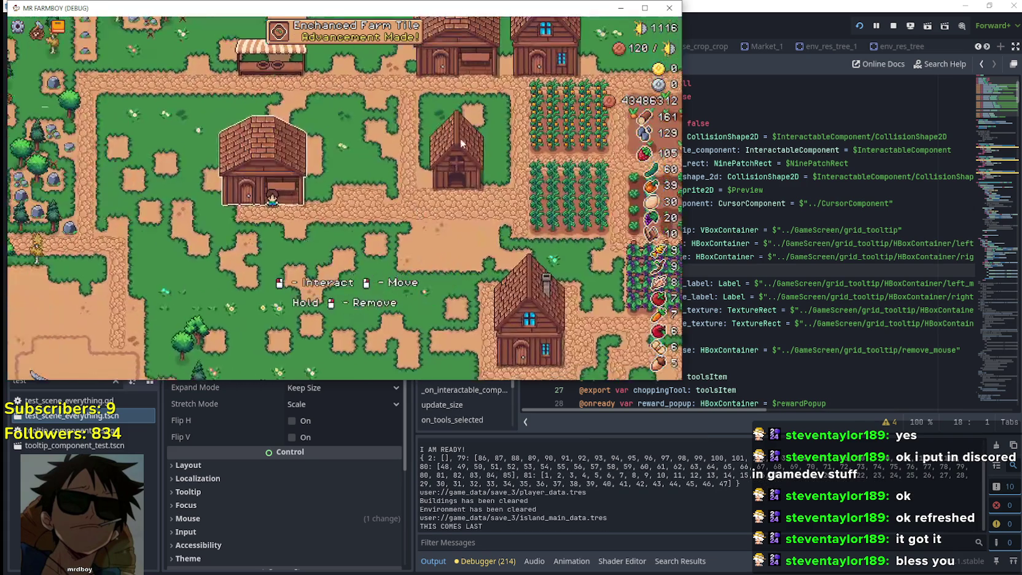
{"action": "left_click", "coordinate": [645, 8]}
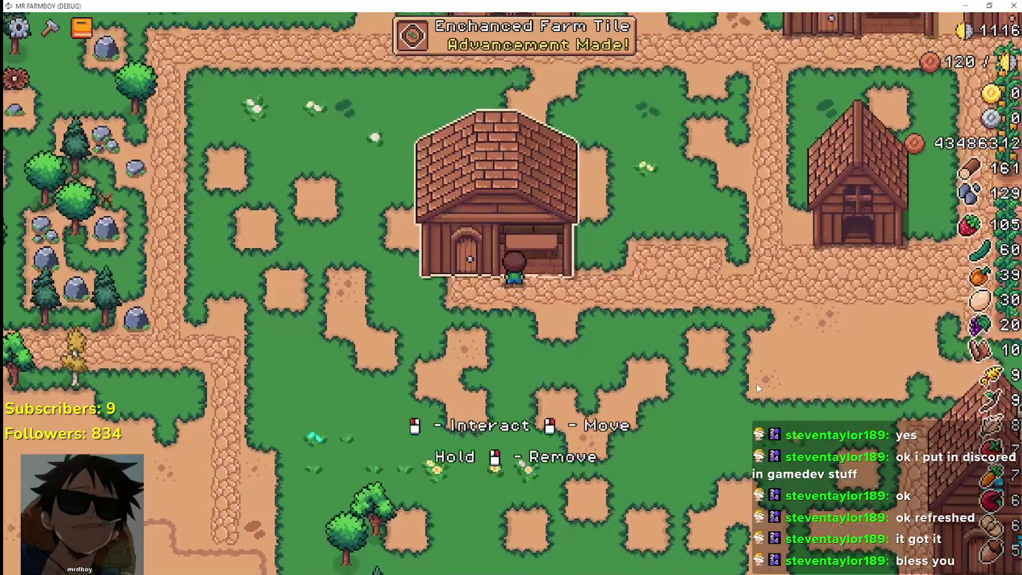
Step: Close the Warehouse inventory and relocate the small house twice along the path
{"action": "key", "text": "d"}
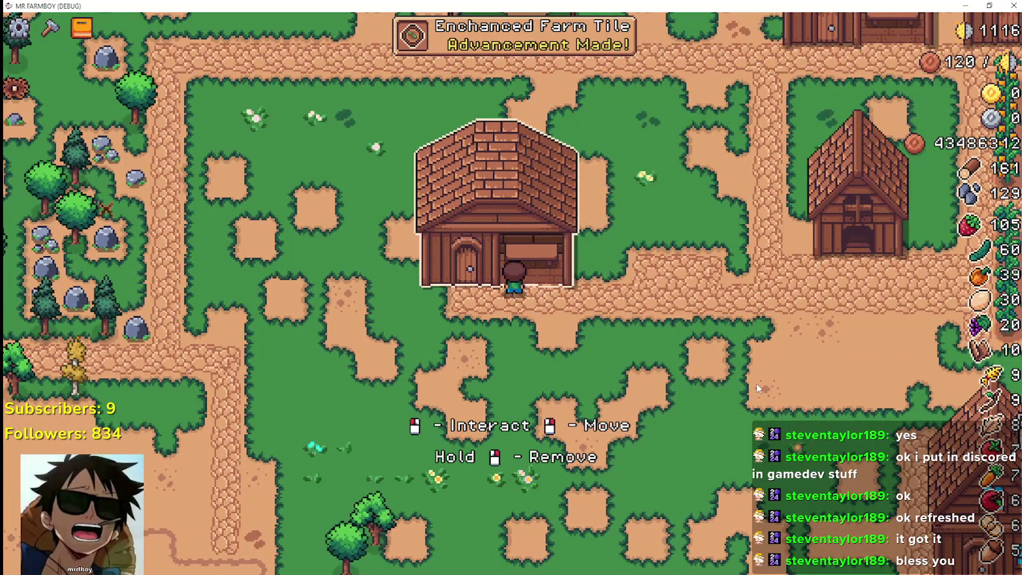
{"action": "key", "text": "a"}
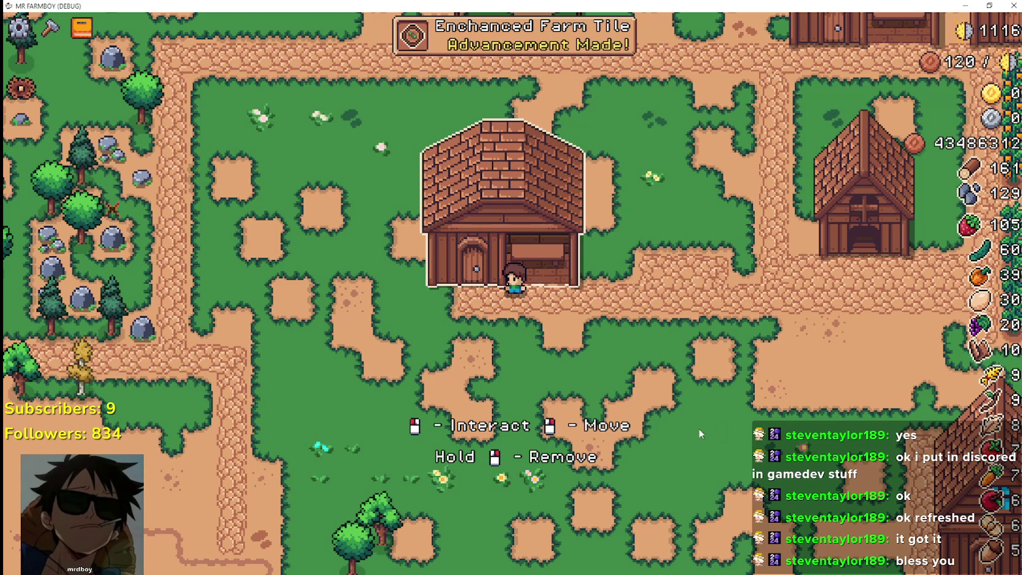
{"action": "key", "text": "Escape"}
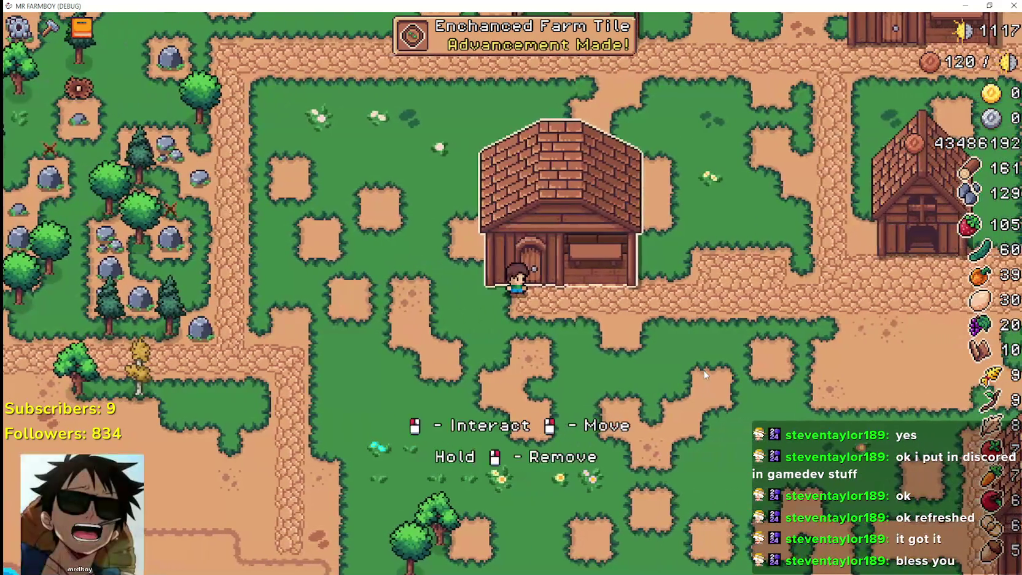
{"action": "right_click", "coordinate": [602, 362]}
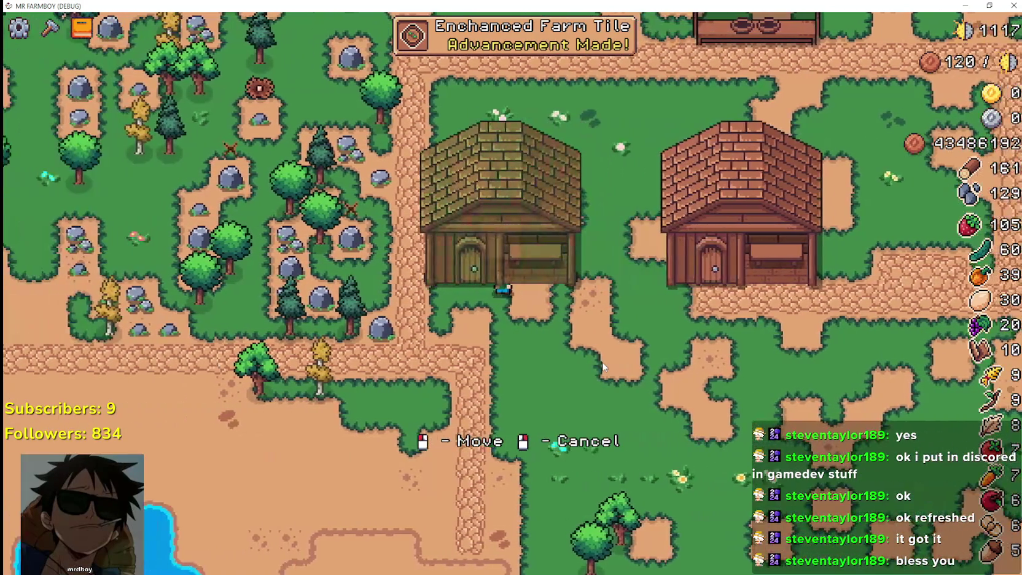
{"action": "left_click", "coordinate": [602, 362]}
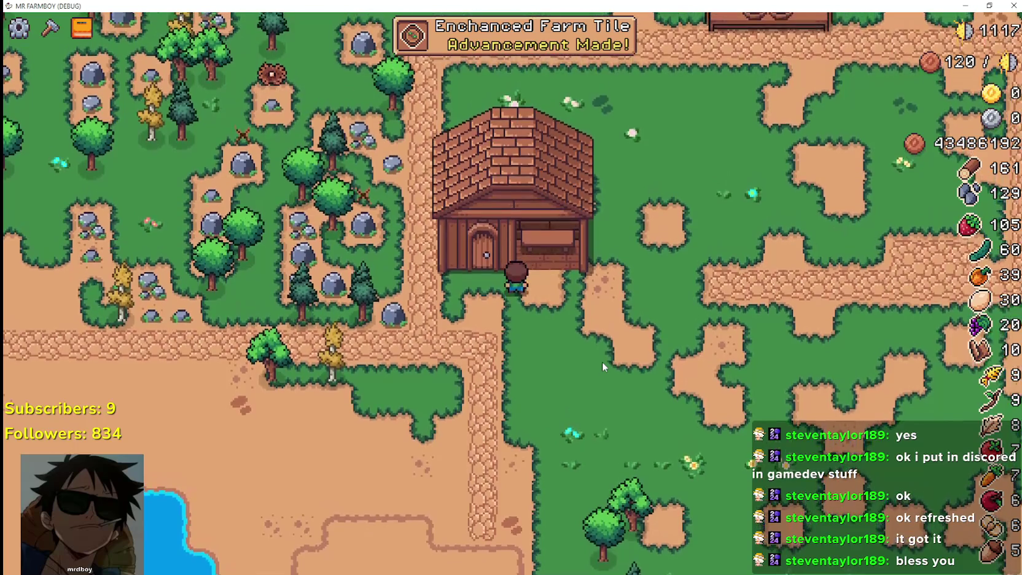
{"action": "right_click", "coordinate": [602, 361]}
{"action": "key", "text": "d"}
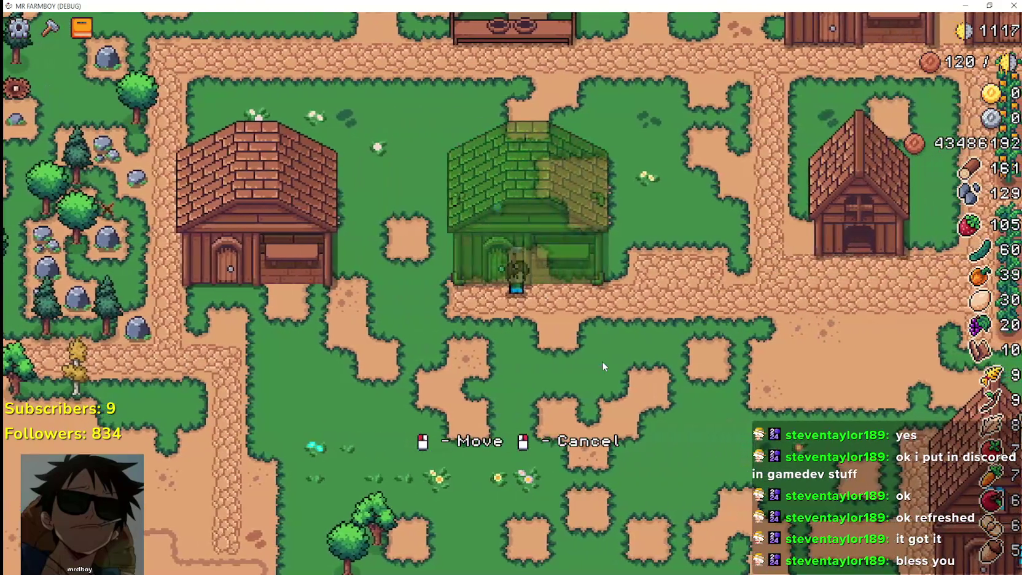
{"action": "left_click", "coordinate": [602, 361]}
Step: Check the chicken coop's Your Chickens panel and the warehouse stock
{"action": "key", "text": "d"}
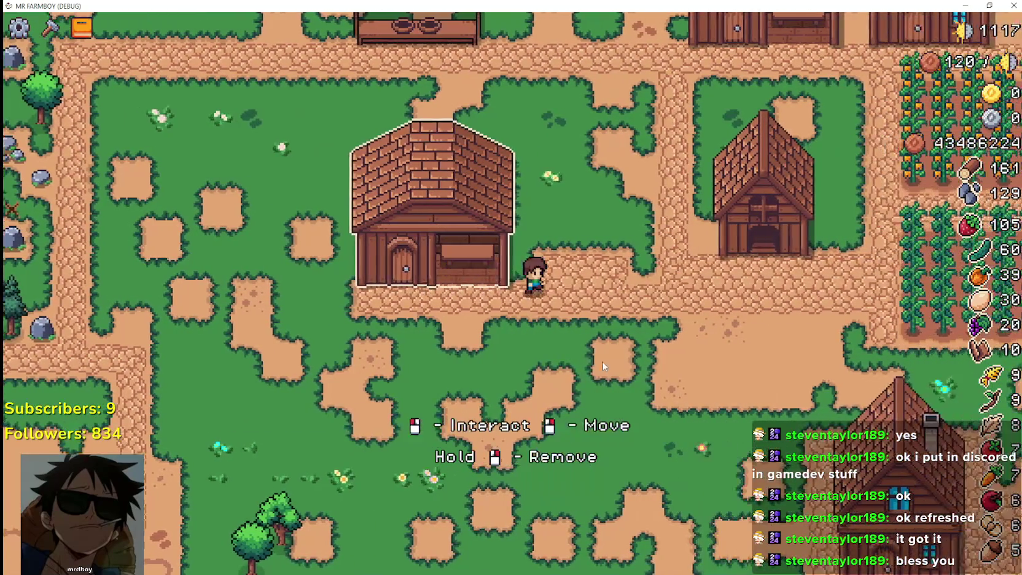
{"action": "key", "text": "d"}
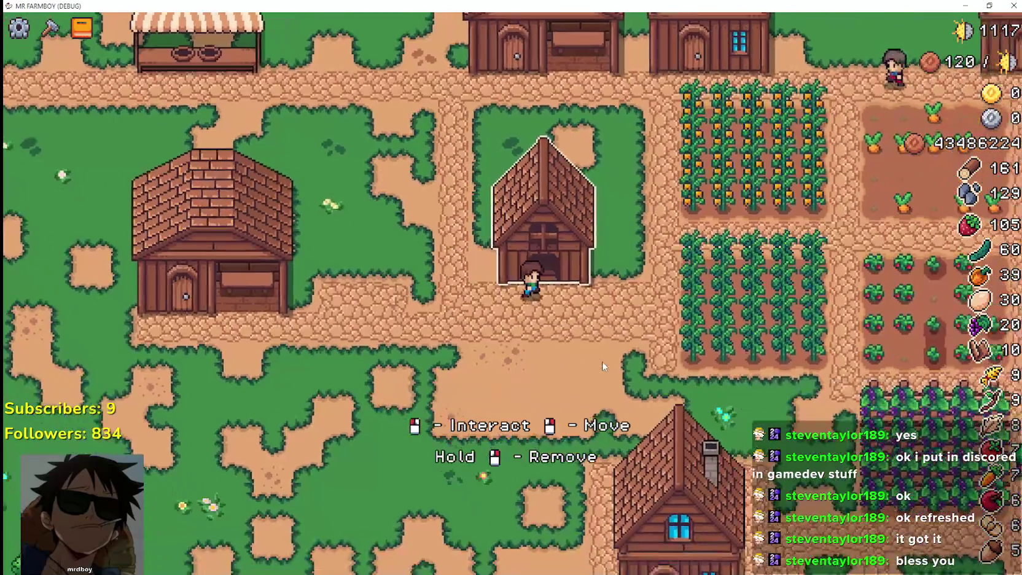
{"action": "left_click", "coordinate": [602, 361]}
{"action": "key", "text": "Escape"}
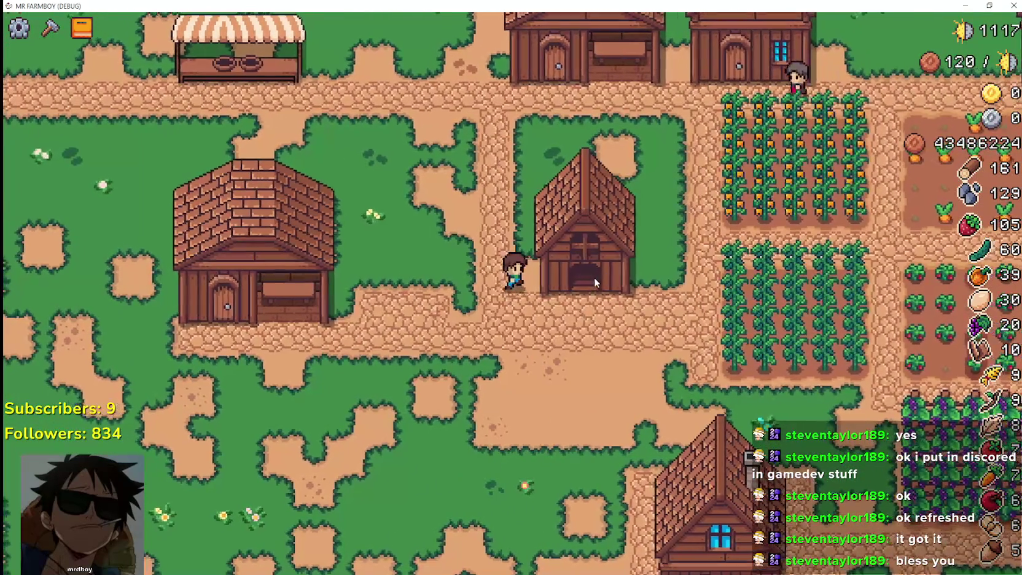
{"action": "left_click", "coordinate": [594, 277]}
{"action": "key", "text": "Escape"}
{"action": "key", "text": "w"}
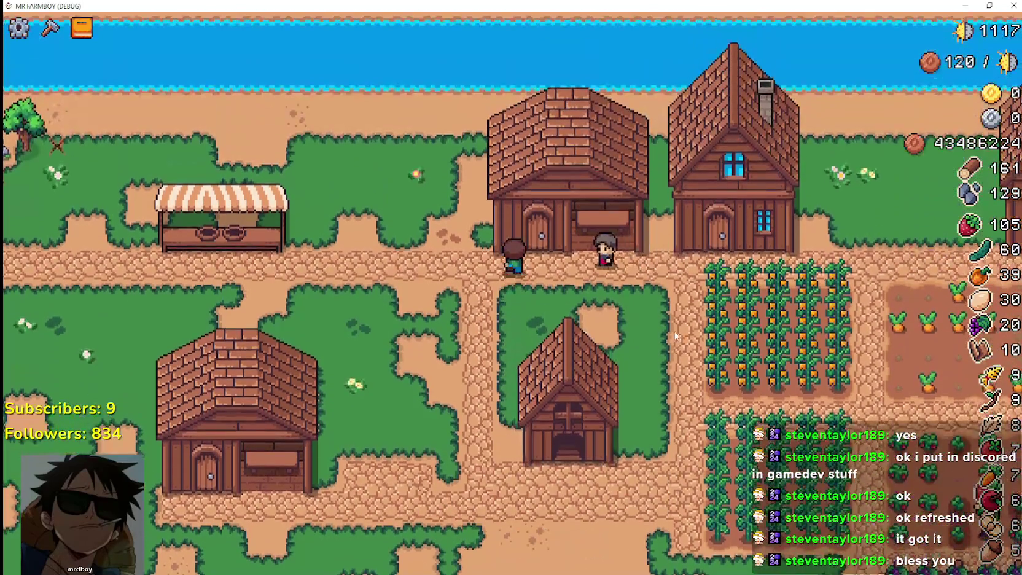
{"action": "key", "text": "e"}
{"action": "key", "text": "Escape"}
Step: Harvest orange peppers across the field rows until the count reaches 59
{"action": "key", "text": "d"}
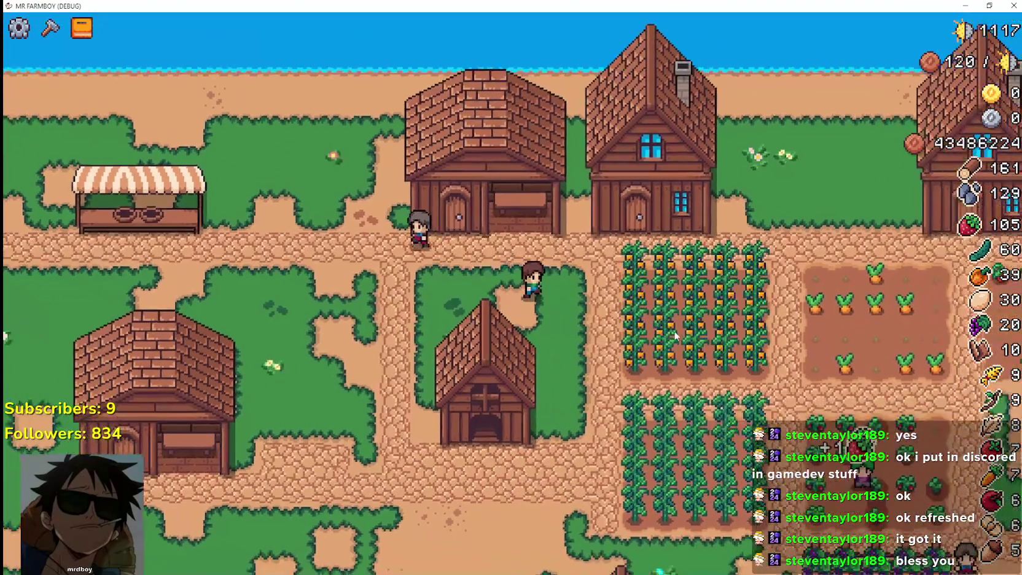
{"action": "key", "text": "d"}
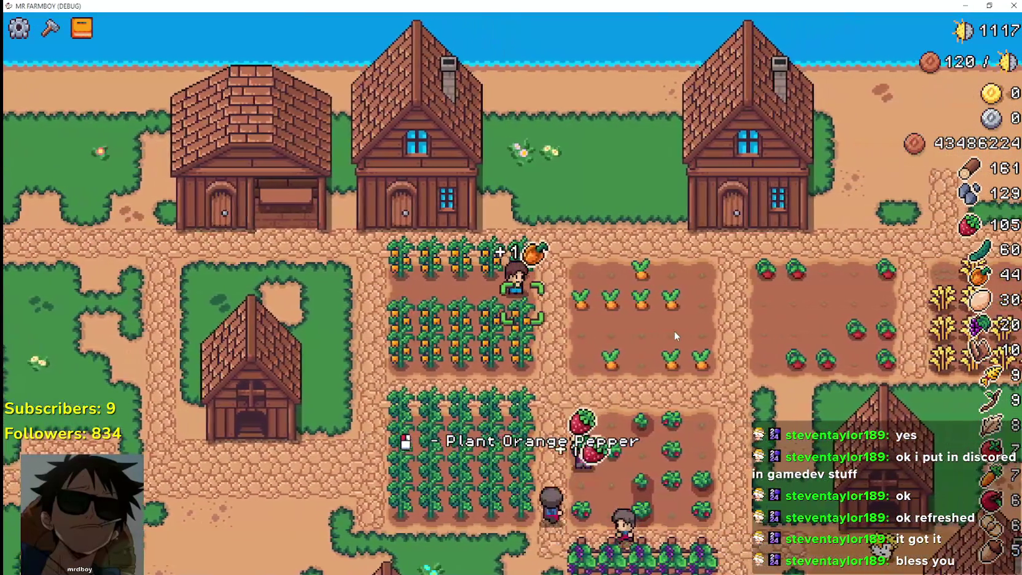
{"action": "key", "text": "s"}
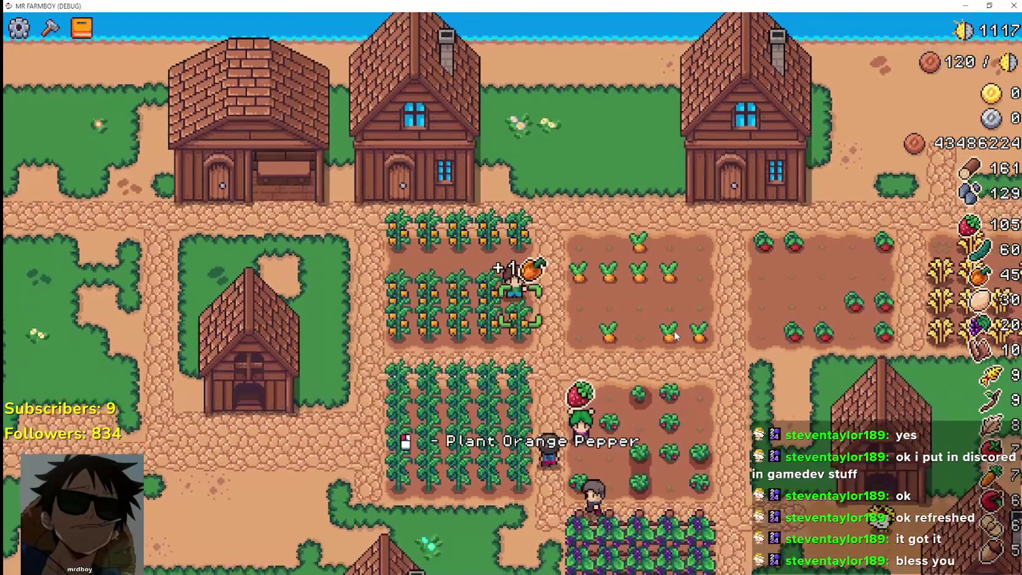
{"action": "key", "text": "a"}
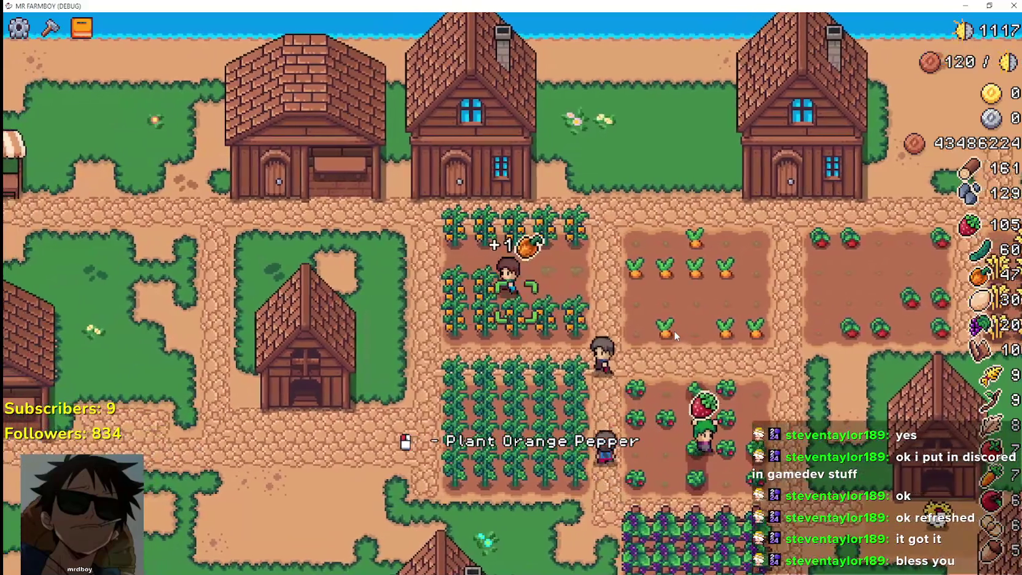
{"action": "key", "text": "a"}
{"action": "key", "text": "s"}
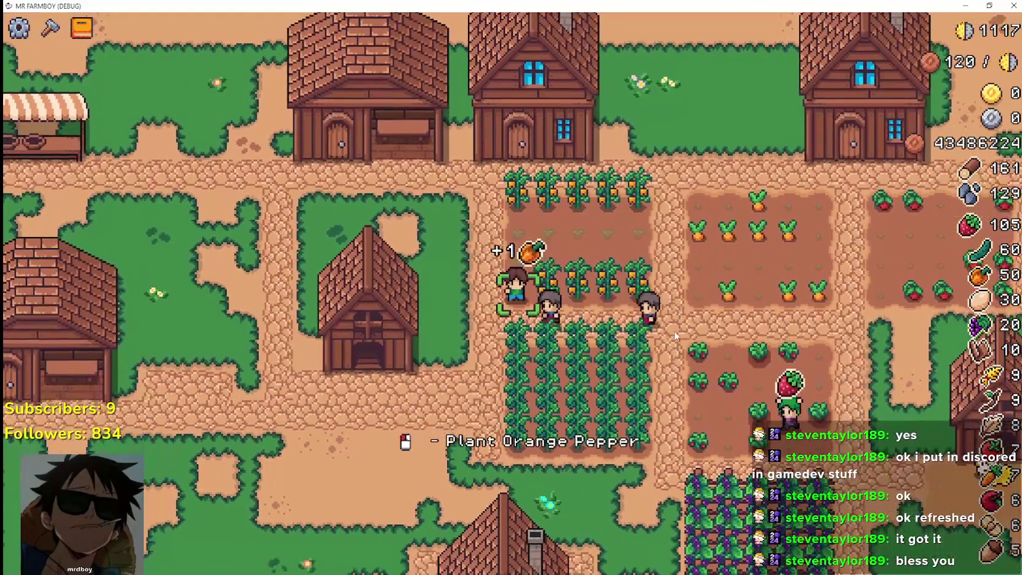
{"action": "key", "text": "d"}
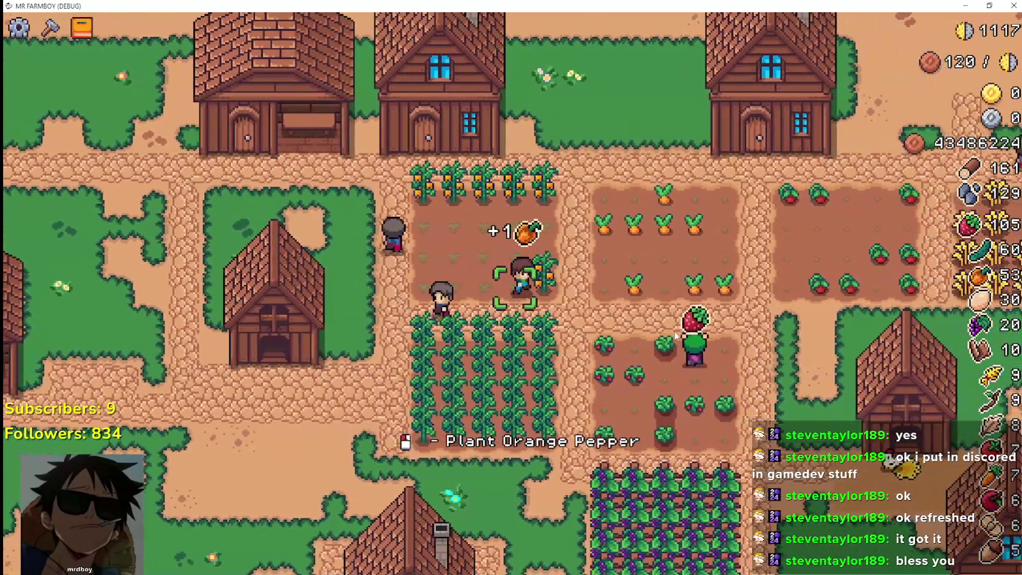
{"action": "key", "text": "w"}
{"action": "key", "text": "a"}
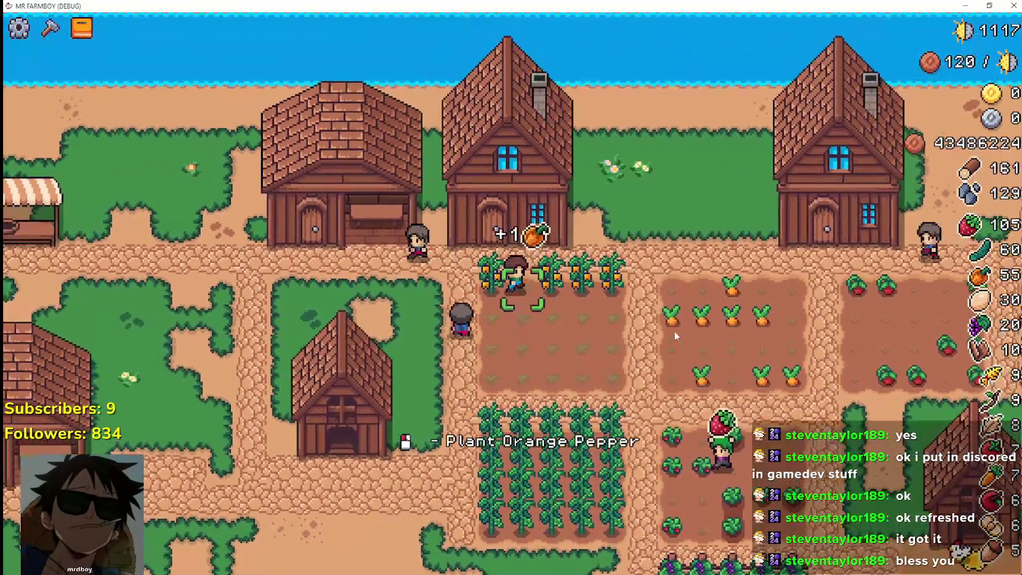
{"action": "key", "text": "d"}
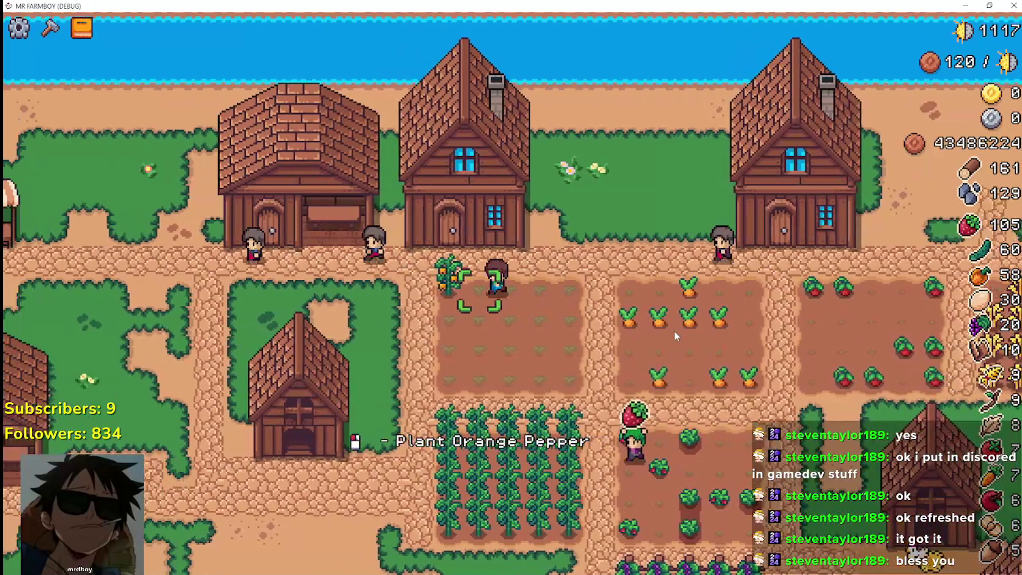
Step: Walk the farmer down past the small barn onto open grassland
{"action": "key", "text": "a"}
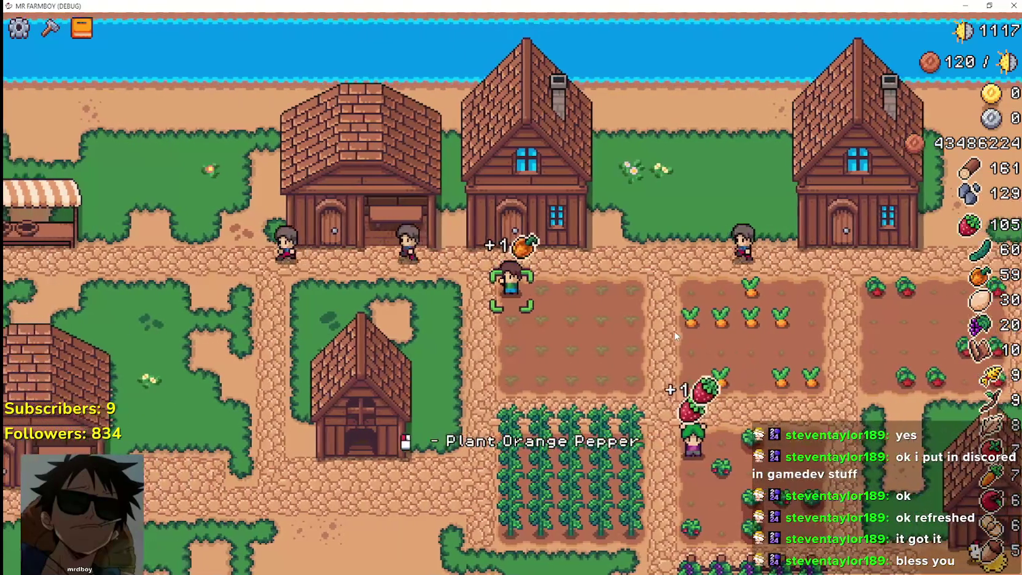
{"action": "key", "text": "s"}
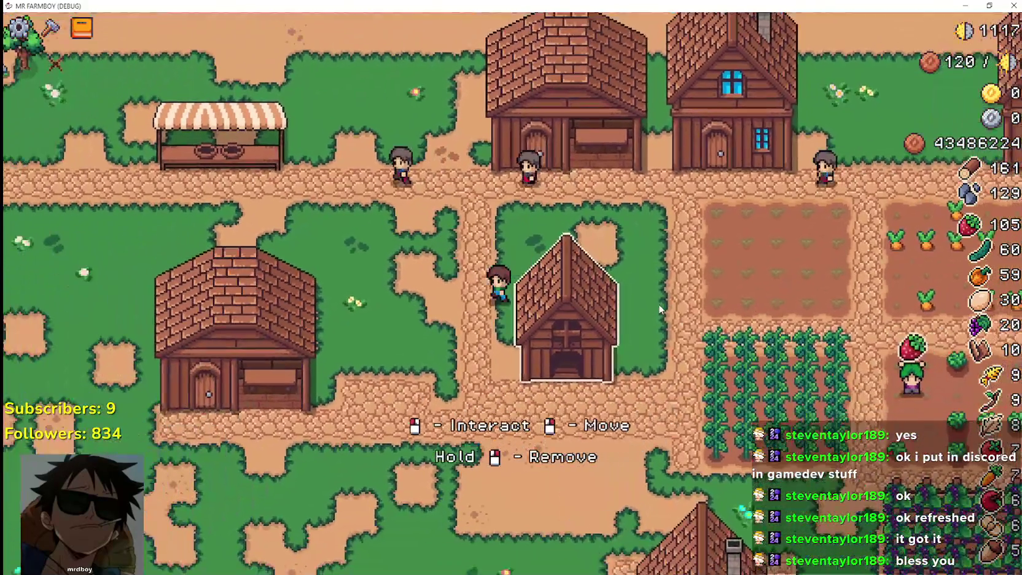
{"action": "key", "text": "s"}
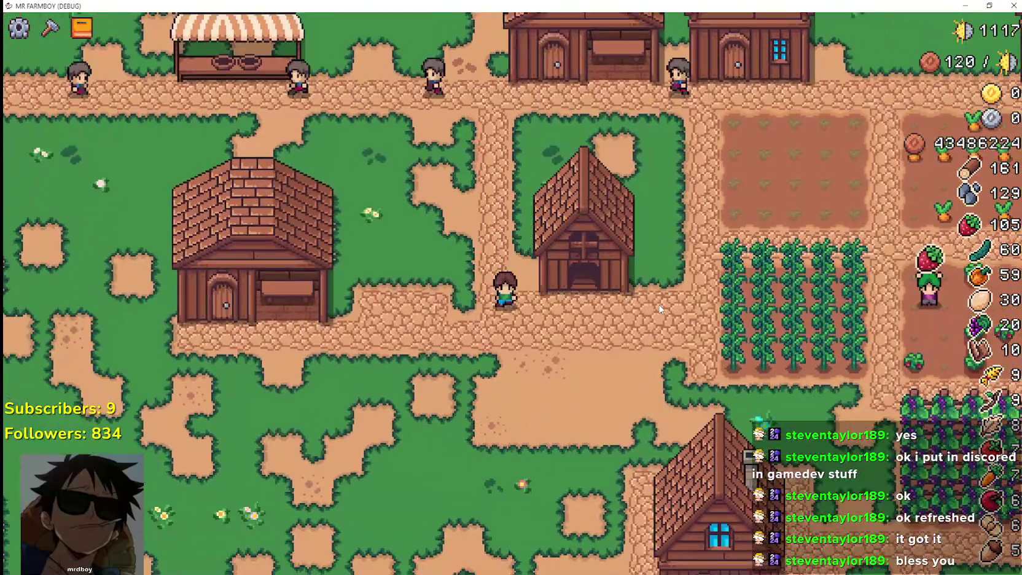
{"action": "key", "text": "a"}
{"action": "key", "text": "s"}
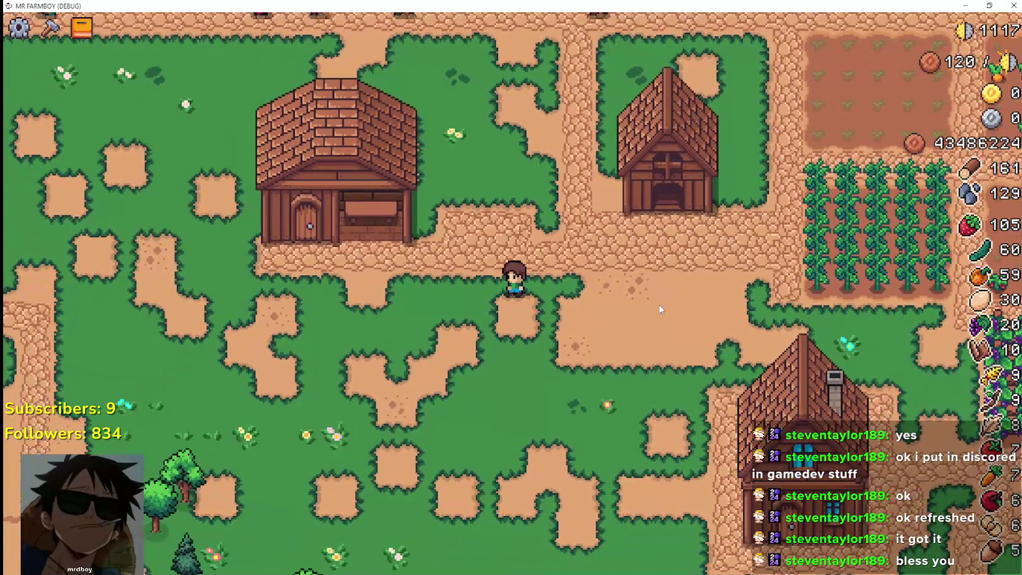
{"action": "scroll", "coordinate": [661, 309], "scroll_direction": "up", "scroll_amount": 2}
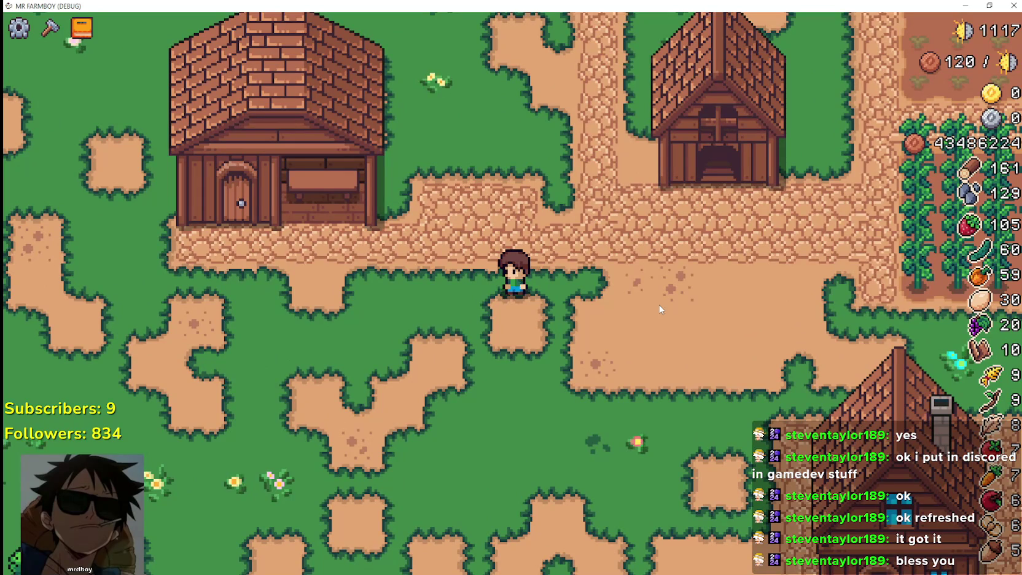
{"action": "scroll", "coordinate": [661, 310], "scroll_direction": "down", "scroll_amount": 2}
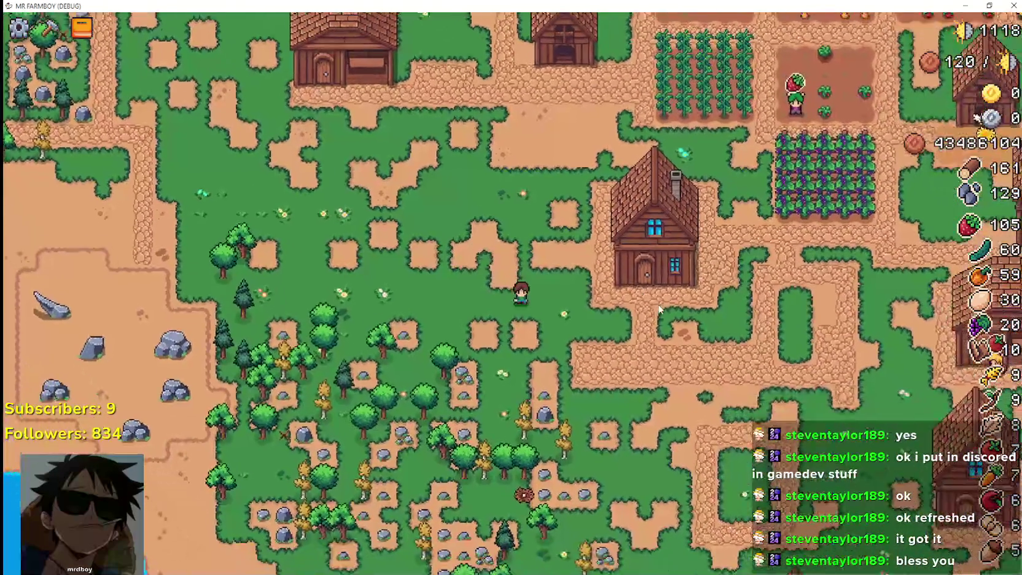
Step: Walk the farmer down past the red-roofed building, collecting stone and chopping wood
{"action": "key", "text": "s"}
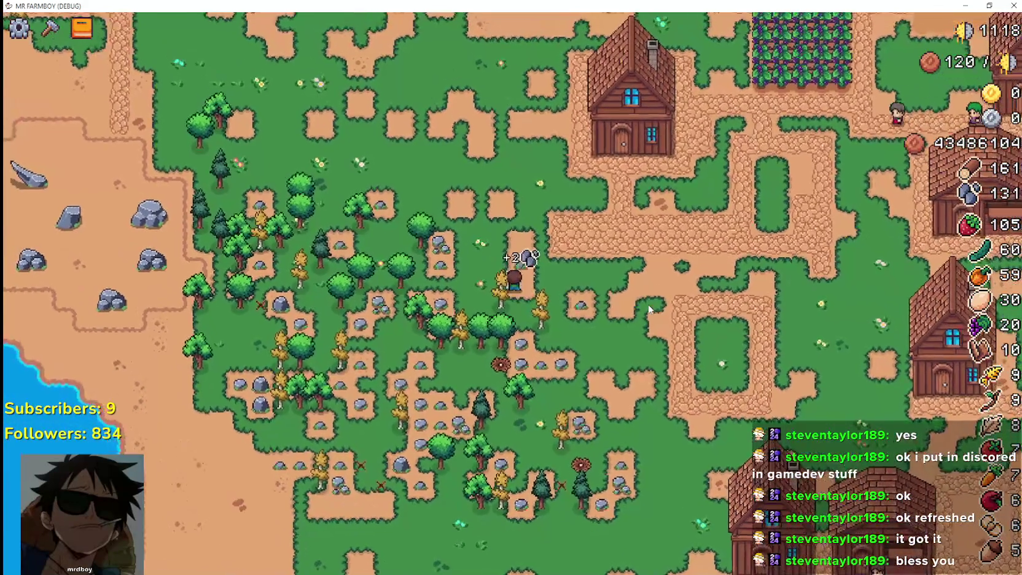
{"action": "key", "text": "d"}
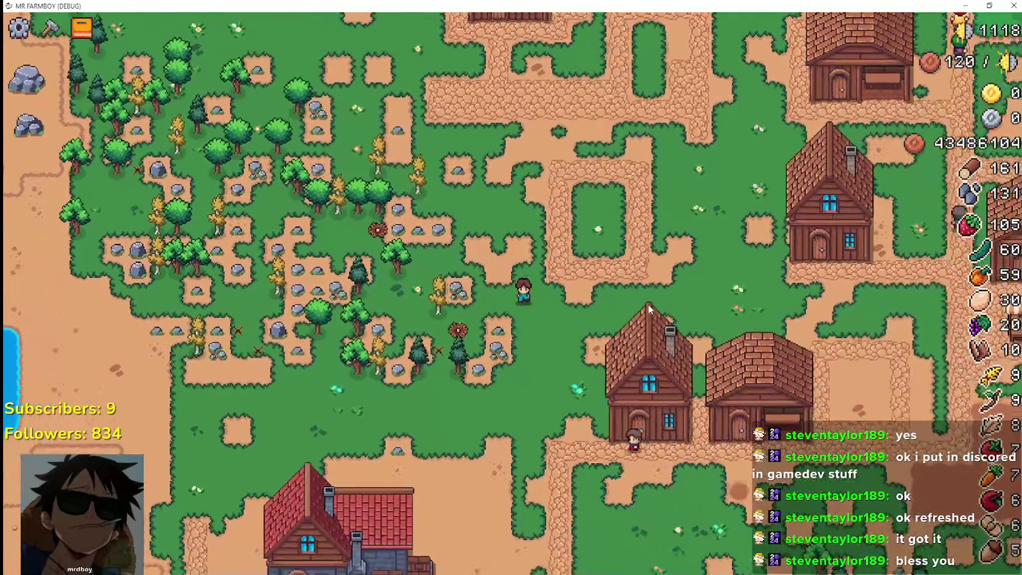
{"action": "key", "text": "s"}
{"action": "key", "text": "a"}
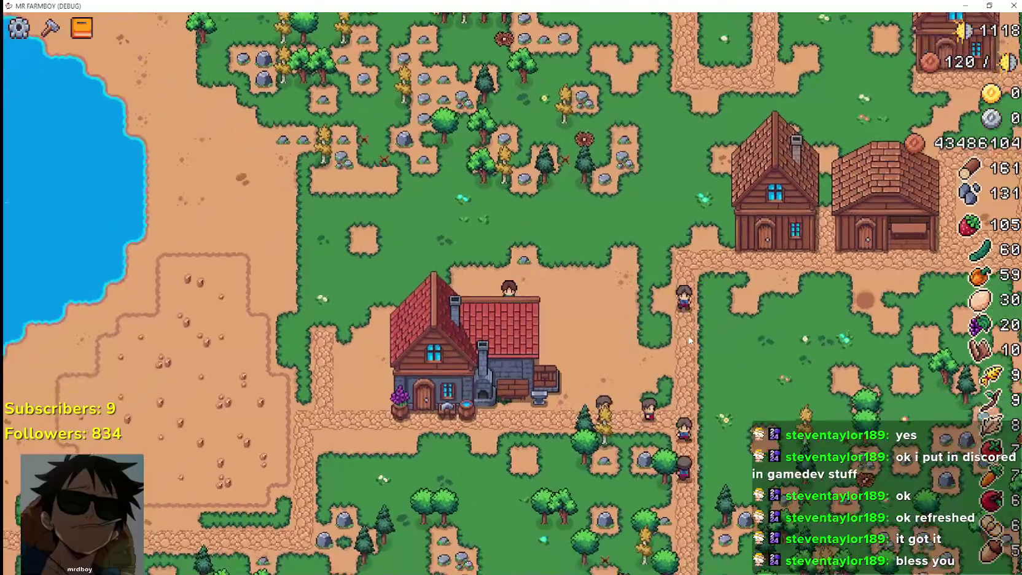
{"action": "key", "text": "s"}
{"action": "key", "text": "d"}
{"action": "key", "text": "d"}
{"action": "key", "text": "s"}
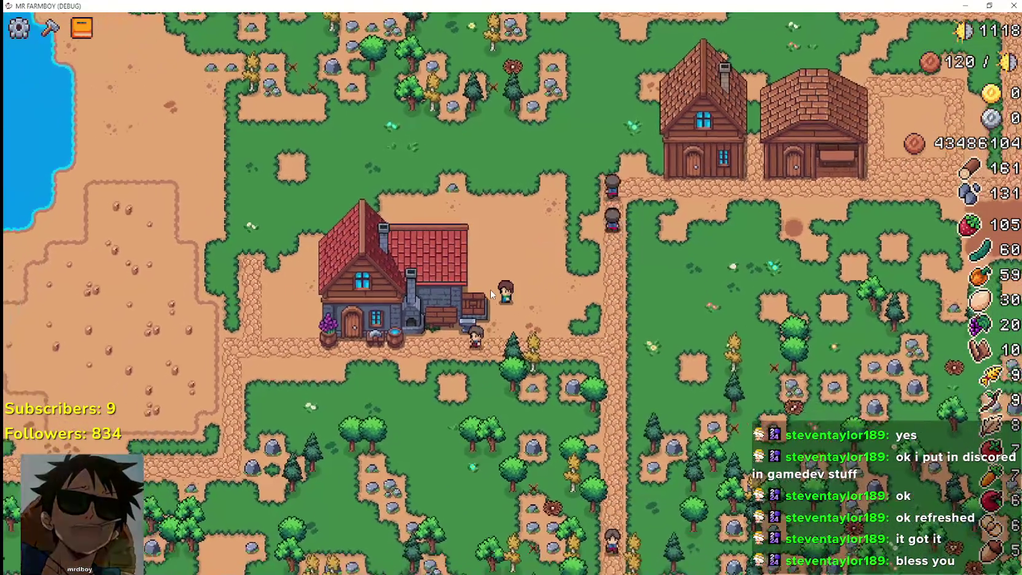
{"action": "key", "text": "d"}
{"action": "key", "text": "s"}
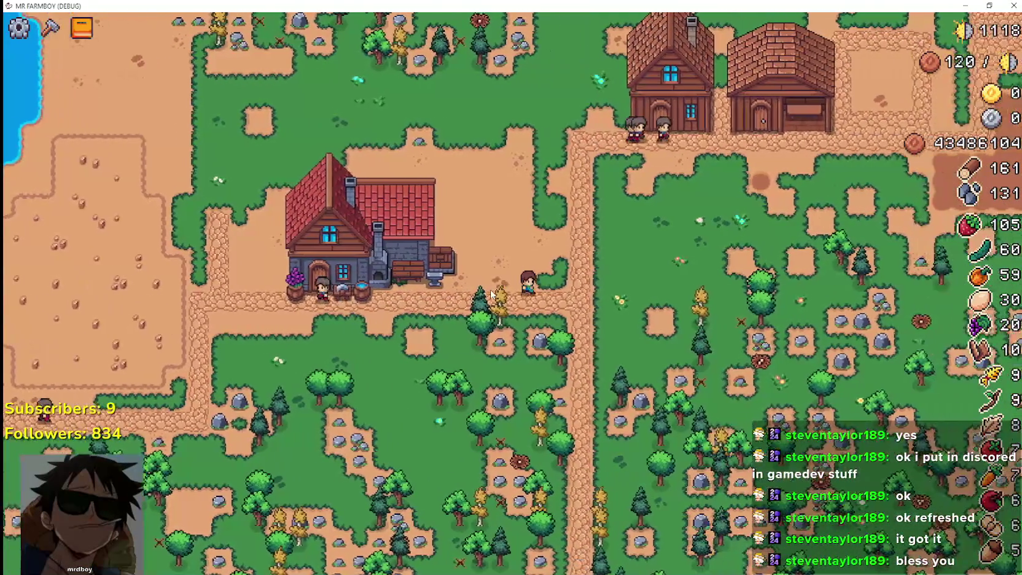
{"action": "key", "text": "d"}
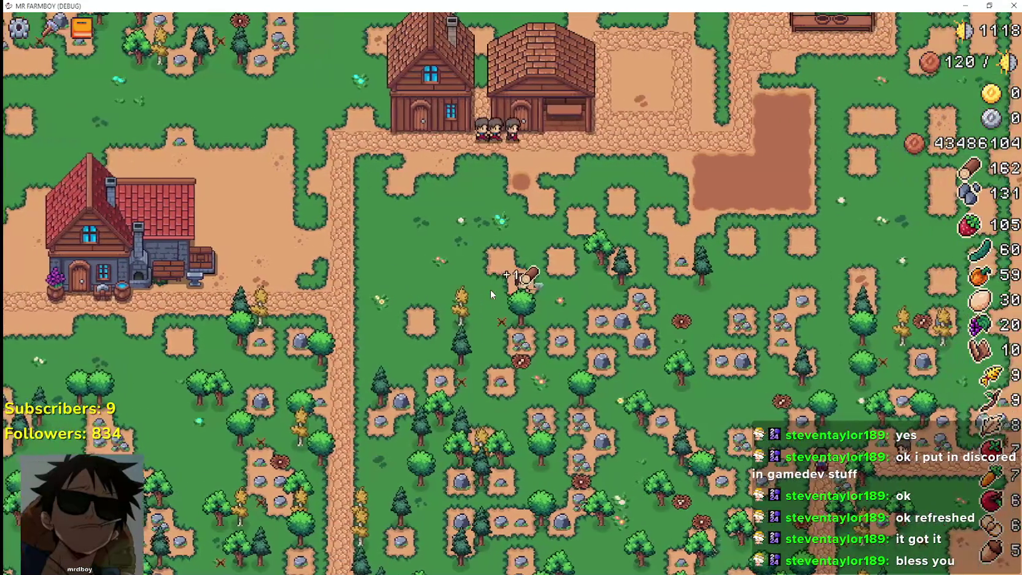
{"action": "key", "text": "d"}
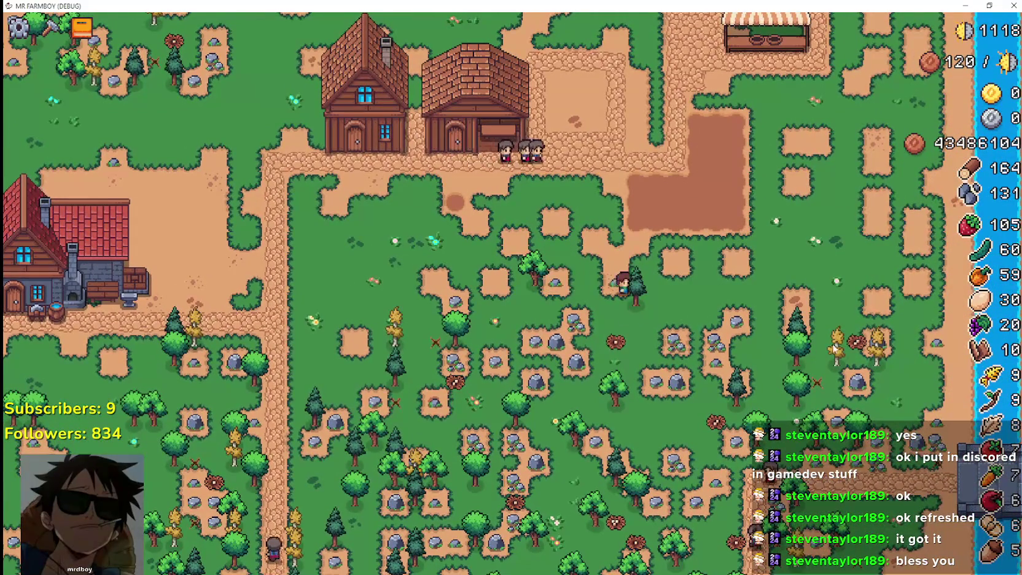
Step: Follow the cobblestone path to view the bridge's info, then shrink the game window over the editor
{"action": "scroll", "coordinate": [829, 406], "scroll_direction": "up", "scroll_amount": 5}
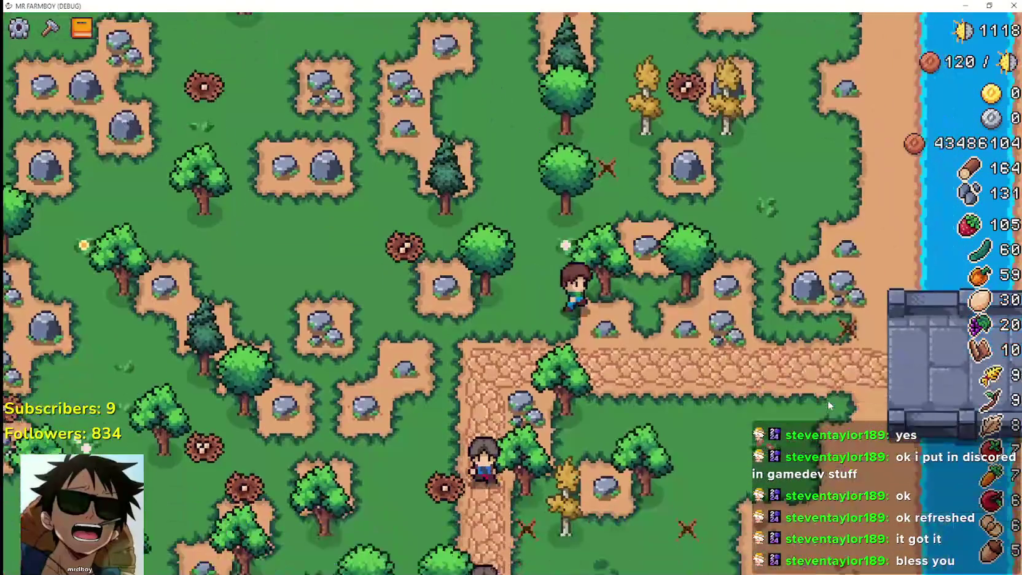
{"action": "key", "text": "s"}
{"action": "key", "text": "d"}
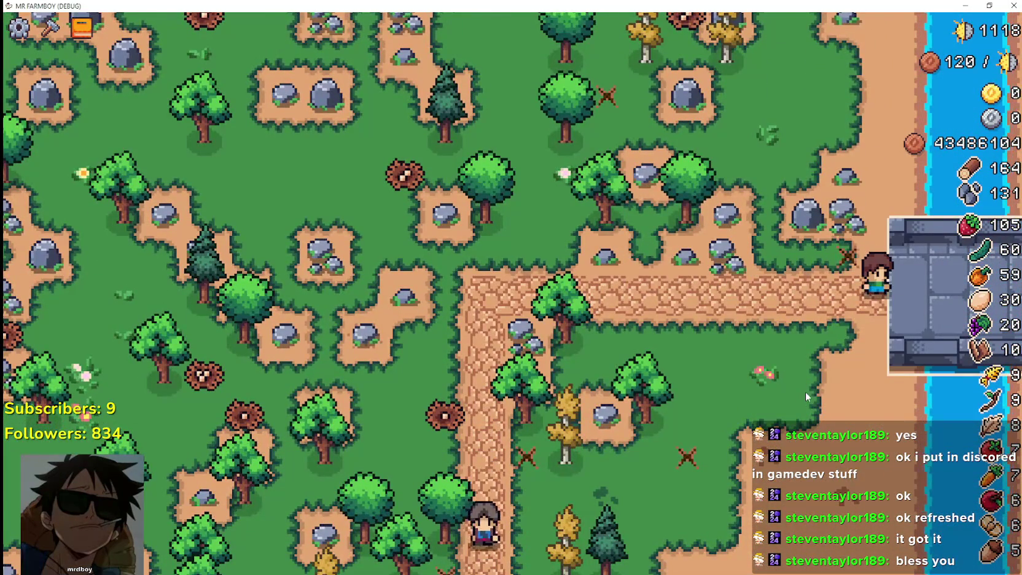
{"action": "scroll", "coordinate": [806, 396], "scroll_direction": "down", "scroll_amount": 5}
{"action": "scroll", "coordinate": [941, 328], "scroll_direction": "up", "scroll_amount": 5}
{"action": "left_click", "coordinate": [941, 327]}
{"action": "scroll", "coordinate": [791, 347], "scroll_direction": "down", "scroll_amount": 5}
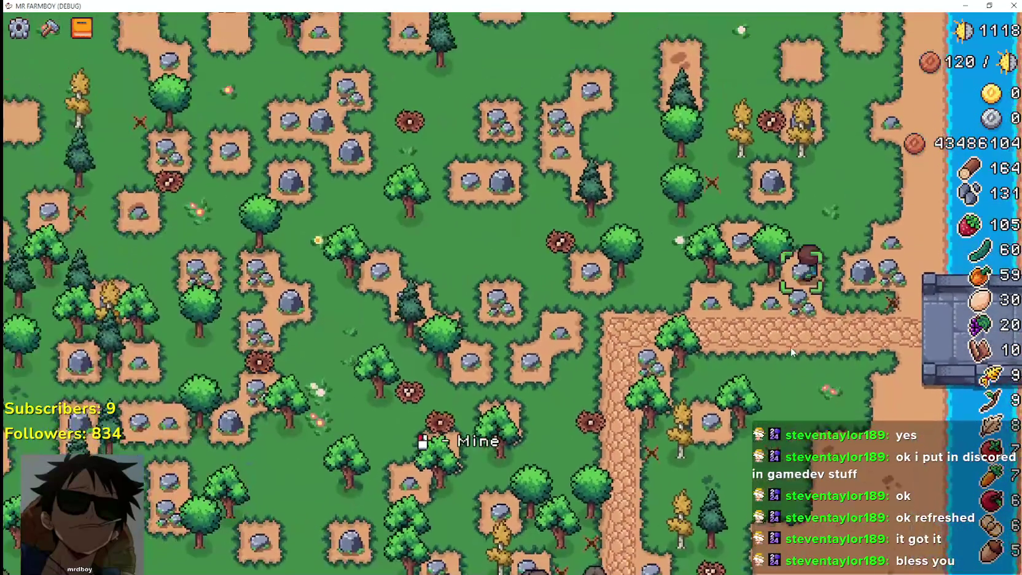
{"action": "key", "text": "w"}
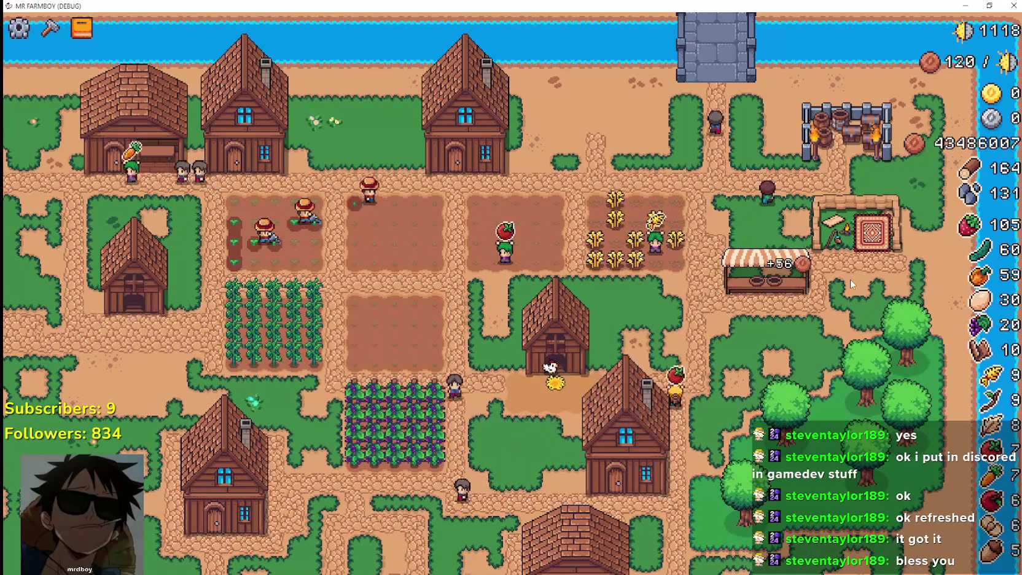
{"action": "key", "text": "super+Down"}
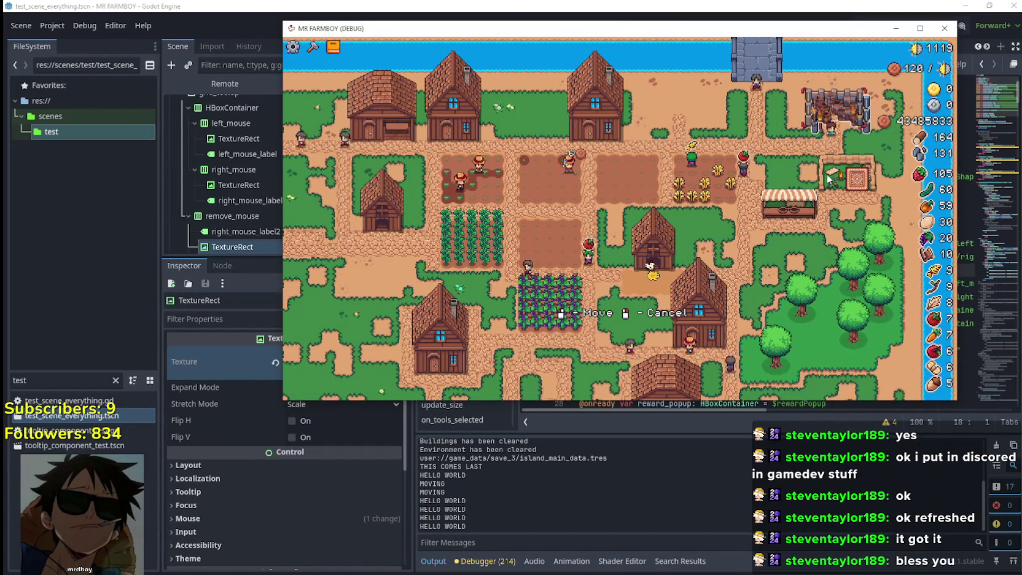
Step: Drop the barrel building beside the farm fields, then maximize the MR FARMBOY window
{"action": "scroll", "coordinate": [743, 153], "scroll_direction": "up", "scroll_amount": 3}
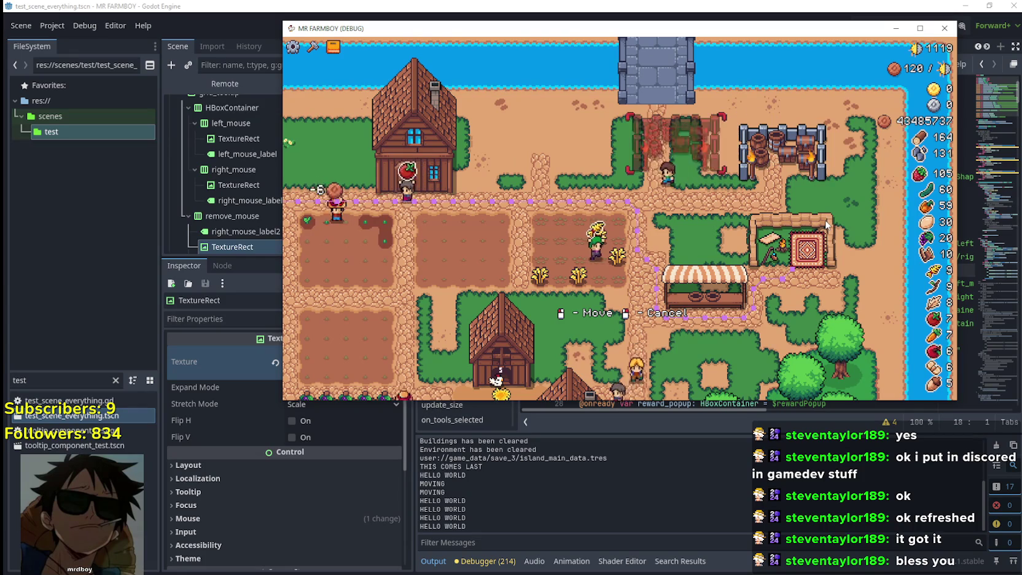
{"action": "scroll", "coordinate": [801, 219], "scroll_direction": "up", "scroll_amount": 3}
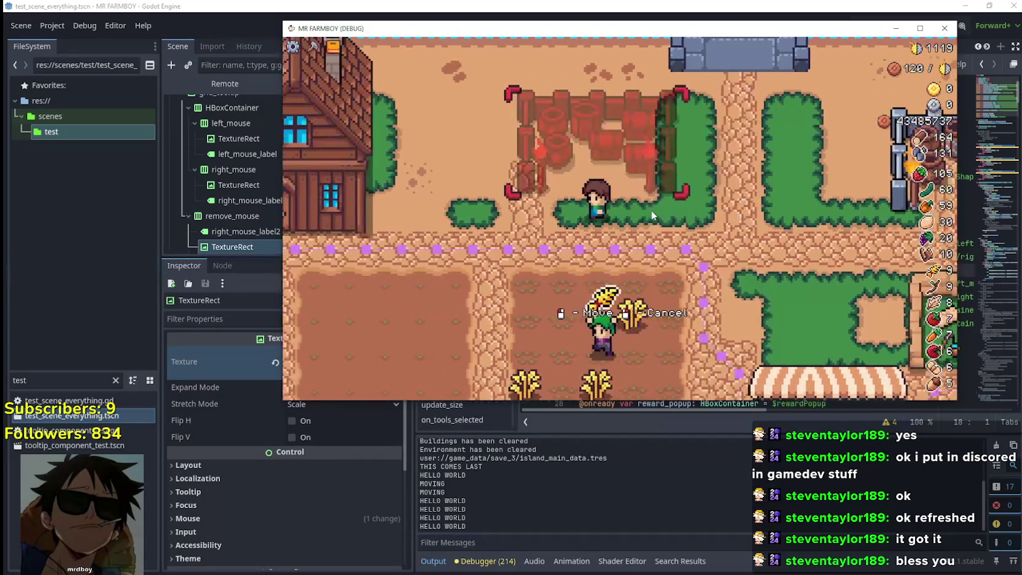
{"action": "left_click", "coordinate": [690, 229]}
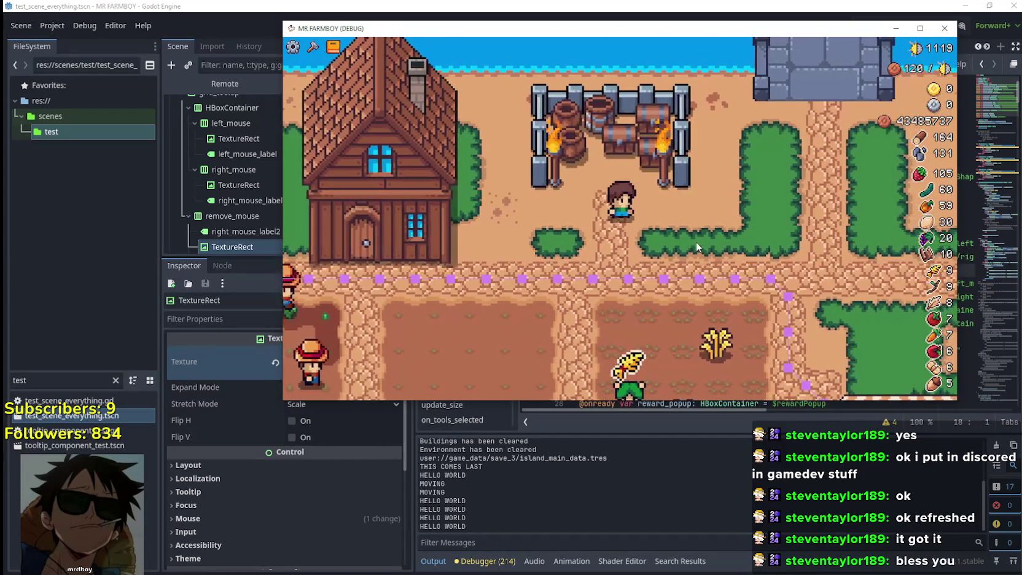
{"action": "scroll", "coordinate": [695, 246], "scroll_direction": "down", "scroll_amount": 3}
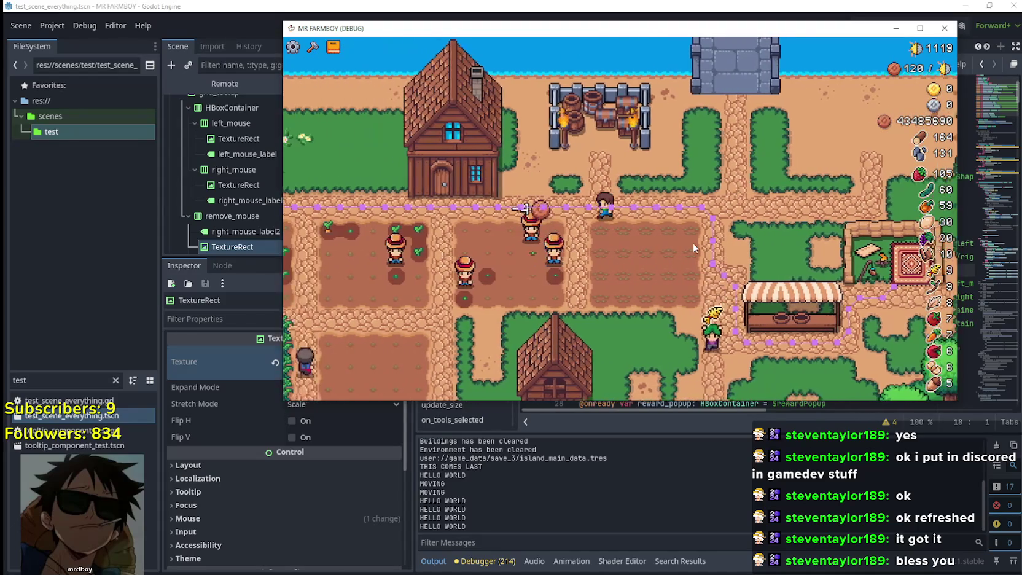
{"action": "scroll", "coordinate": [693, 243], "scroll_direction": "down", "scroll_amount": 5}
{"action": "scroll", "coordinate": [692, 248], "scroll_direction": "up", "scroll_amount": 5}
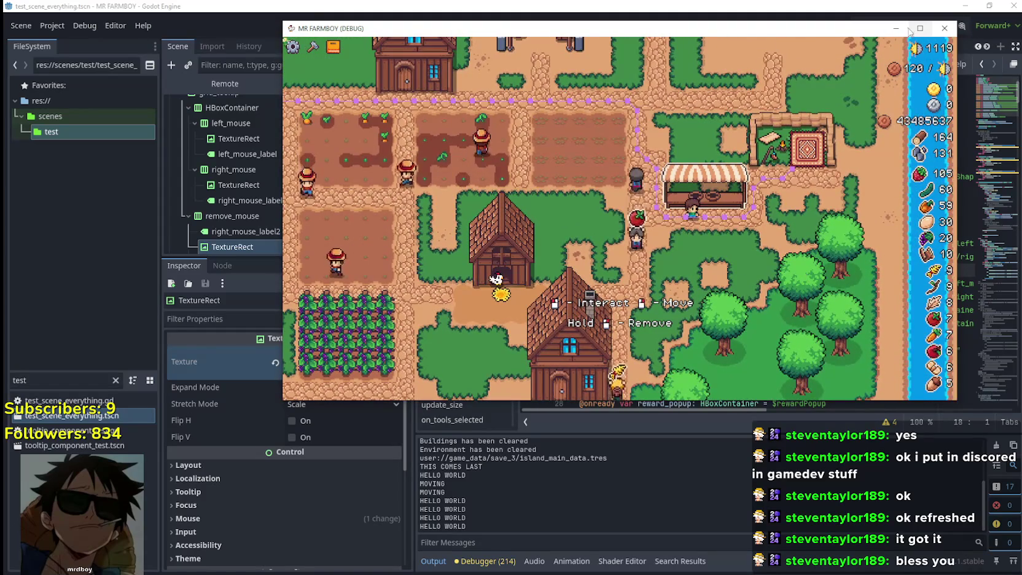
{"action": "left_click", "coordinate": [911, 30]}
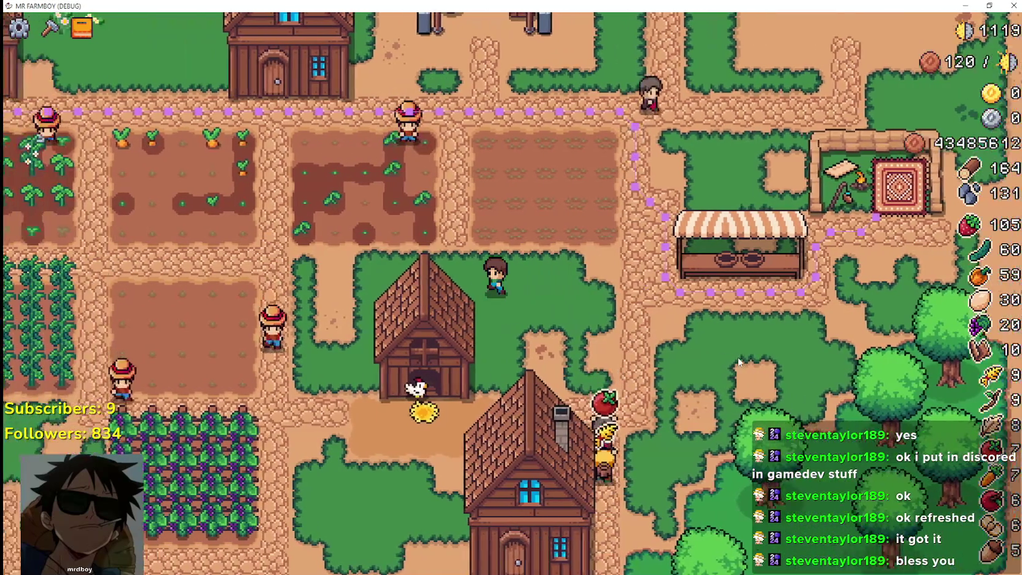
Step: Walk into the grape field and harvest grapes up to 22
{"action": "key", "text": "a"}
{"action": "key", "text": "s"}
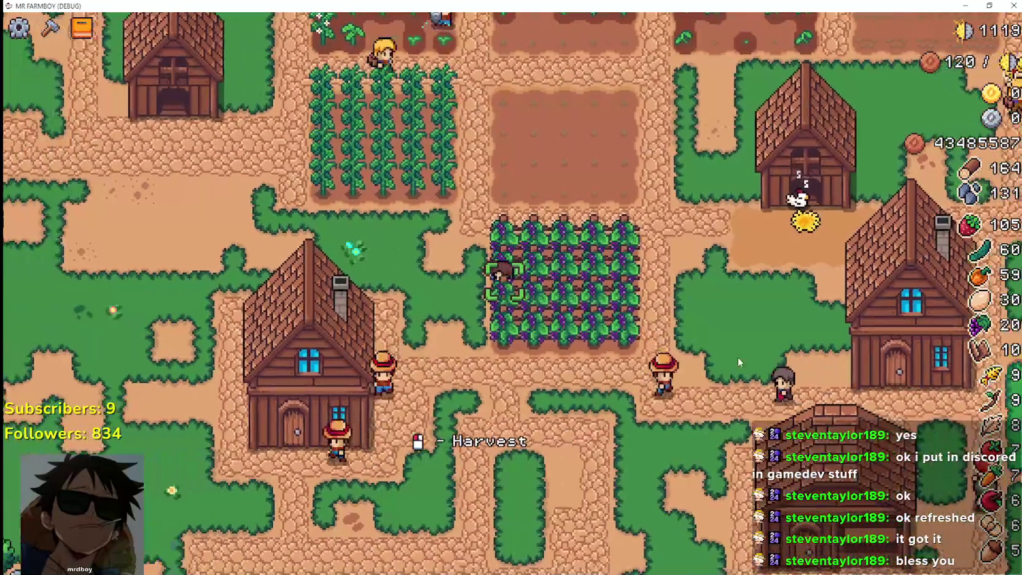
{"action": "key", "text": "s"}
{"action": "left_click", "coordinate": [741, 354]}
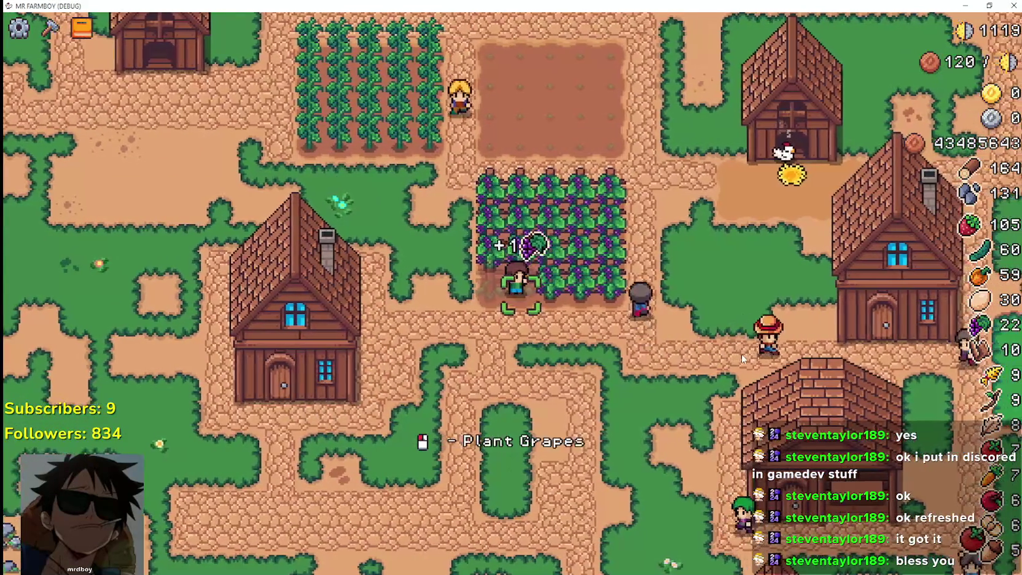
Step: Check the house's workers panel and the chicken coop's panel, closing each
{"action": "key", "text": "a"}
{"action": "left_click", "coordinate": [488, 323]}
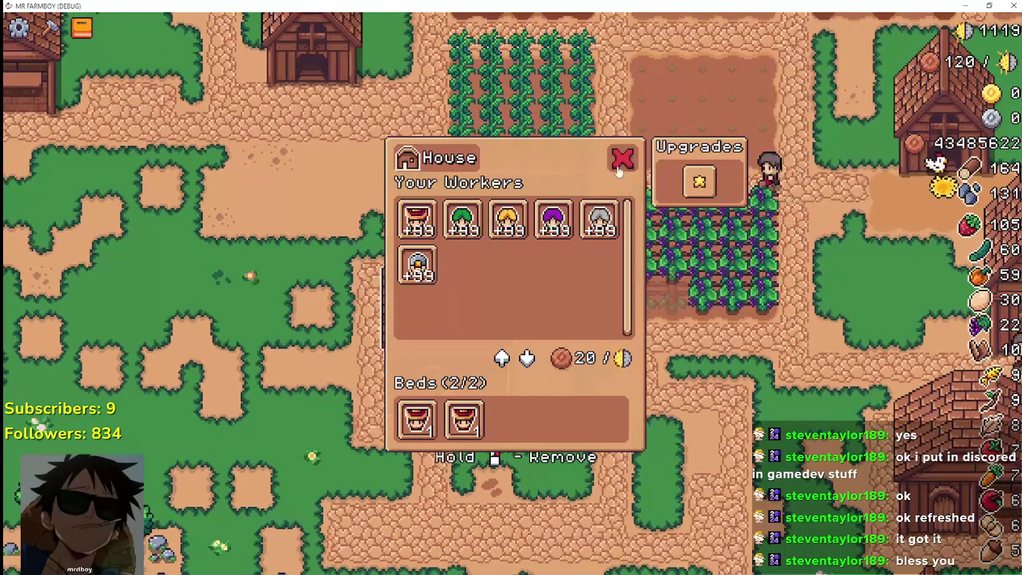
{"action": "left_click", "coordinate": [622, 159]}
{"action": "key", "text": "w"}
{"action": "key", "text": "a"}
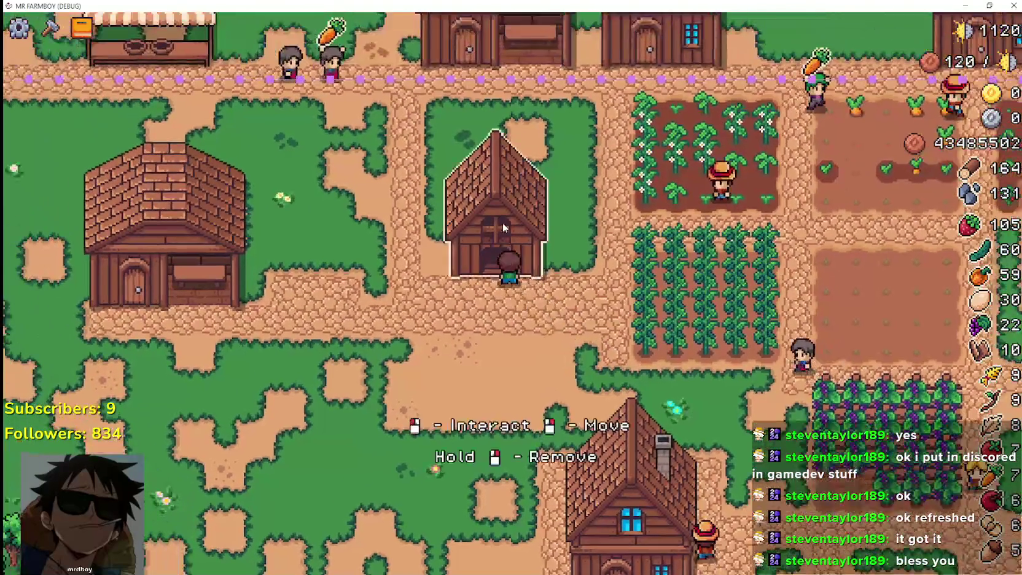
{"action": "left_click", "coordinate": [503, 228]}
{"action": "left_click", "coordinate": [646, 155]}
Step: Open the warehouse inventory, walk around the path, then close the inventory panel
{"action": "key", "text": "a"}
{"action": "left_click", "coordinate": [455, 266]}
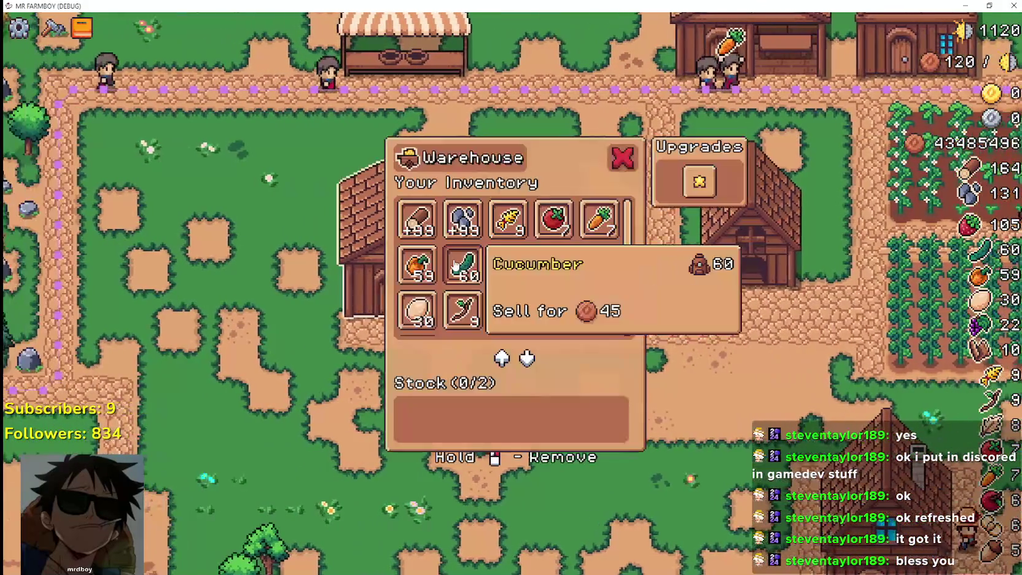
{"action": "key", "text": "w"}
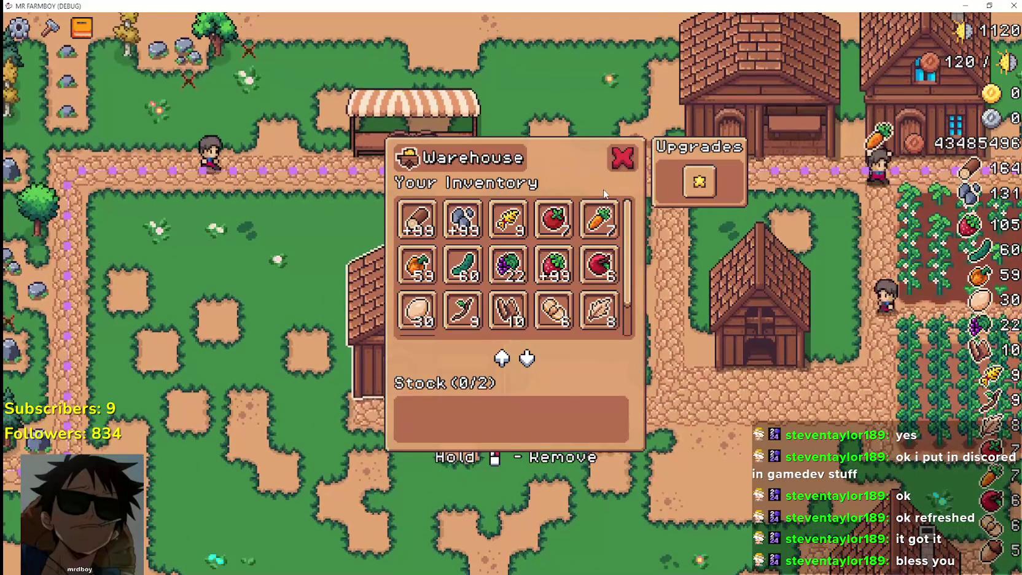
{"action": "key", "text": "s"}
{"action": "key", "text": "a"}
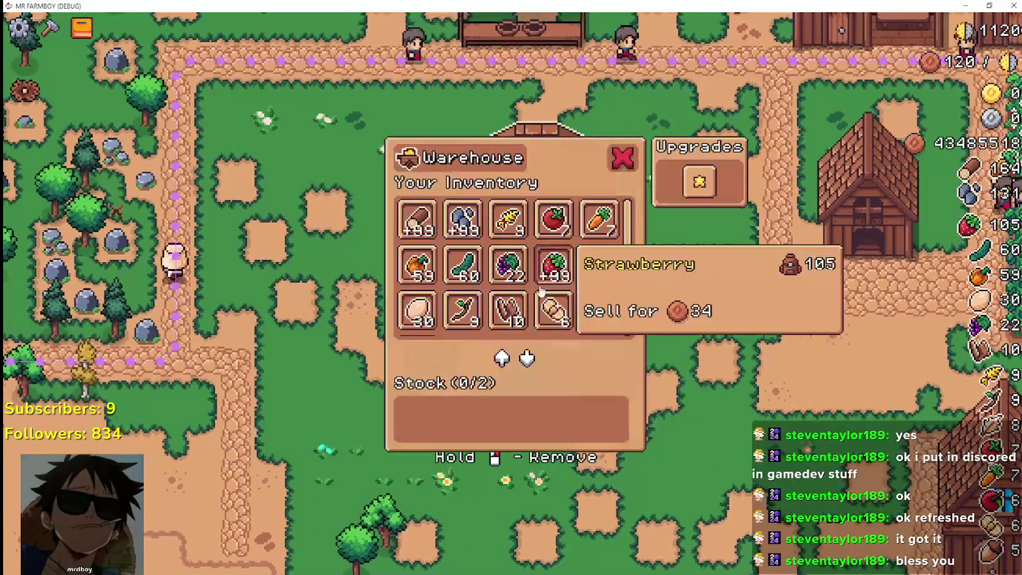
{"action": "key", "text": "w"}
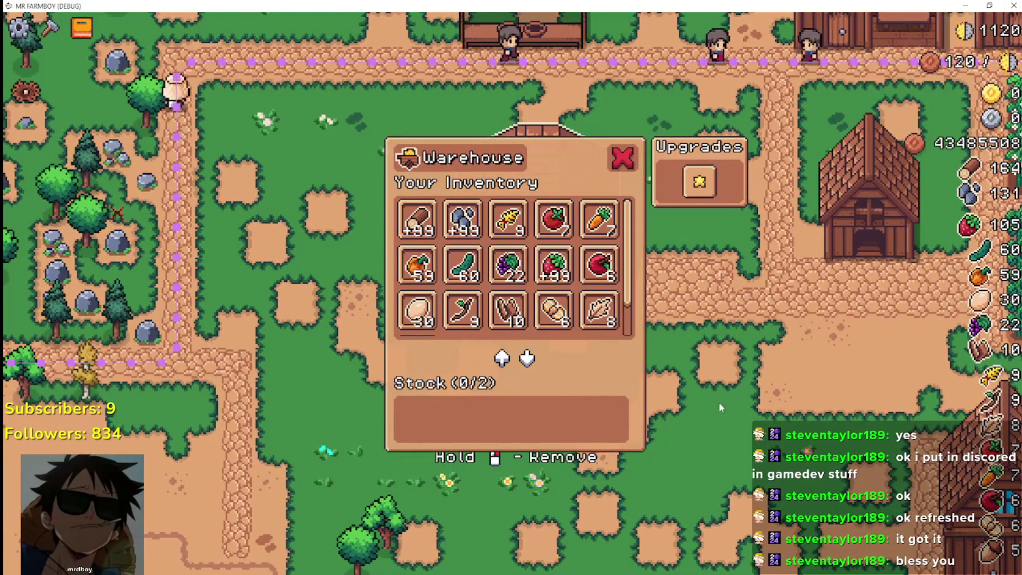
{"action": "scroll", "coordinate": [702, 338], "scroll_direction": "up", "scroll_amount": 2}
{"action": "left_click", "coordinate": [622, 160]}
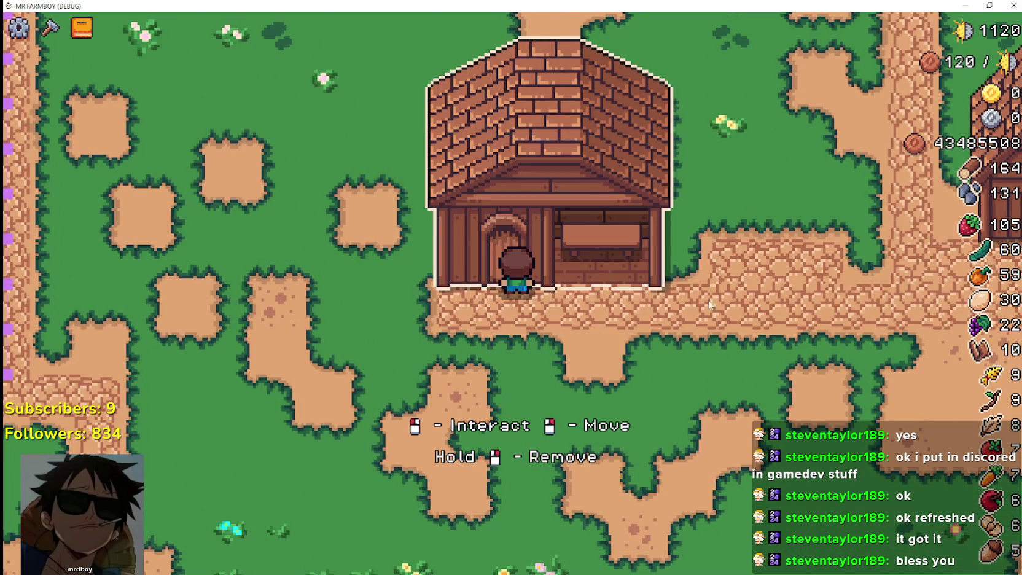
Step: Walk left to mine stone at the rocks, then return to the house front
{"action": "scroll", "coordinate": [723, 460], "scroll_direction": "down", "scroll_amount": 2}
{"action": "key", "text": "a"}
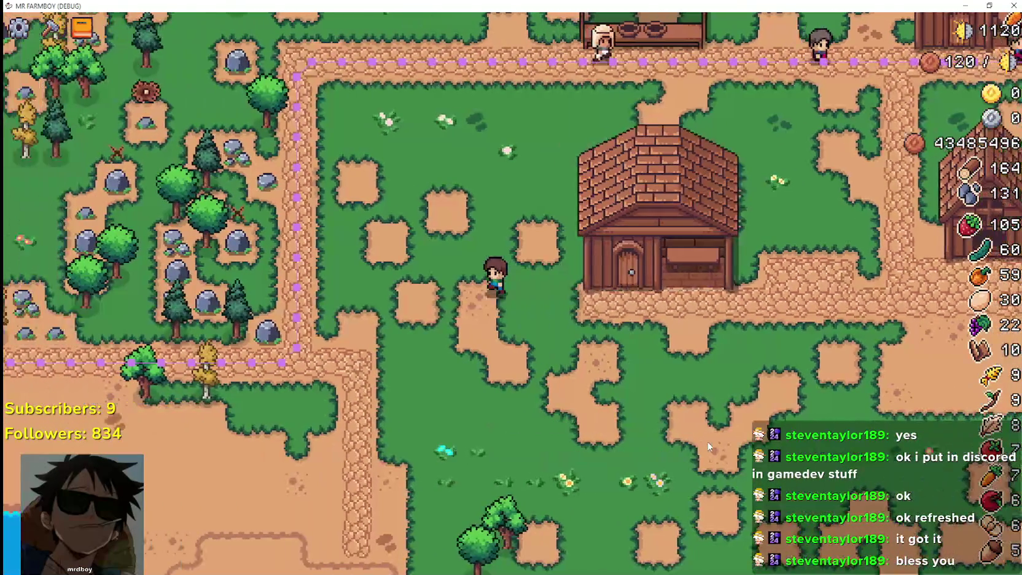
{"action": "key", "text": "a"}
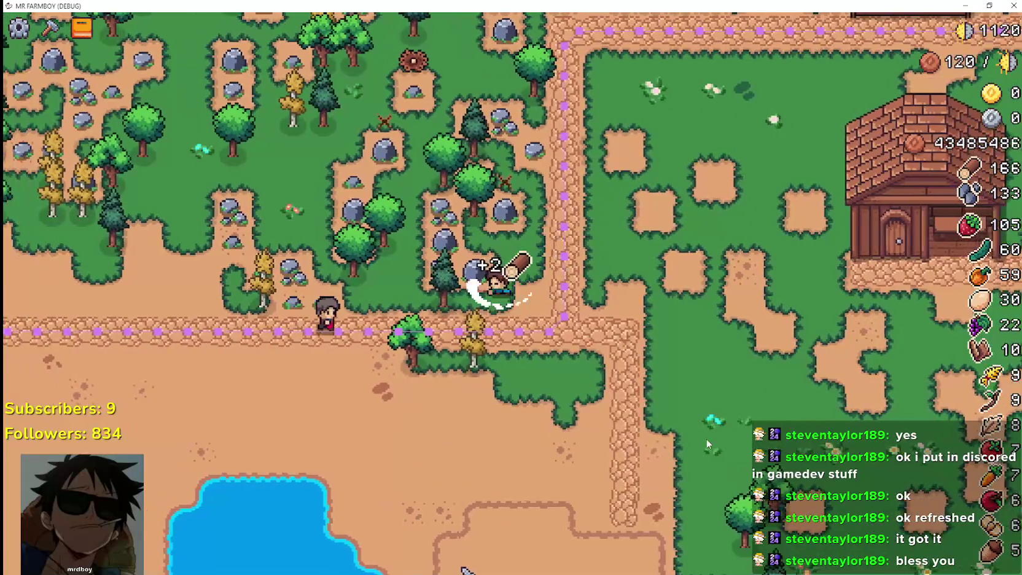
{"action": "key", "text": "d"}
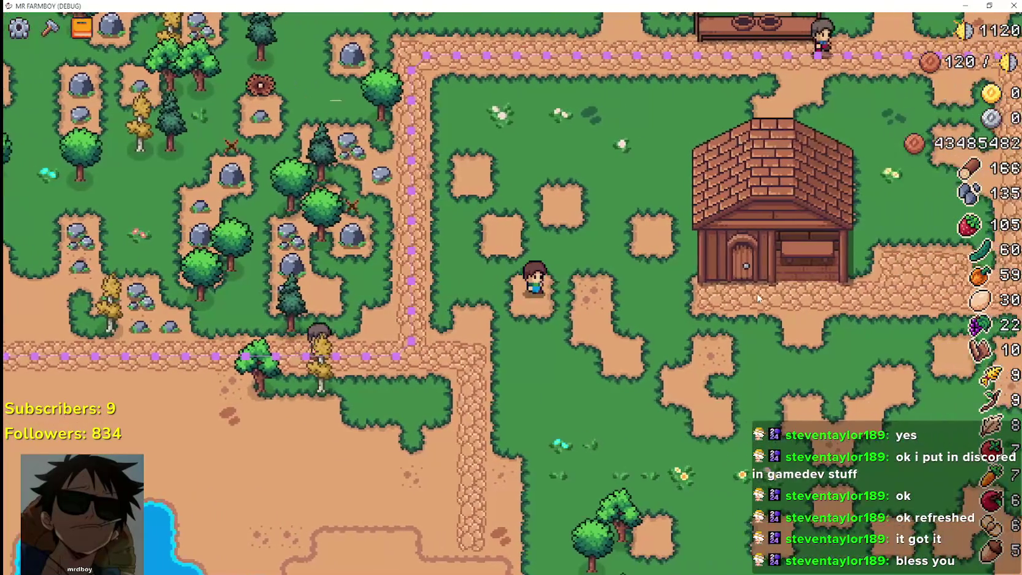
{"action": "key", "text": "d"}
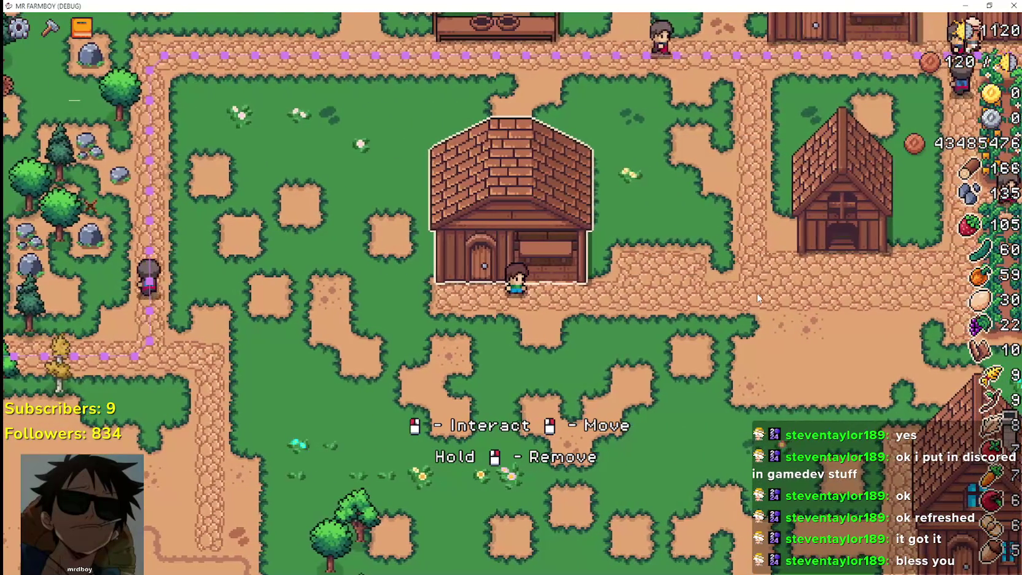
Step: Pick up the house and relocate it, adjusting its placement once more
{"action": "right_click", "coordinate": [741, 301]}
{"action": "key", "text": "a"}
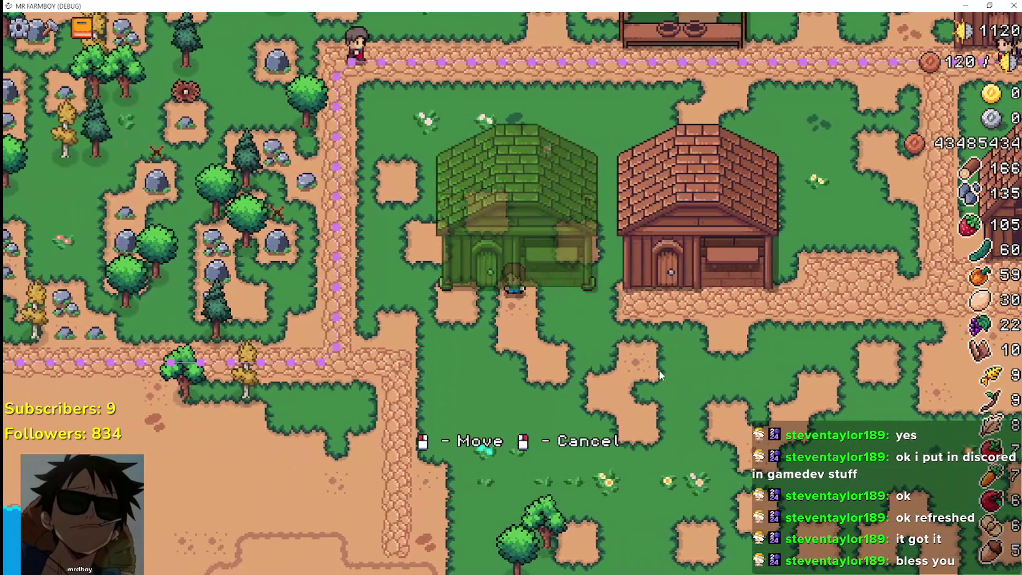
{"action": "left_click", "coordinate": [659, 370]}
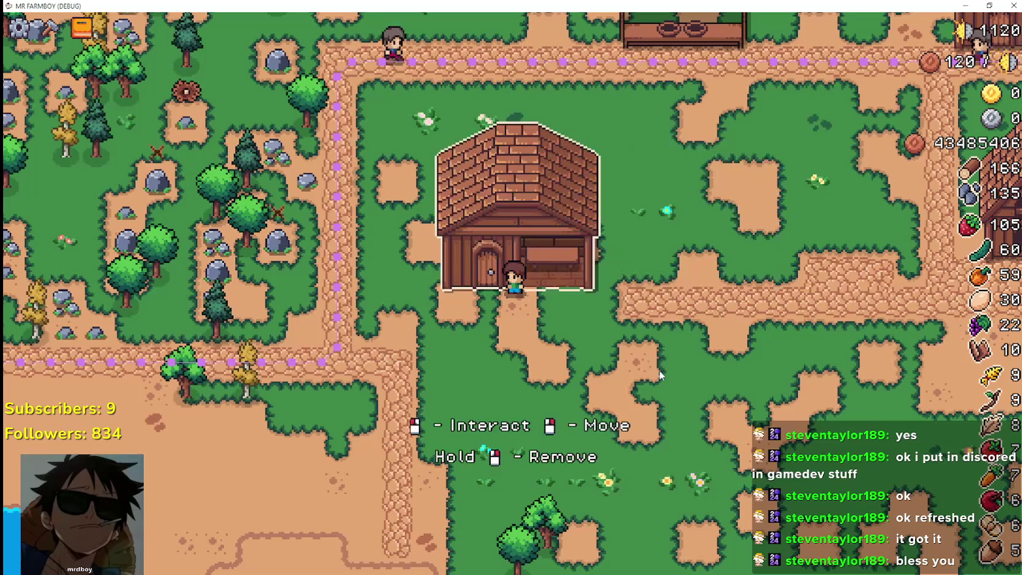
{"action": "right_click", "coordinate": [659, 370]}
{"action": "key", "text": "d"}
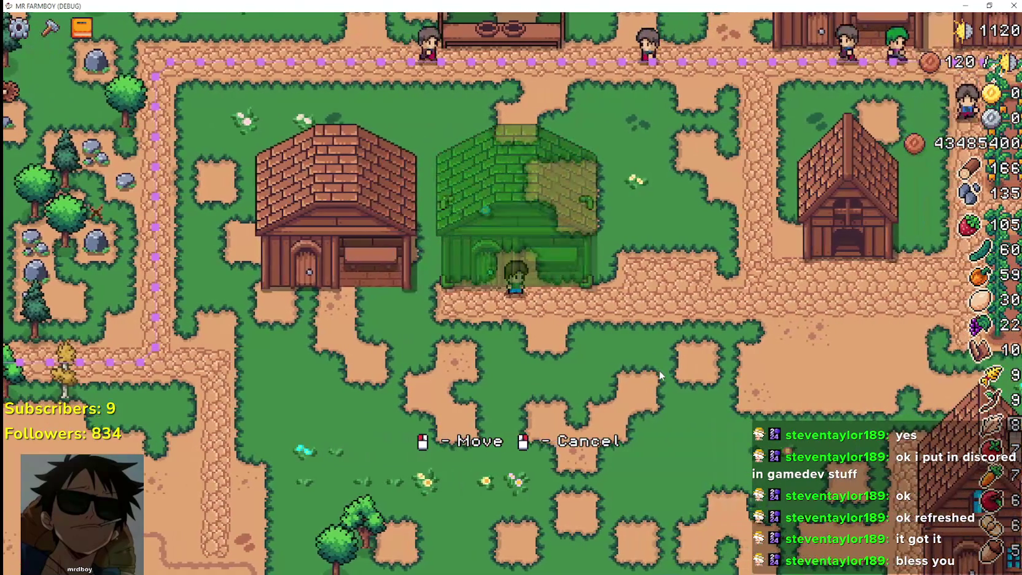
{"action": "left_click", "coordinate": [660, 375]}
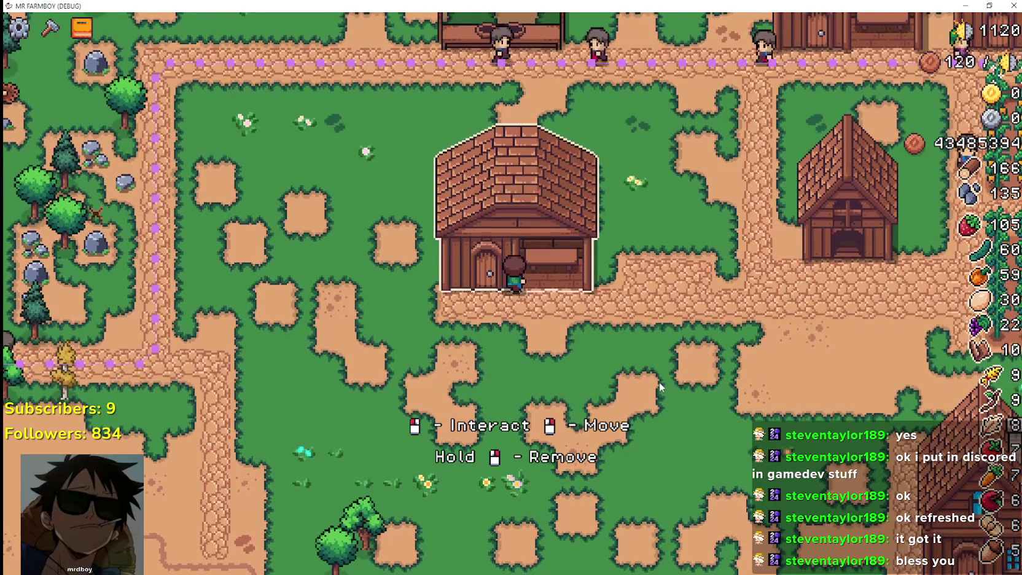
Step: Reopen the warehouse inventory, restore the game to a window, and bring the editor forward
{"action": "left_click", "coordinate": [559, 241]}
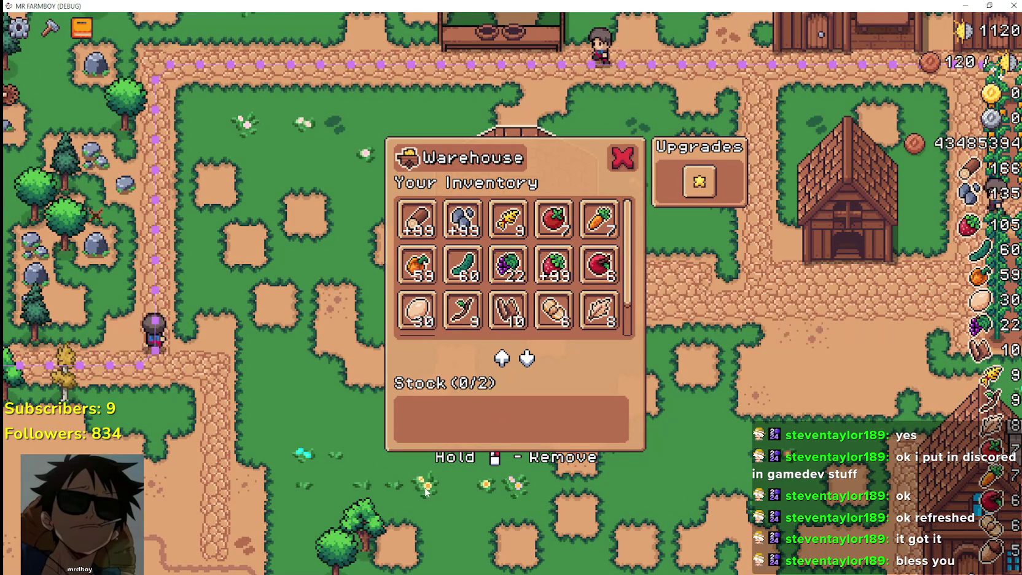
{"action": "double_click", "coordinate": [726, 5]}
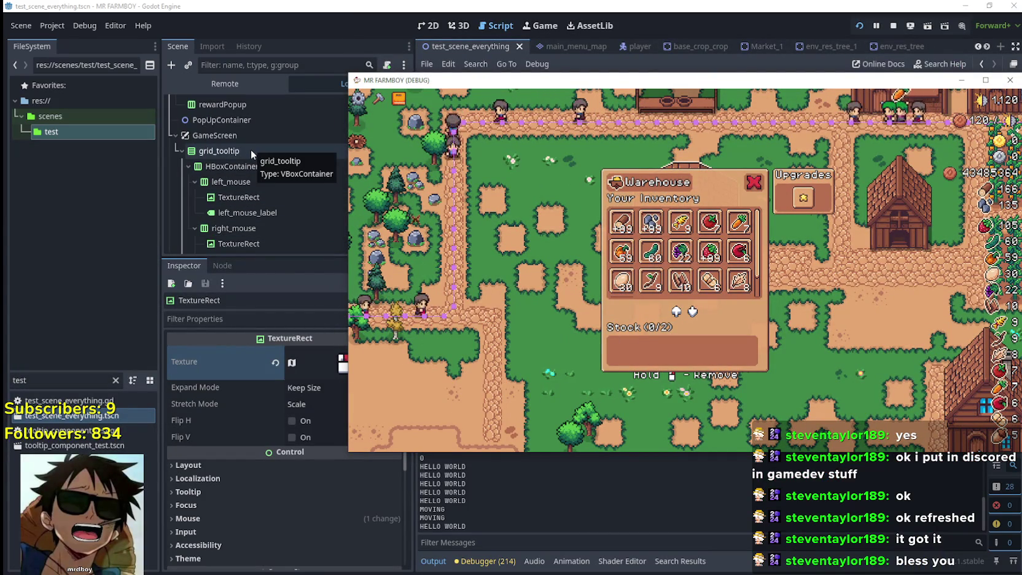
{"action": "left_click", "coordinate": [250, 150]}
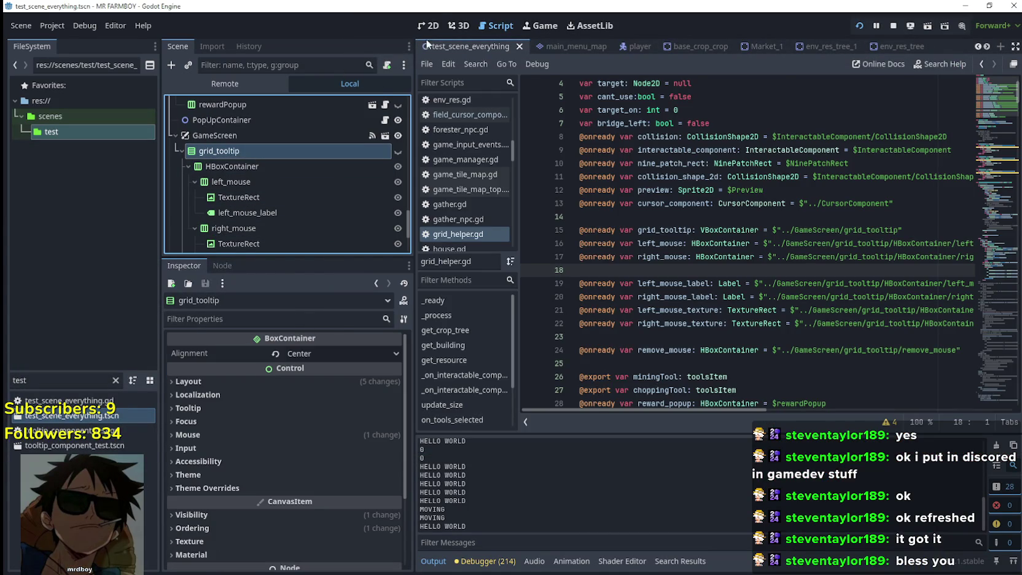
Step: Frame grid_tooltip in the 2D view, make it visible, and nudge it to (252, 237)
{"action": "double_click", "coordinate": [250, 151]}
{"action": "scroll", "coordinate": [614, 341], "scroll_direction": "down", "scroll_amount": 10}
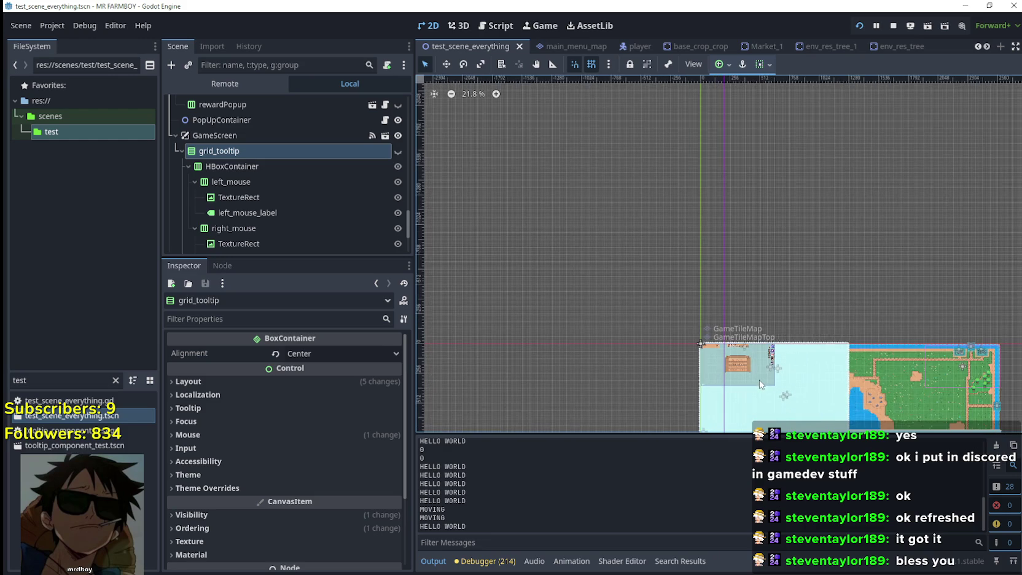
{"action": "scroll", "coordinate": [755, 376], "scroll_direction": "down", "scroll_amount": 4}
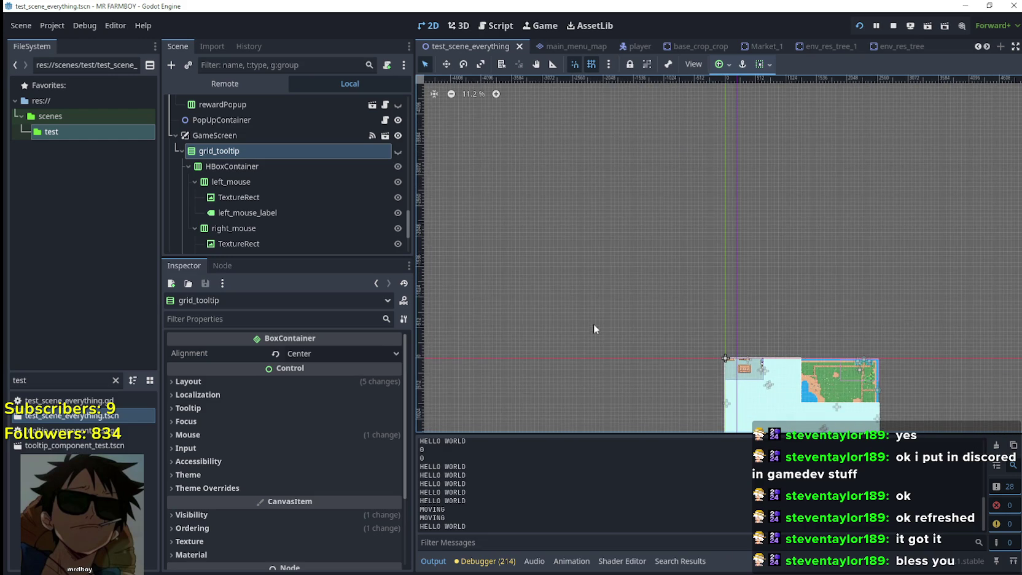
{"action": "scroll", "coordinate": [690, 291], "scroll_direction": "up", "scroll_amount": 4}
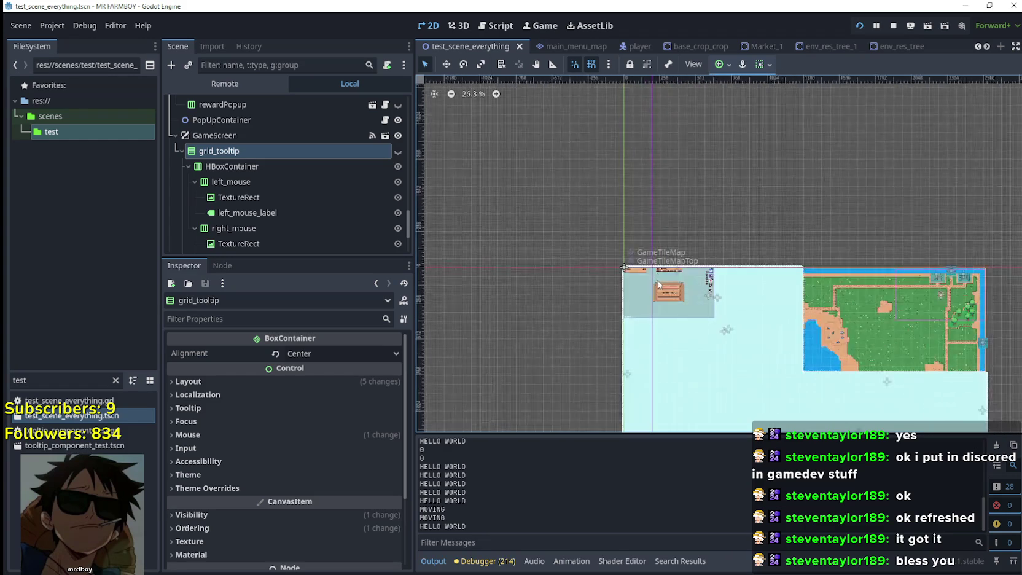
{"action": "scroll", "coordinate": [659, 283], "scroll_direction": "up", "scroll_amount": 8}
{"action": "scroll", "coordinate": [672, 332], "scroll_direction": "up", "scroll_amount": 2}
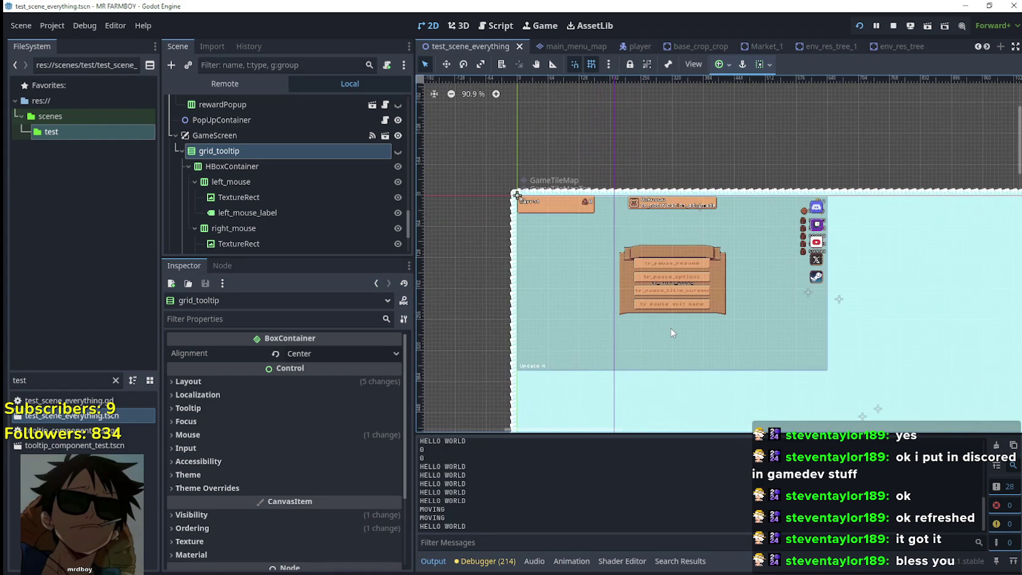
{"action": "scroll", "coordinate": [671, 332], "scroll_direction": "up", "scroll_amount": 4}
{"action": "scroll", "coordinate": [670, 332], "scroll_direction": "down", "scroll_amount": 2}
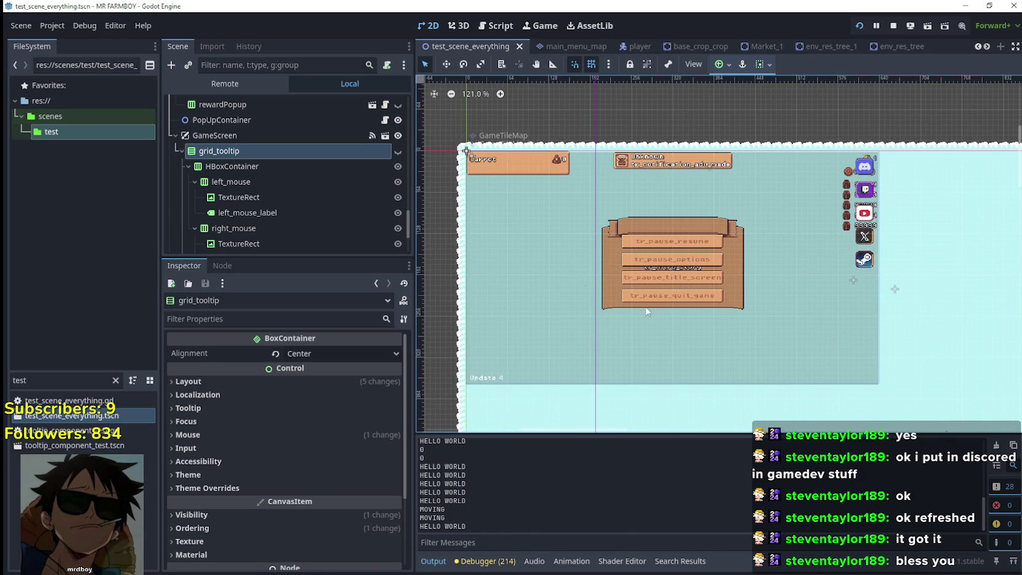
{"action": "left_click", "coordinate": [398, 151]}
{"action": "scroll", "coordinate": [674, 333], "scroll_direction": "up", "scroll_amount": 6}
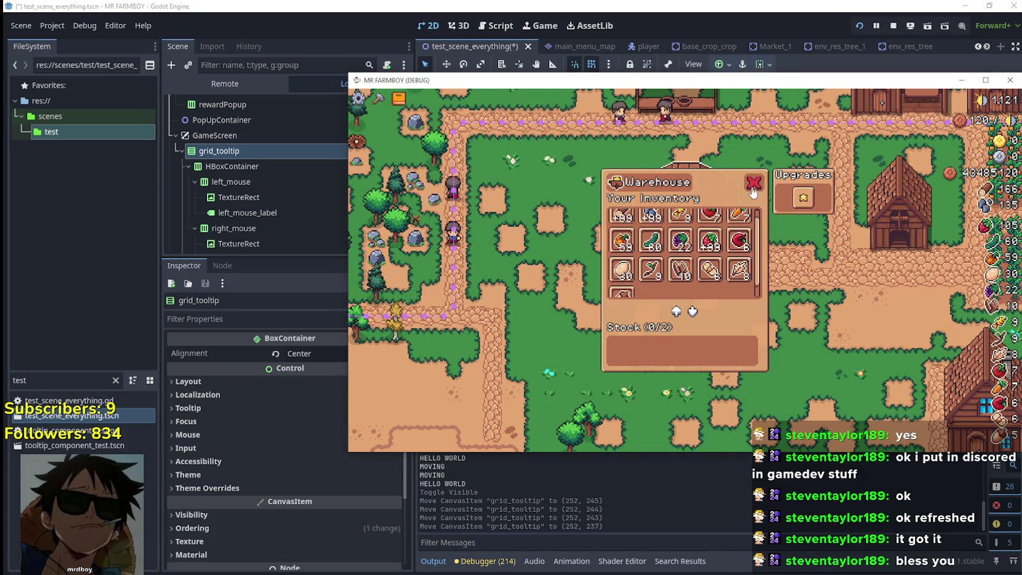
Step: Return to the running game and make its window full screen
{"action": "left_click", "coordinate": [753, 192]}
{"action": "key", "text": "F8"}
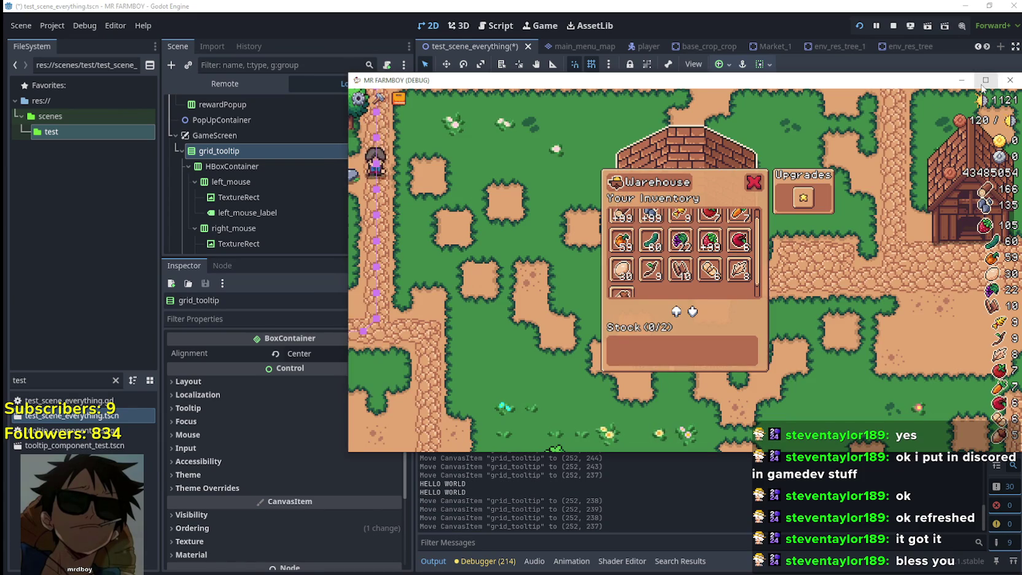
{"action": "left_click", "coordinate": [985, 82]}
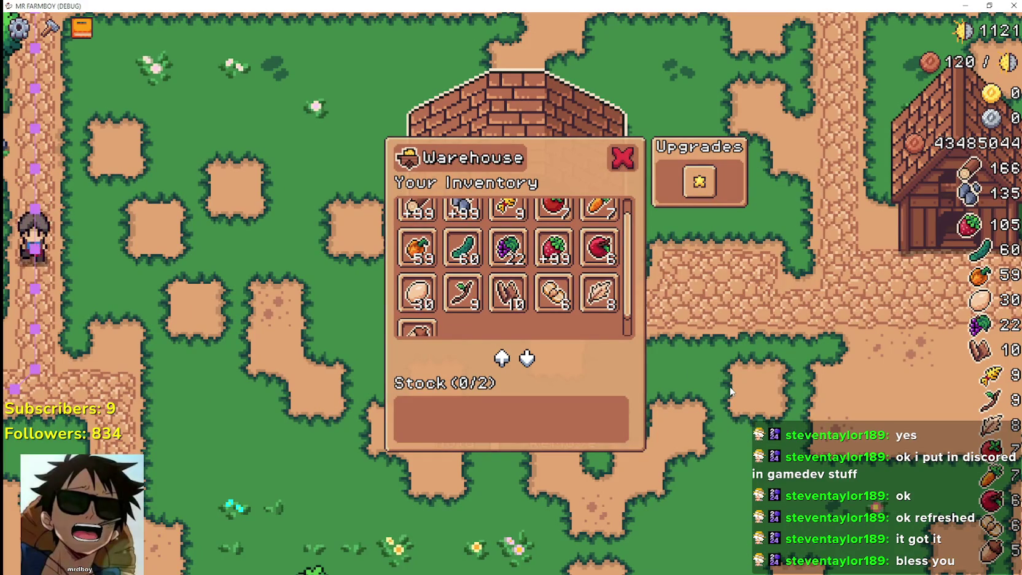
Step: Walk to the coop and house, viewing the coop's chickens and the house's workers
{"action": "right_click", "coordinate": [781, 357]}
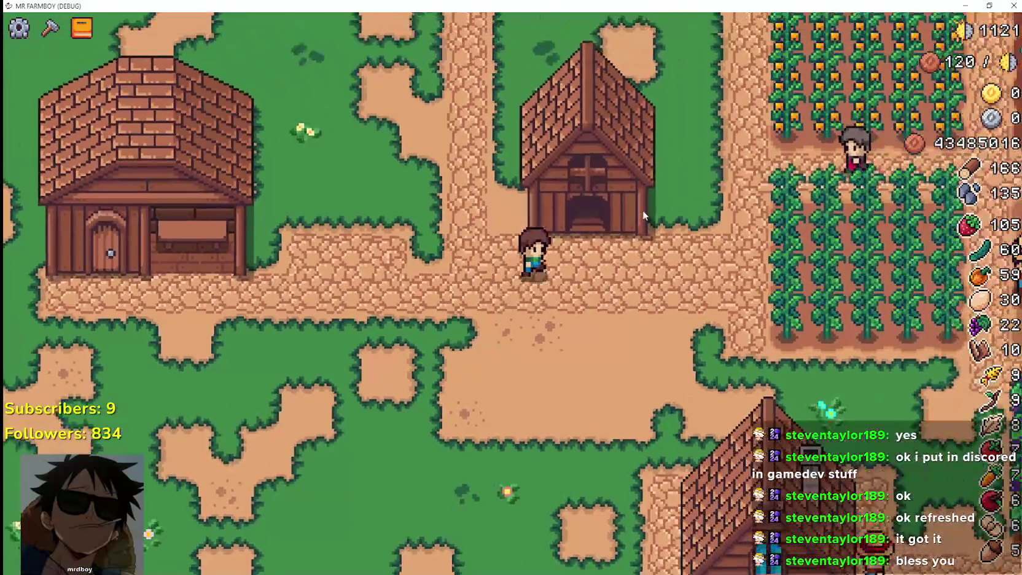
{"action": "right_click", "coordinate": [642, 210]}
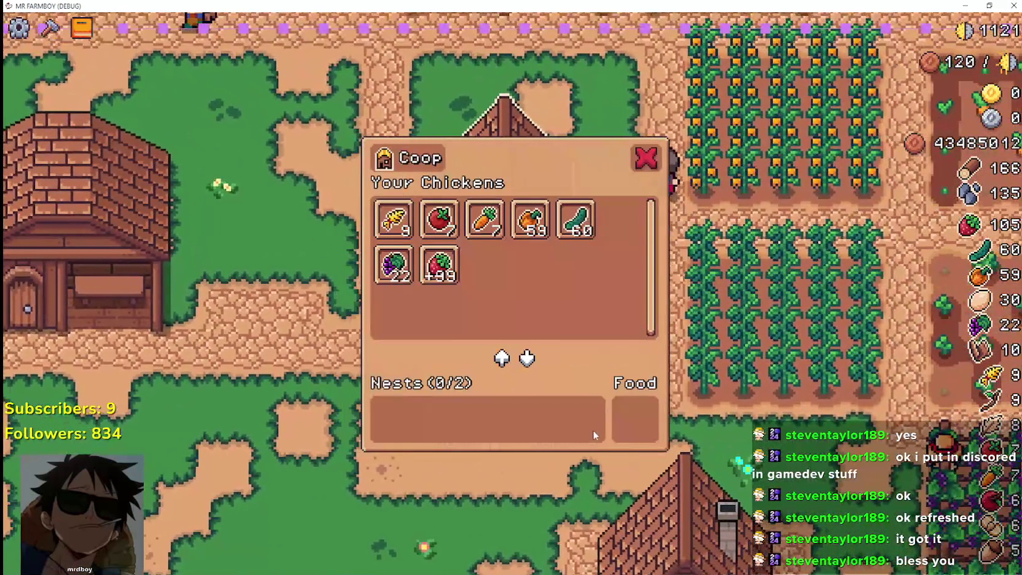
{"action": "right_click", "coordinate": [593, 430]}
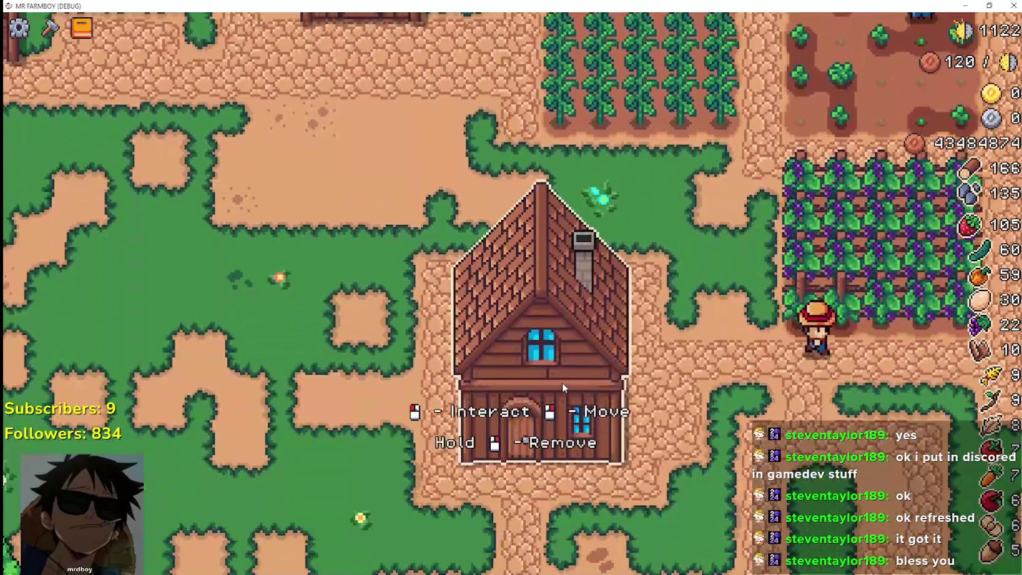
{"action": "left_click", "coordinate": [563, 388]}
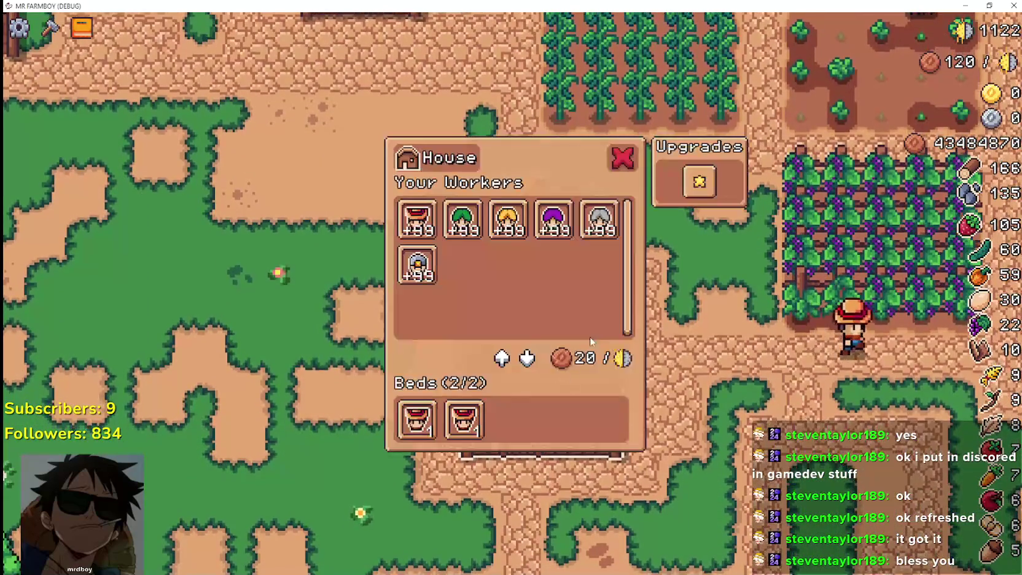
{"action": "right_click", "coordinate": [658, 343]}
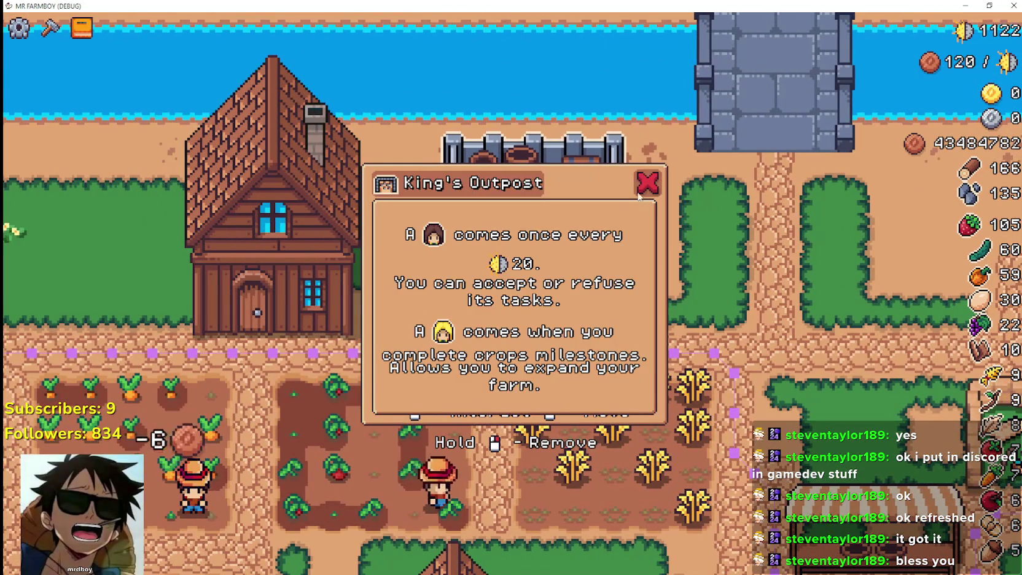
Step: Review the King's and Merchant's Outpost panels, ending with the King's Outpost info open
{"action": "left_click", "coordinate": [639, 193]}
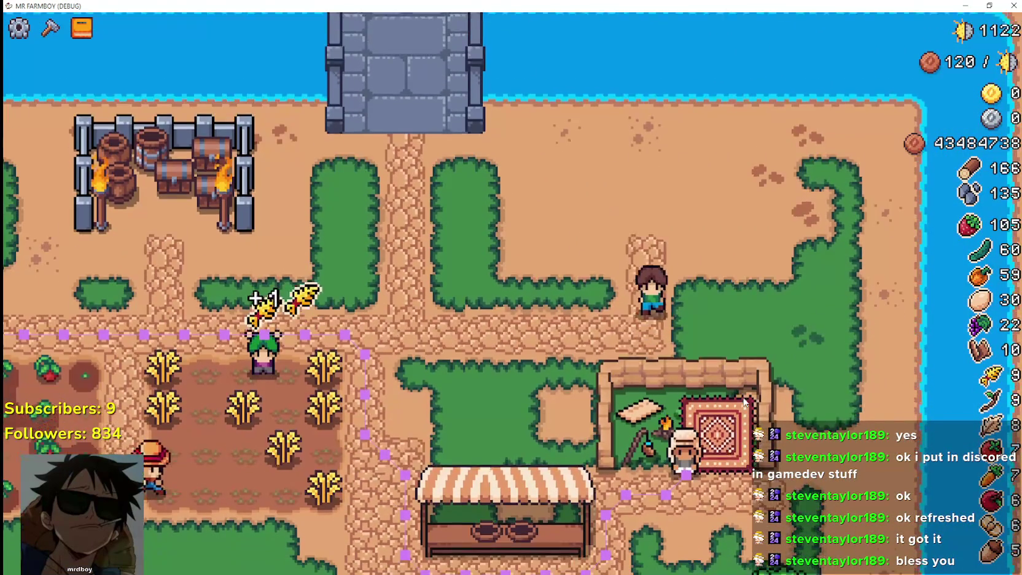
{"action": "mouse_move", "coordinate": [731, 375]}
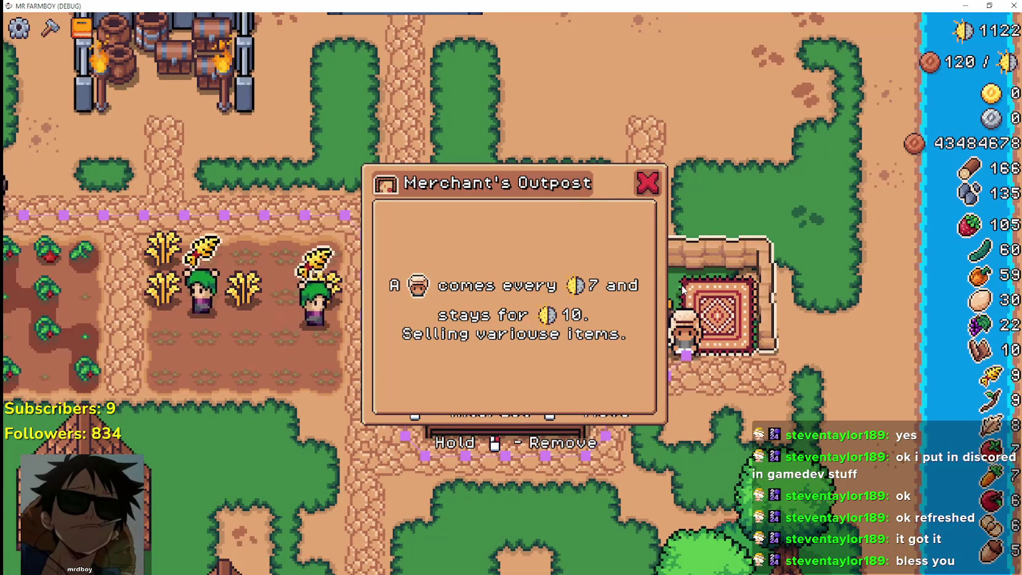
{"action": "left_click", "coordinate": [642, 184]}
{"action": "mouse_move", "coordinate": [702, 300]}
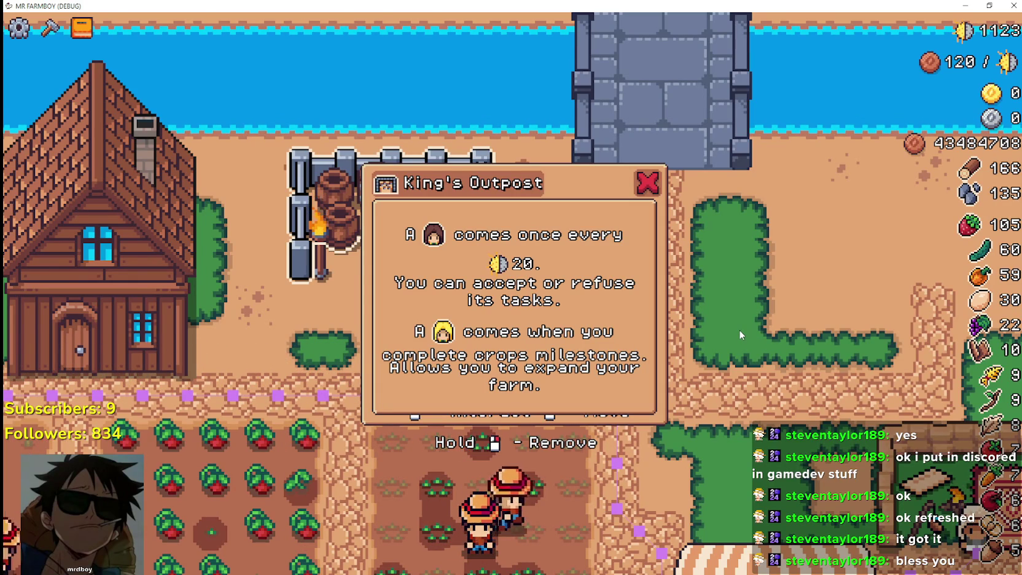
{"action": "scroll", "coordinate": [736, 333], "scroll_direction": "up", "scroll_amount": 1}
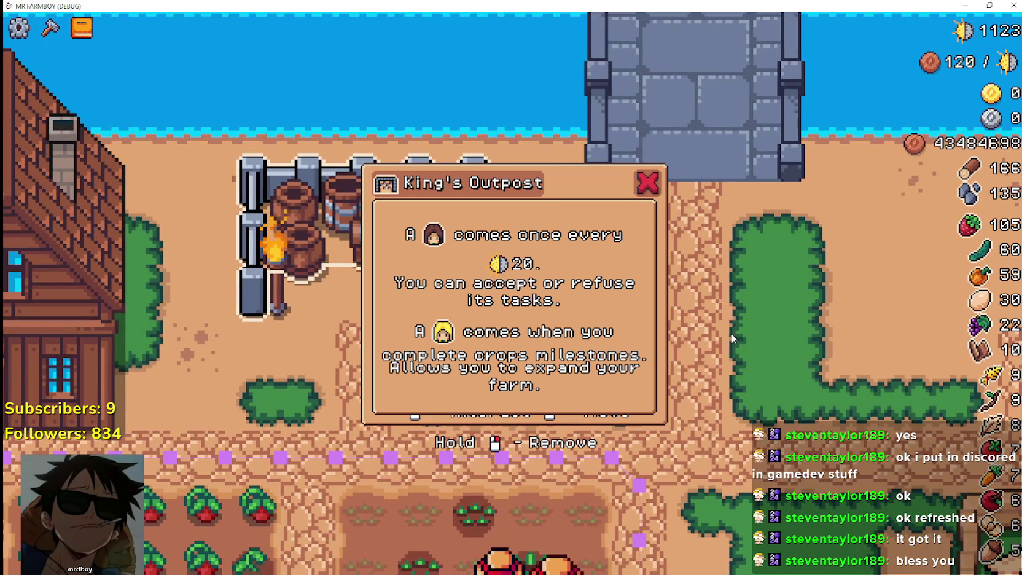
Step: Close the King's Outpost info and walk up to check the coop's chickens
{"action": "left_click", "coordinate": [647, 182]}
{"action": "scroll", "coordinate": [569, 351], "scroll_direction": "down", "scroll_amount": 3}
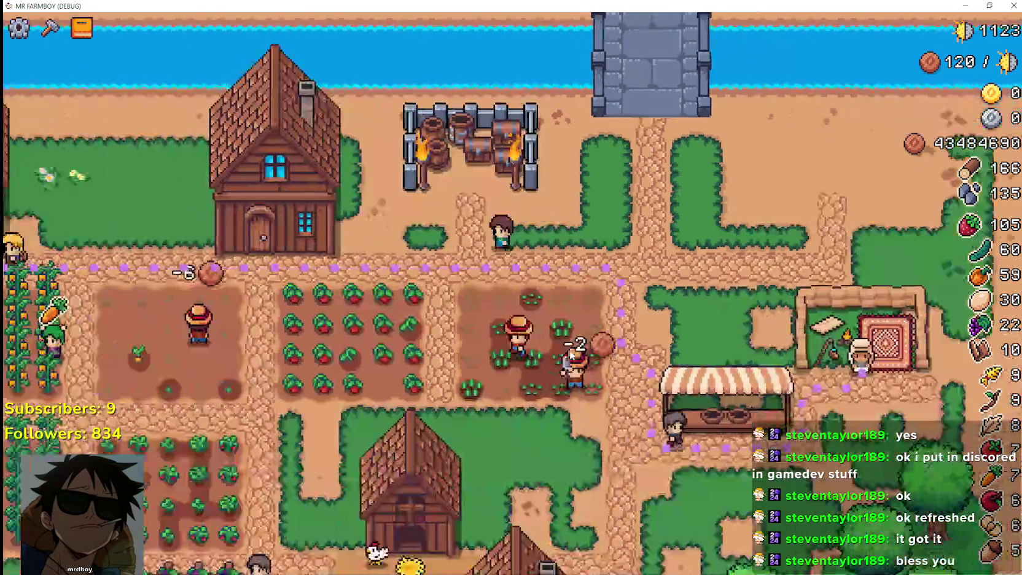
{"action": "key", "text": "a"}
{"action": "key", "text": "s"}
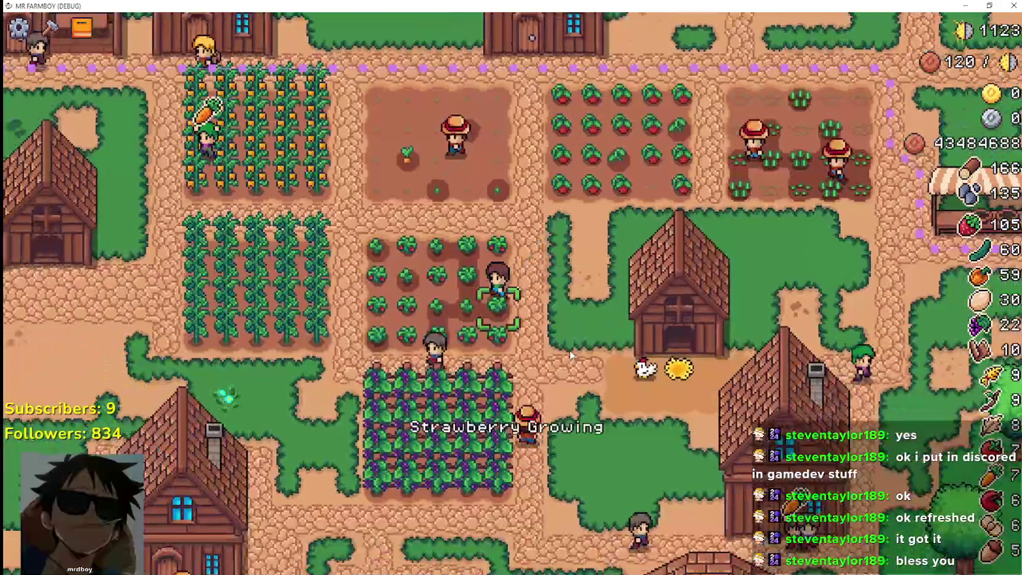
{"action": "key", "text": "a"}
{"action": "key", "text": "w"}
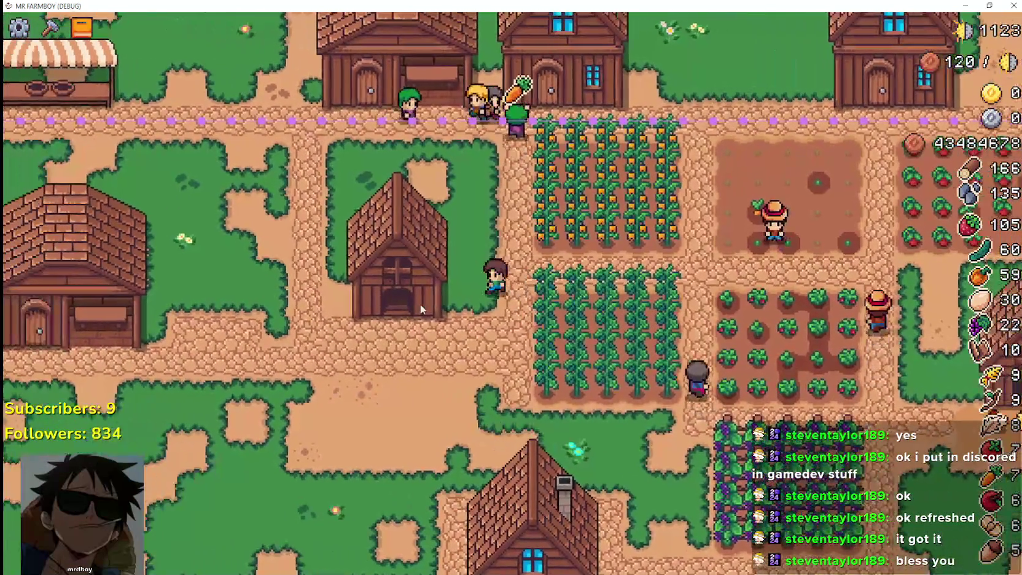
{"action": "left_click", "coordinate": [421, 304]}
Step: Walk over to the warehouse and open its inventory
{"action": "key", "text": "Escape"}
{"action": "key", "text": "a"}
{"action": "key", "text": "s"}
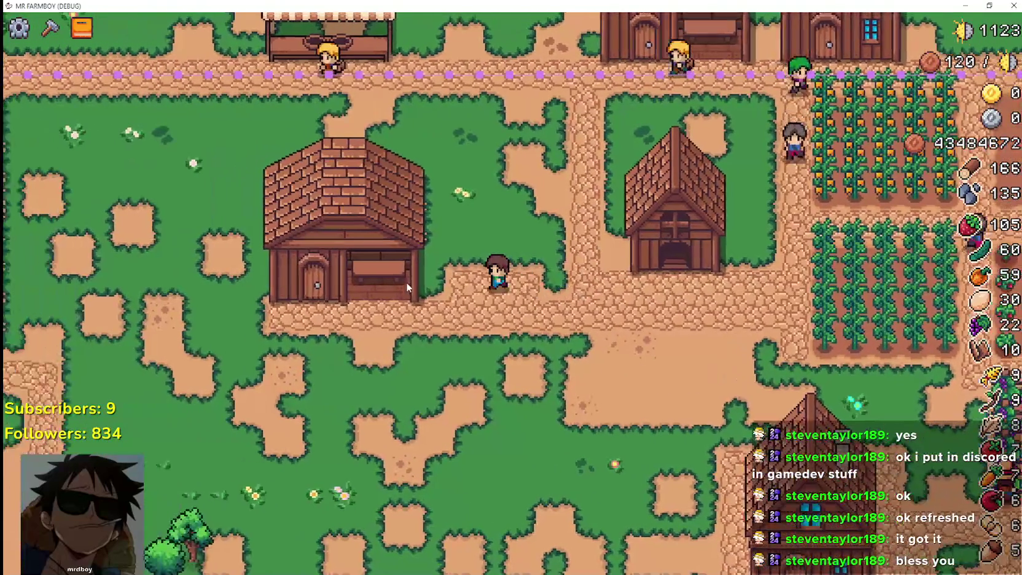
{"action": "key", "text": "a"}
{"action": "left_click", "coordinate": [473, 292]}
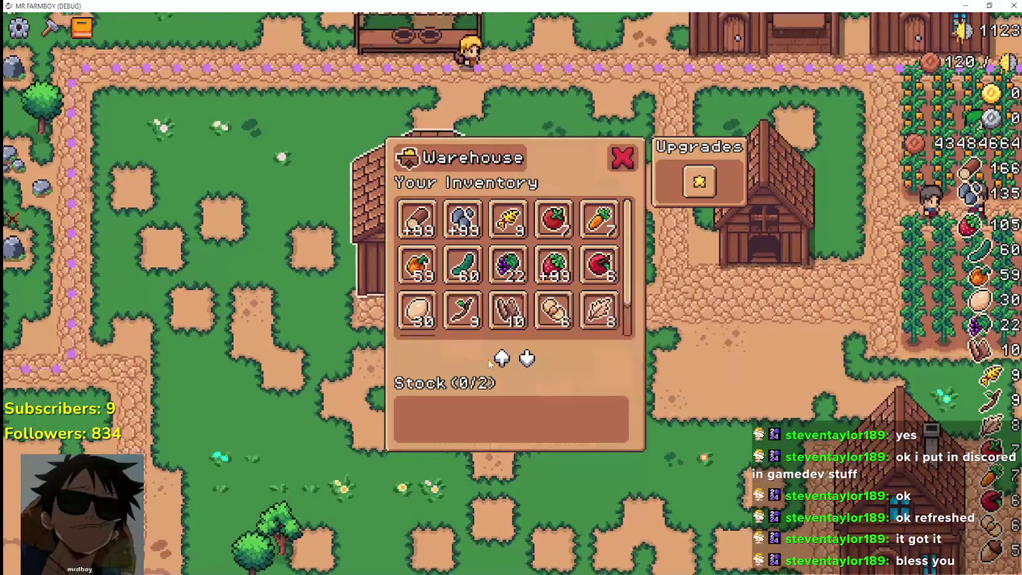
Step: Walk through the trees gathering a log, then head back beside the farmhouse
{"action": "key", "text": "Escape"}
{"action": "key", "text": "s"}
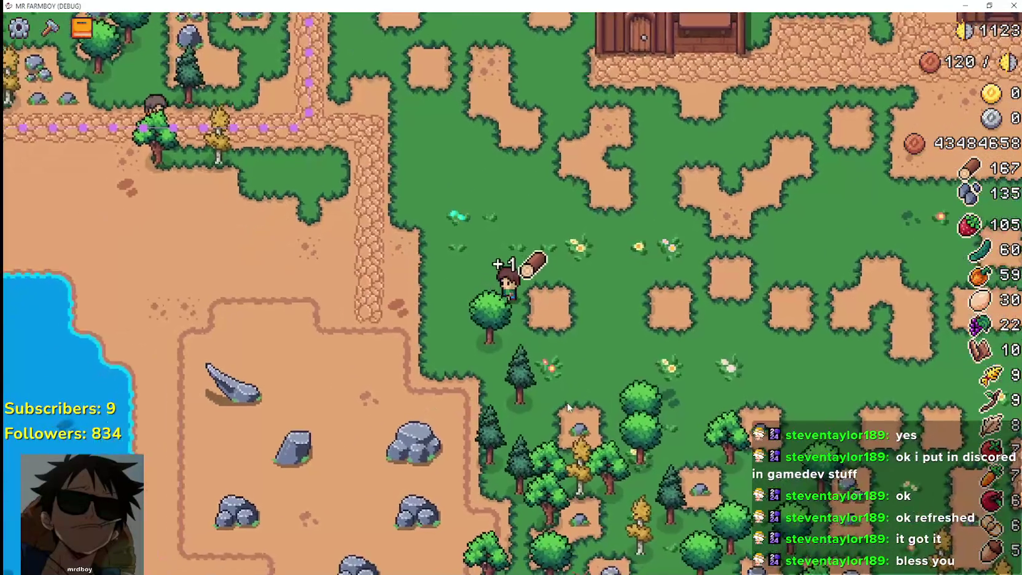
{"action": "key", "text": "s"}
{"action": "key", "text": "d"}
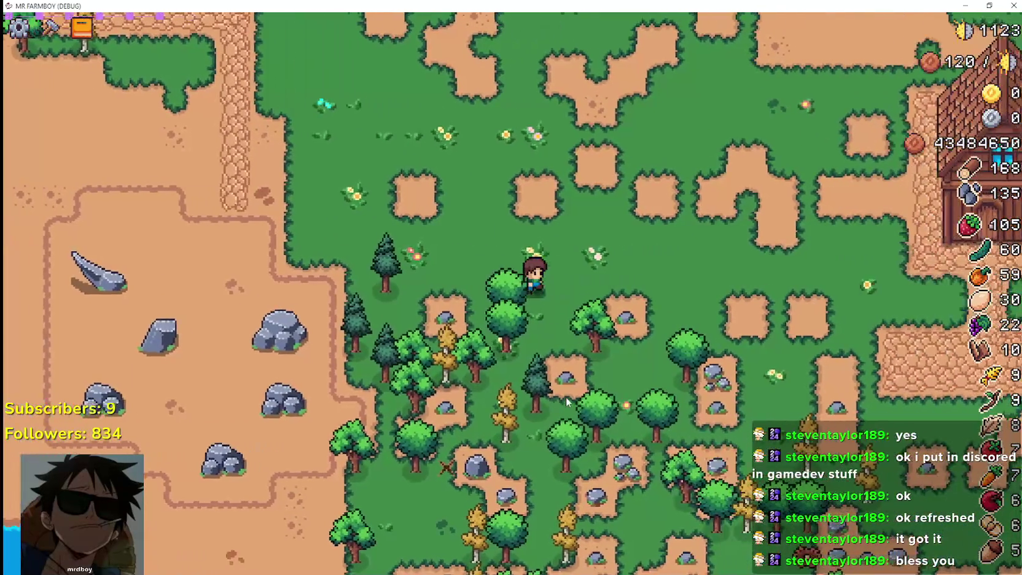
{"action": "key", "text": "w"}
{"action": "key", "text": "d"}
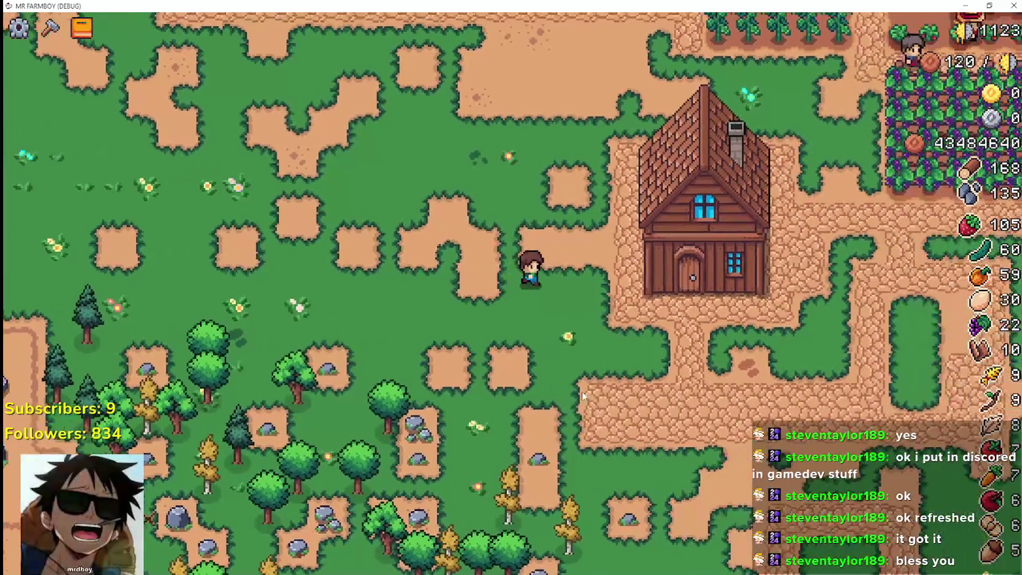
{"action": "key", "text": "w"}
{"action": "key", "text": "d"}
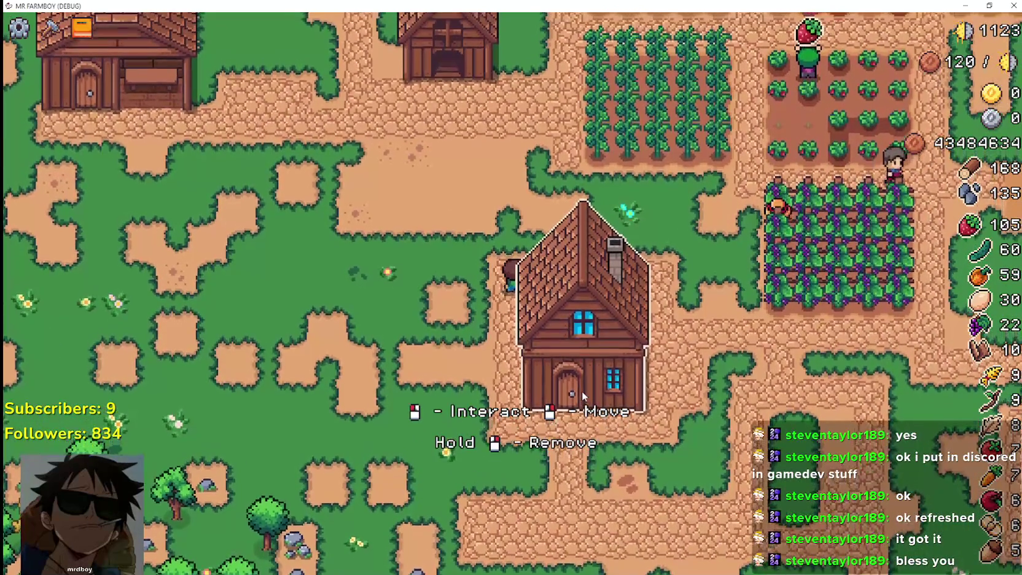
{"action": "key", "text": "d"}
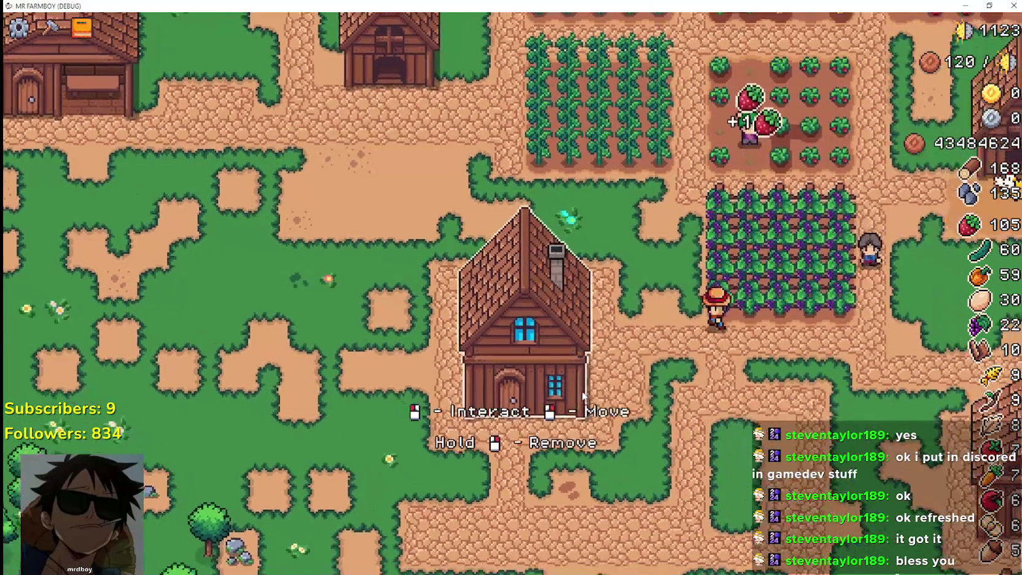
{"action": "key", "text": "a"}
{"action": "key", "text": "s"}
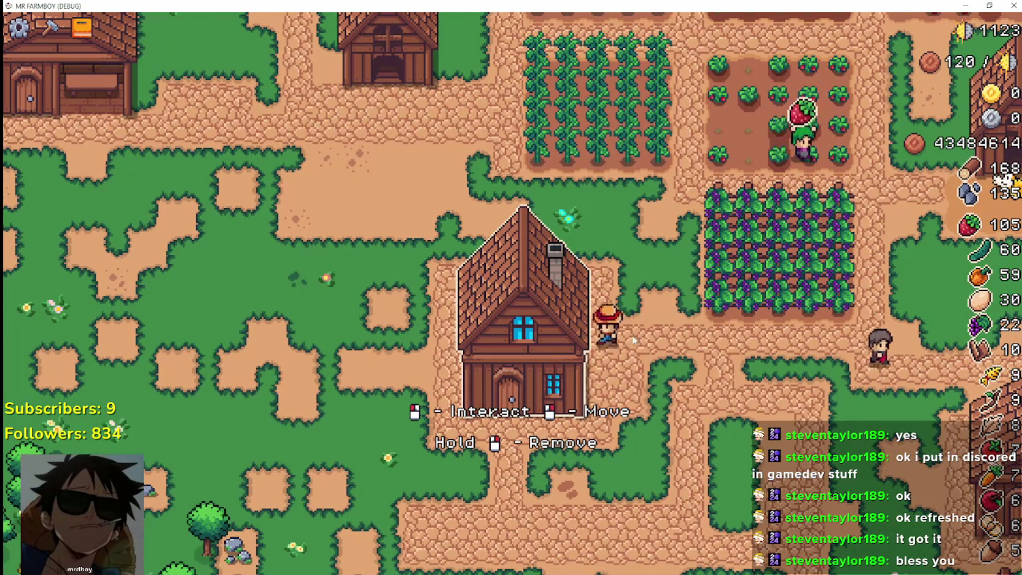
Step: Check the farmhouse's resident workers and beds, close the panel, and stop the game
{"action": "left_click", "coordinate": [521, 330]}
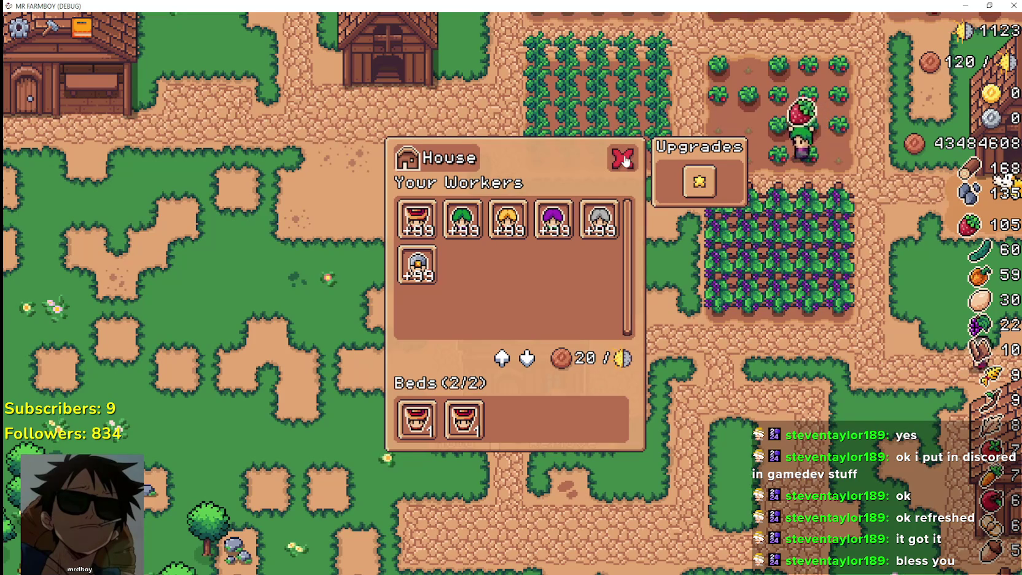
{"action": "left_click", "coordinate": [624, 161]}
{"action": "key", "text": "F8"}
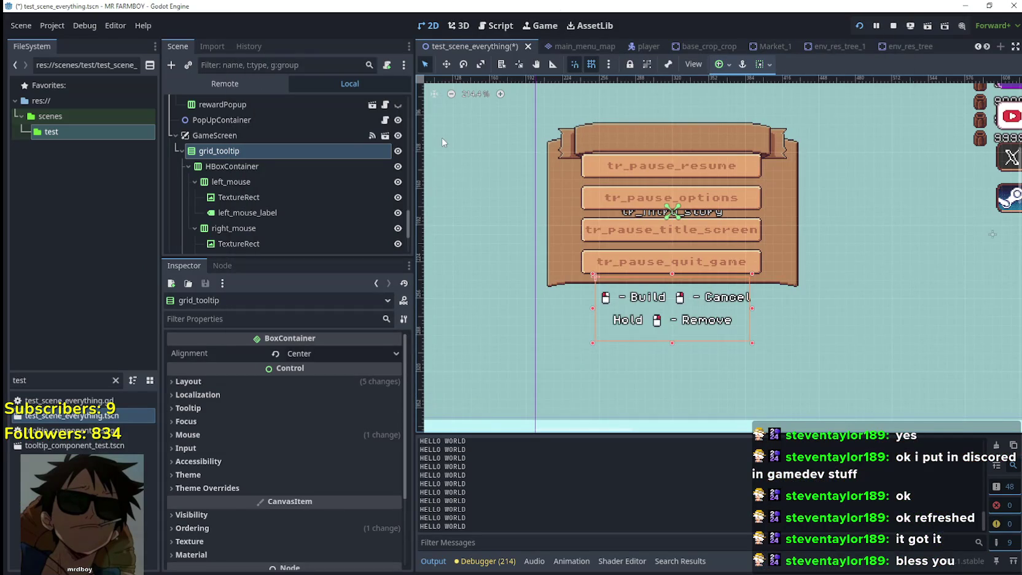
Step: Open Warehouse.tscn via the 'wareho' filter and look up its parent building.gd script
{"action": "left_click", "coordinate": [54, 379]}
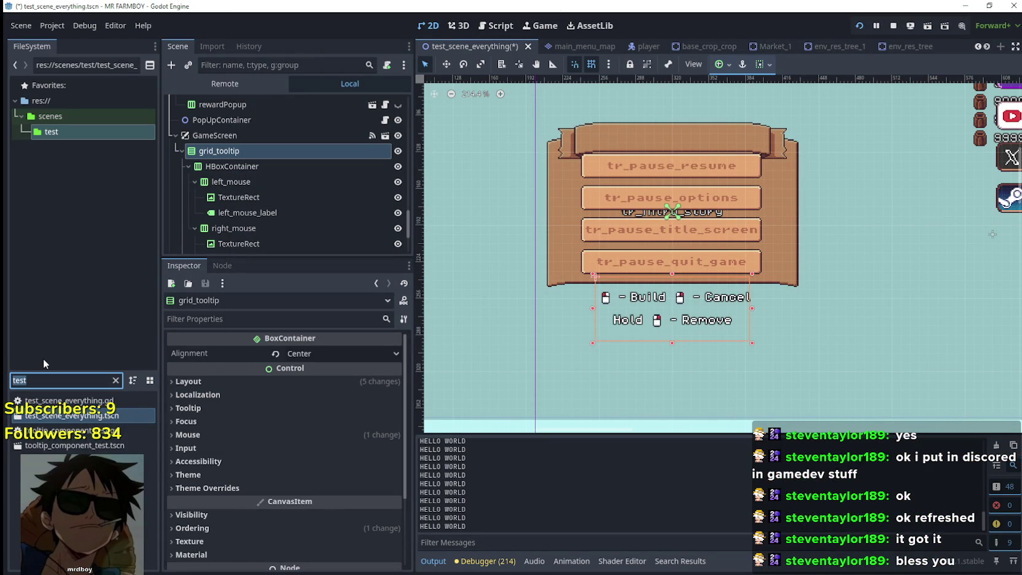
{"action": "type", "text": "wareho"}
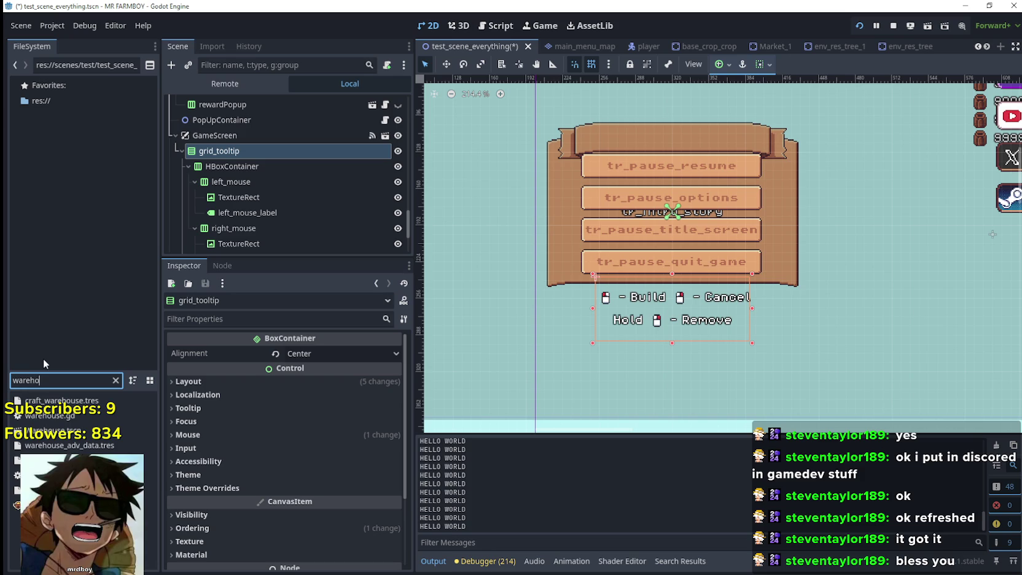
{"action": "double_click", "coordinate": [50, 430]}
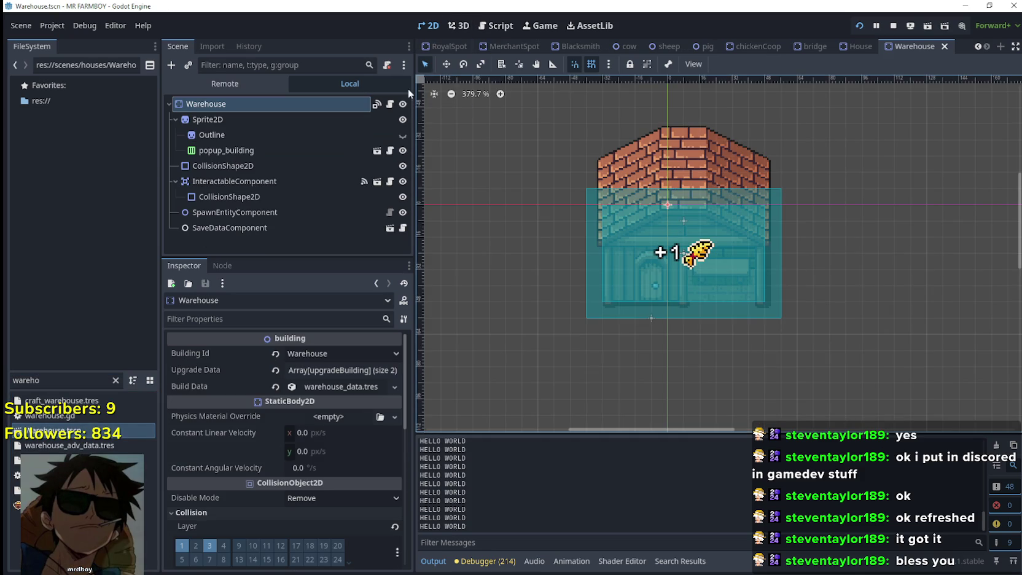
{"action": "left_click", "coordinate": [390, 104]}
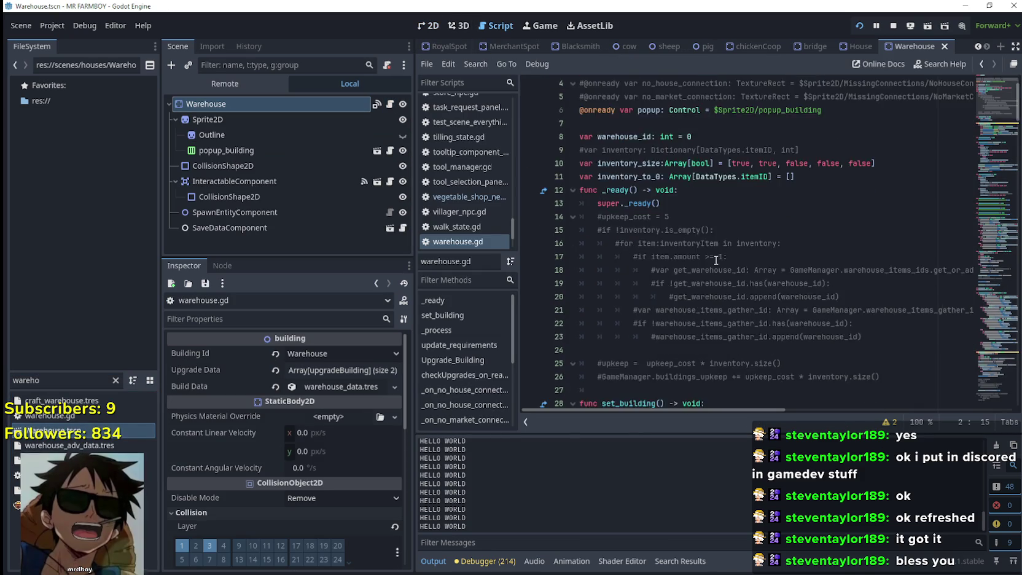
{"action": "scroll", "coordinate": [746, 227], "scroll_direction": "down", "scroll_amount": 1}
{"action": "scroll", "coordinate": [737, 245], "scroll_direction": "up", "scroll_amount": 5}
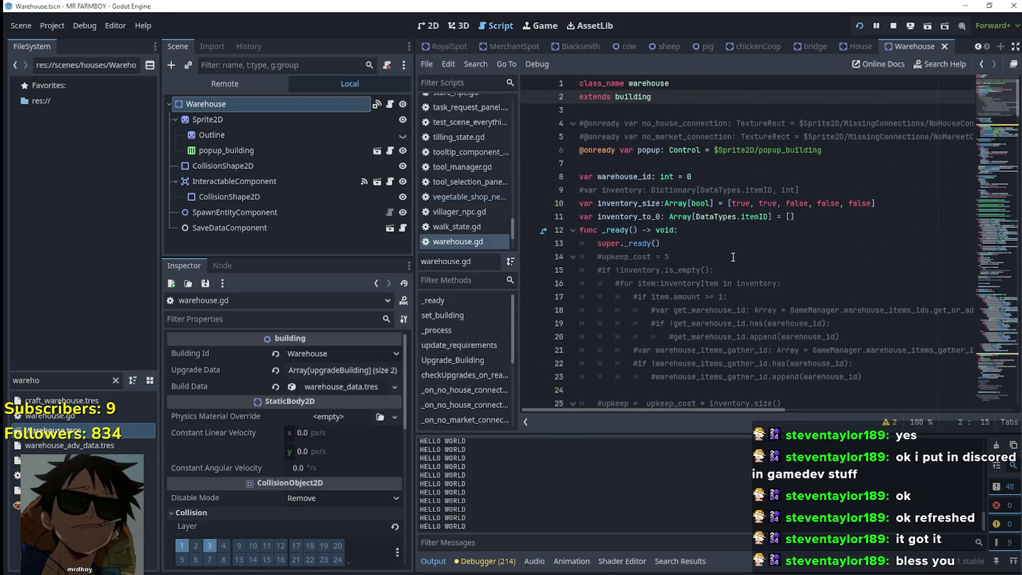
{"action": "right_click", "coordinate": [628, 97]}
{"action": "left_click", "coordinate": [701, 298]}
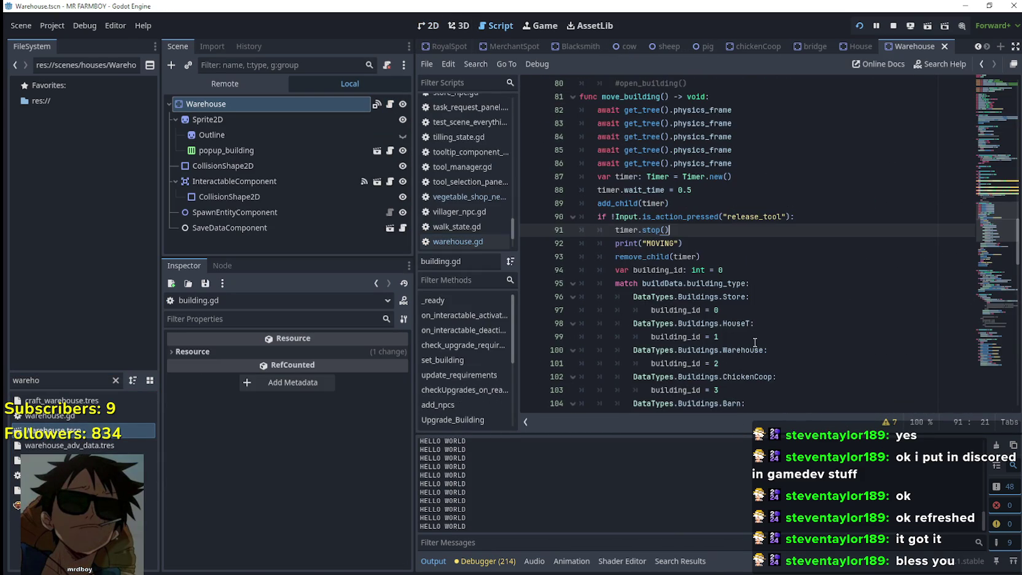
Step: Filter the FileSystem for 'house' and open the House.tscn scene
{"action": "scroll", "coordinate": [750, 290], "scroll_direction": "up", "scroll_amount": 3}
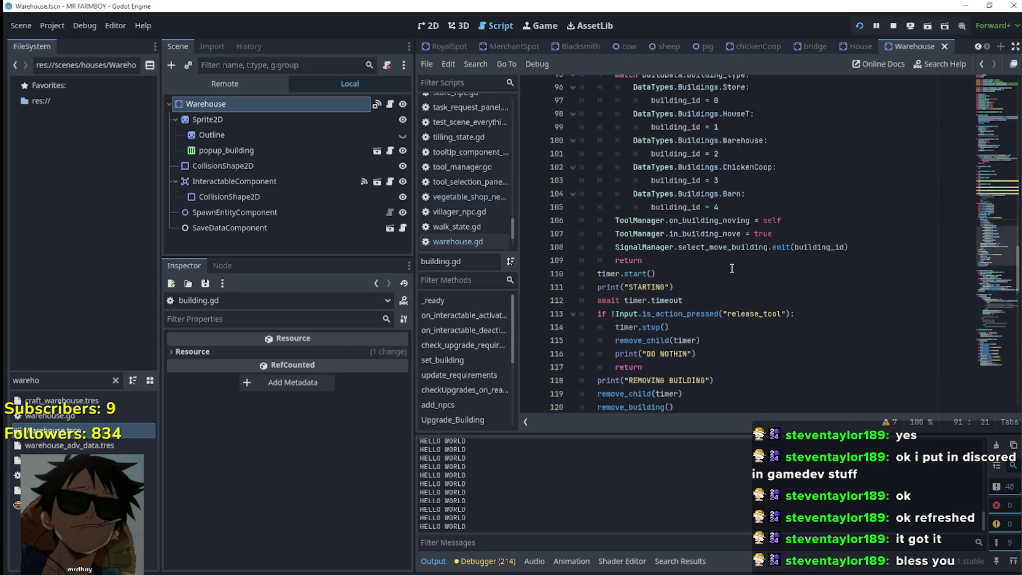
{"action": "scroll", "coordinate": [732, 269], "scroll_direction": "up", "scroll_amount": 2}
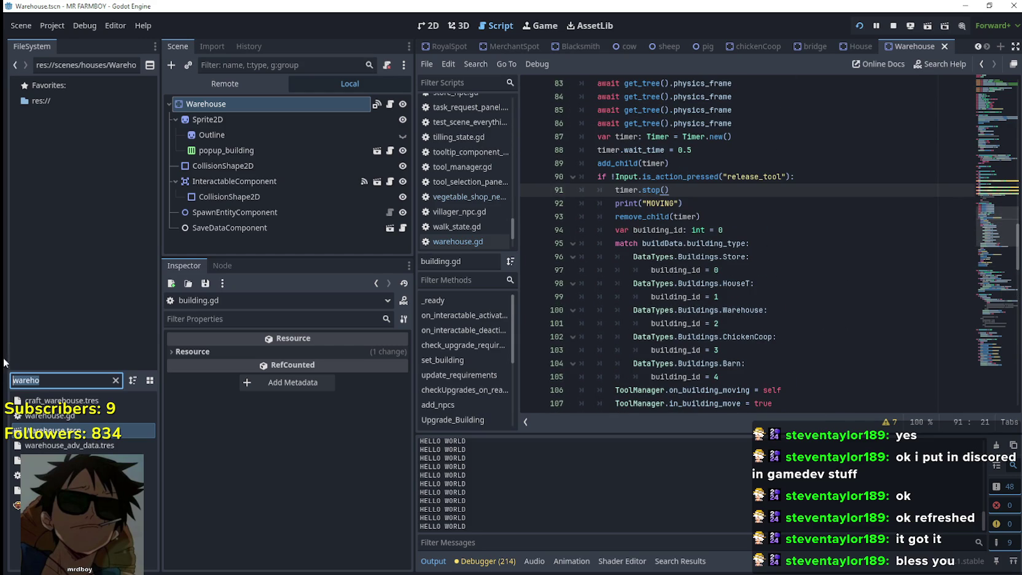
{"action": "type", "text": "house"}
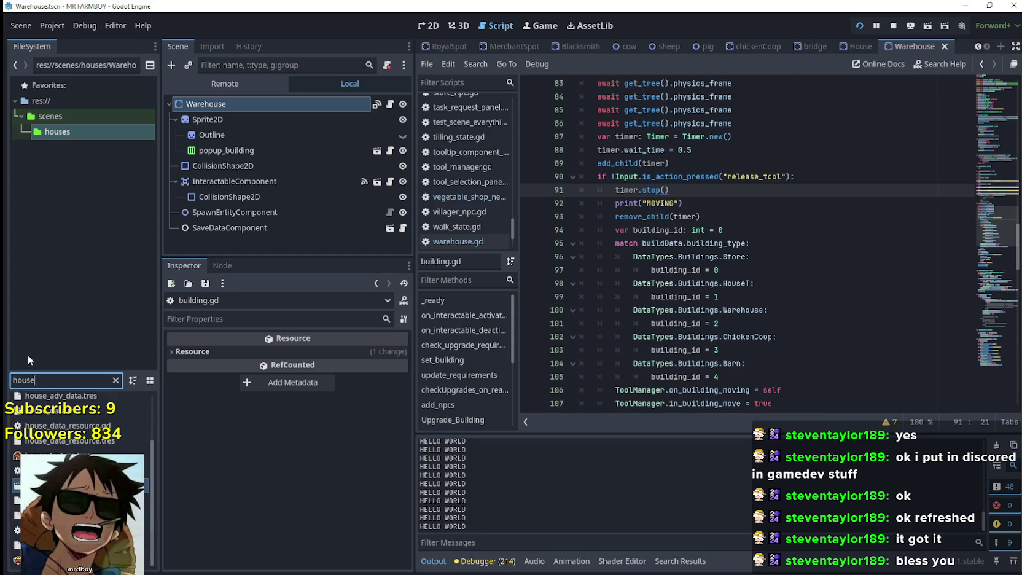
{"action": "scroll", "coordinate": [98, 438], "scroll_direction": "up", "scroll_amount": 2}
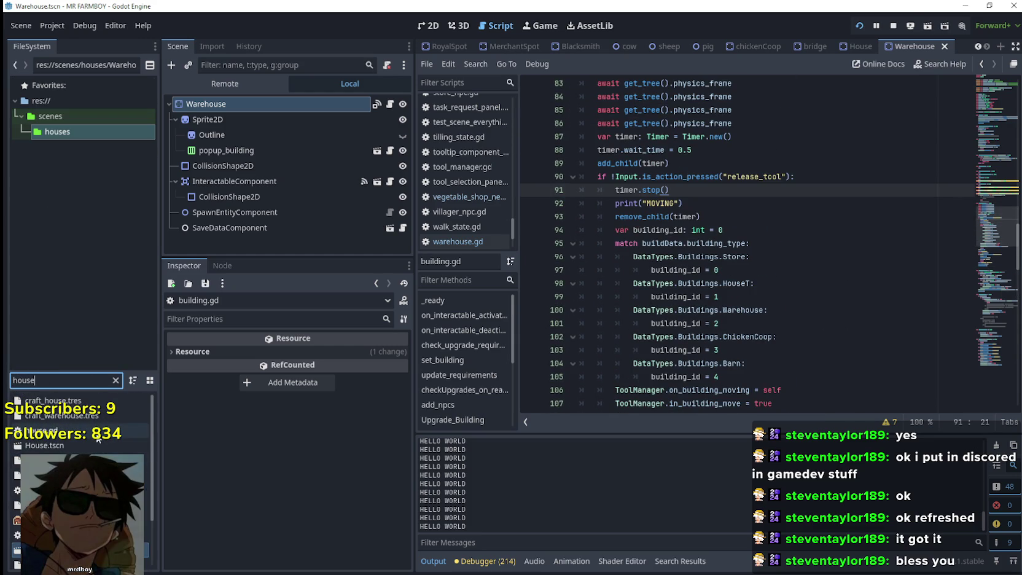
{"action": "scroll", "coordinate": [746, 264], "scroll_direction": "down", "scroll_amount": 6}
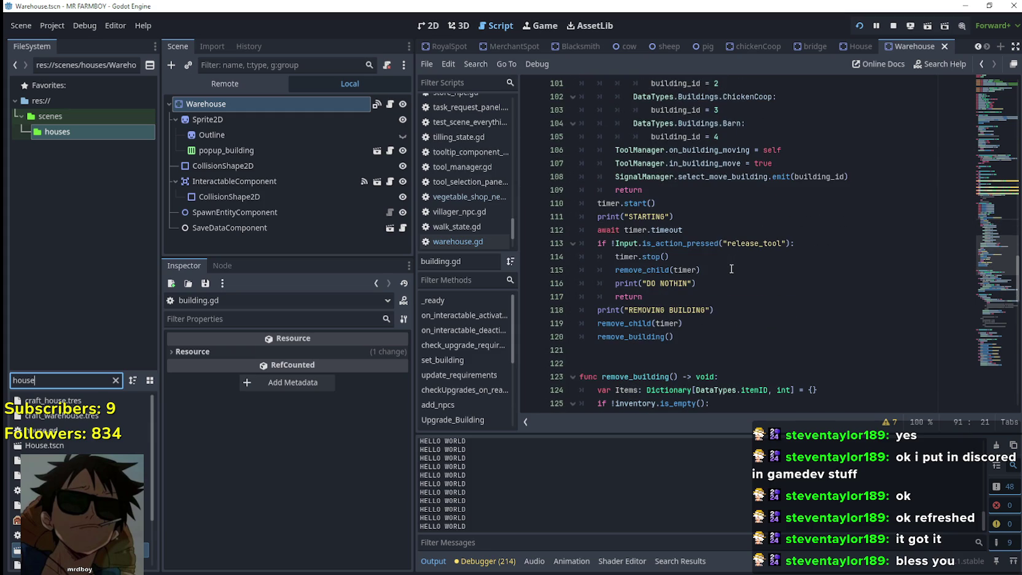
{"action": "right_click", "coordinate": [47, 448]}
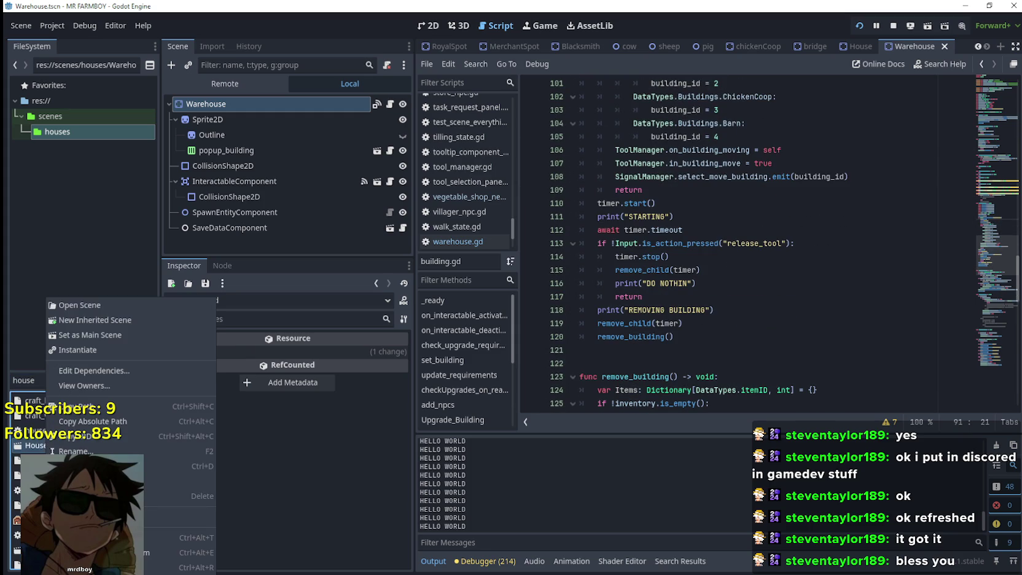
{"action": "left_click", "coordinate": [31, 451]}
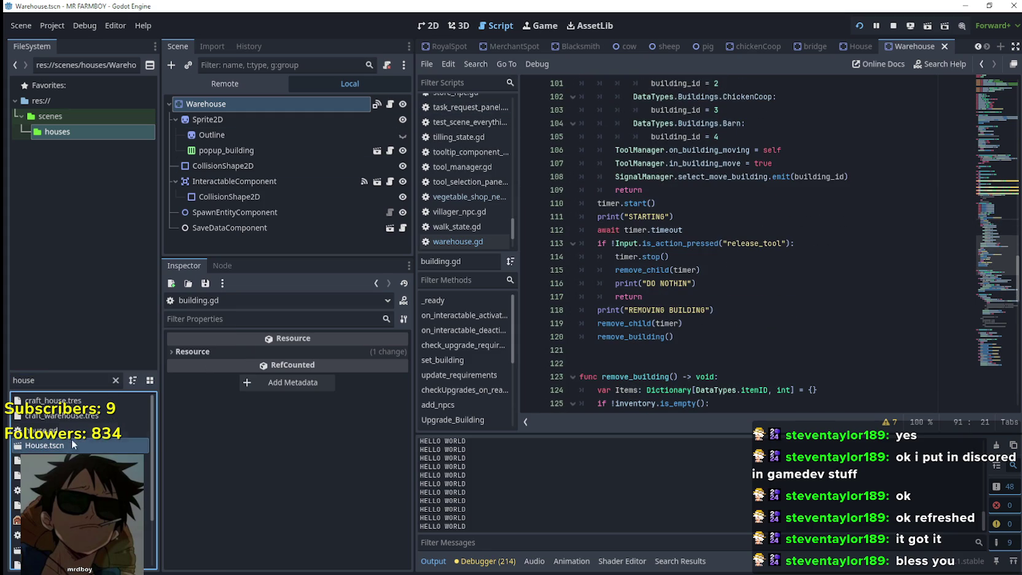
{"action": "double_click", "coordinate": [56, 450]}
Step: Review house.gd, then reopen test_scene_everything.tscn and its field_cursor_component.gd script
{"action": "left_click", "coordinate": [389, 106]}
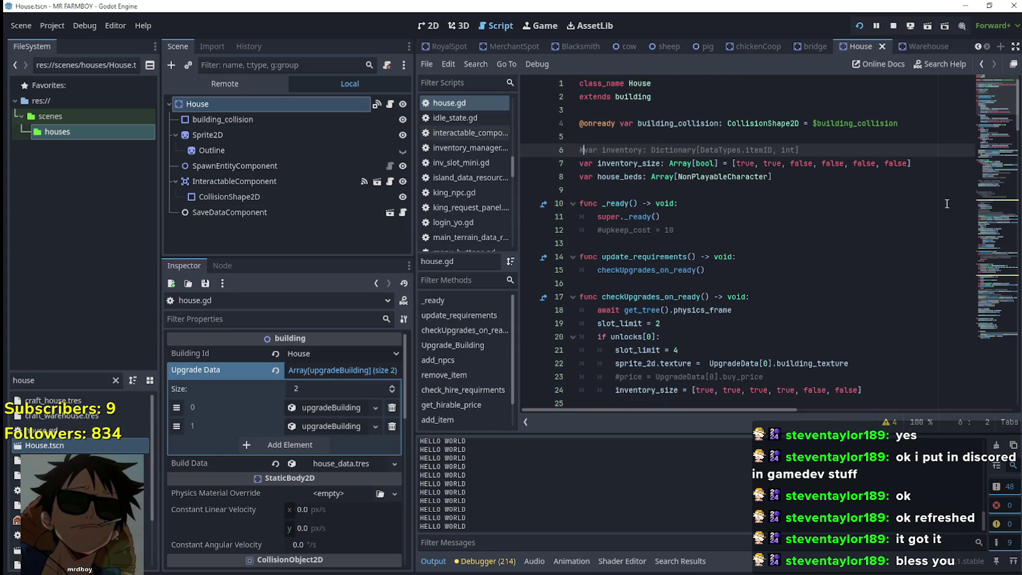
{"action": "mouse_move", "coordinate": [994, 116]}
{"action": "left_mouse_down"}
{"action": "mouse_move", "coordinate": [981, 184]}
{"action": "mouse_move", "coordinate": [1001, 323]}
{"action": "mouse_move", "coordinate": [987, 205]}
{"action": "mouse_move", "coordinate": [993, 87]}
{"action": "left_mouse_up"}
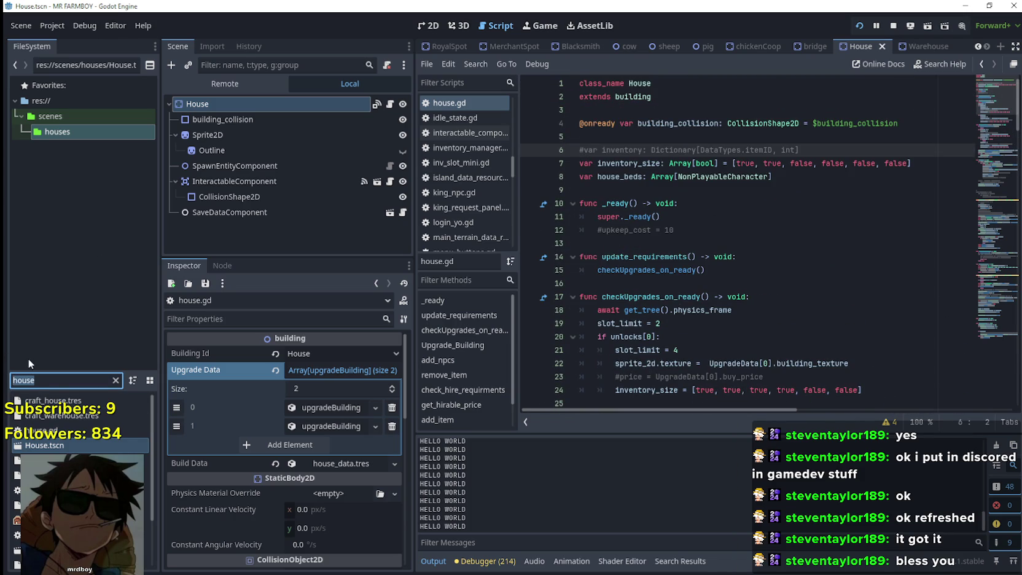
{"action": "type", "text": "test"}
{"action": "double_click", "coordinate": [67, 416]}
{"action": "scroll", "coordinate": [373, 148], "scroll_direction": "up", "scroll_amount": 5}
{"action": "left_click", "coordinate": [385, 166]}
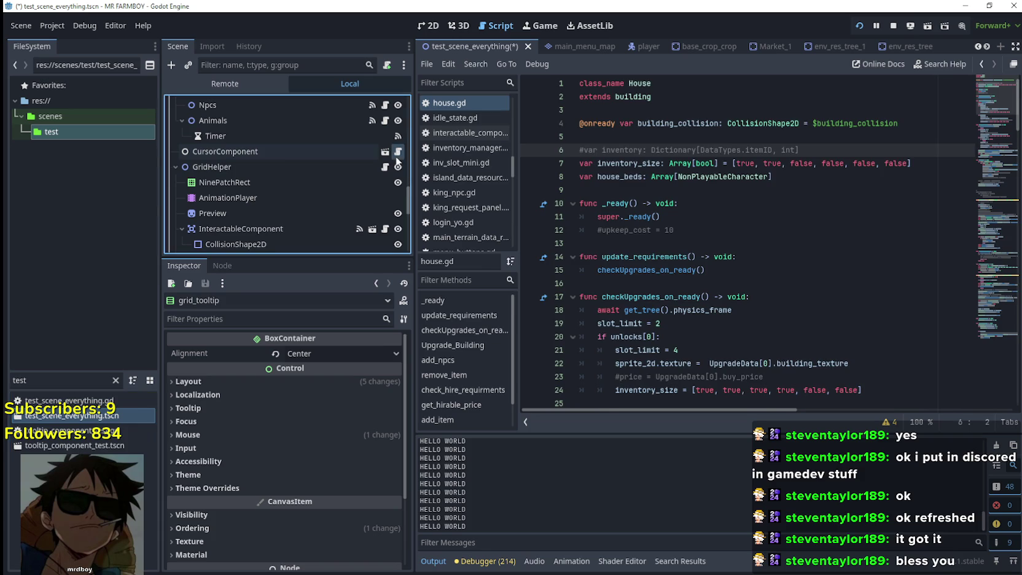
Step: Read through the building-removal code in field_cursor_component.gd from line 372 down to line 439
{"action": "scroll", "coordinate": [776, 315], "scroll_direction": "down", "scroll_amount": 8}
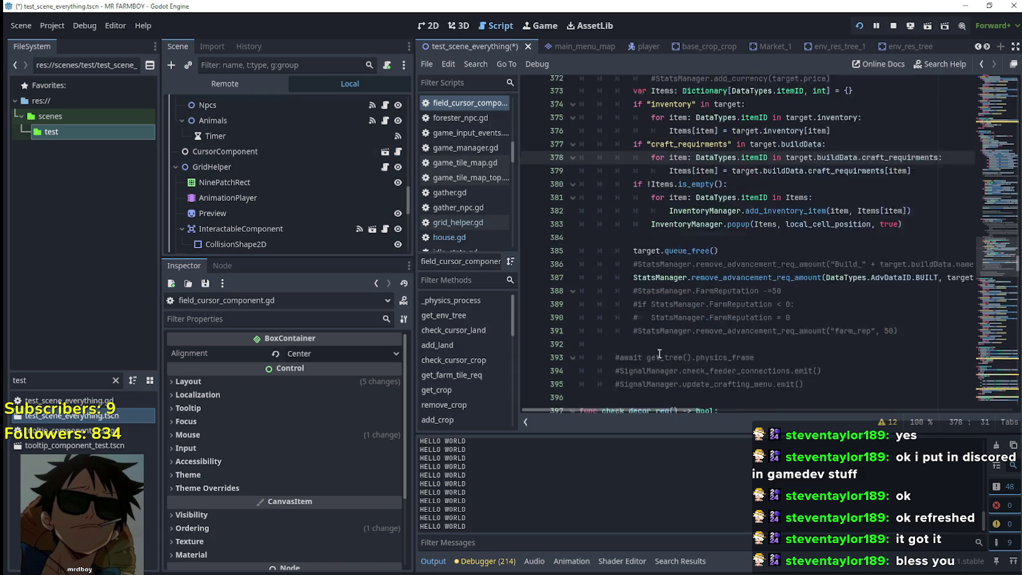
{"action": "scroll", "coordinate": [660, 251], "scroll_direction": "up", "scroll_amount": 5}
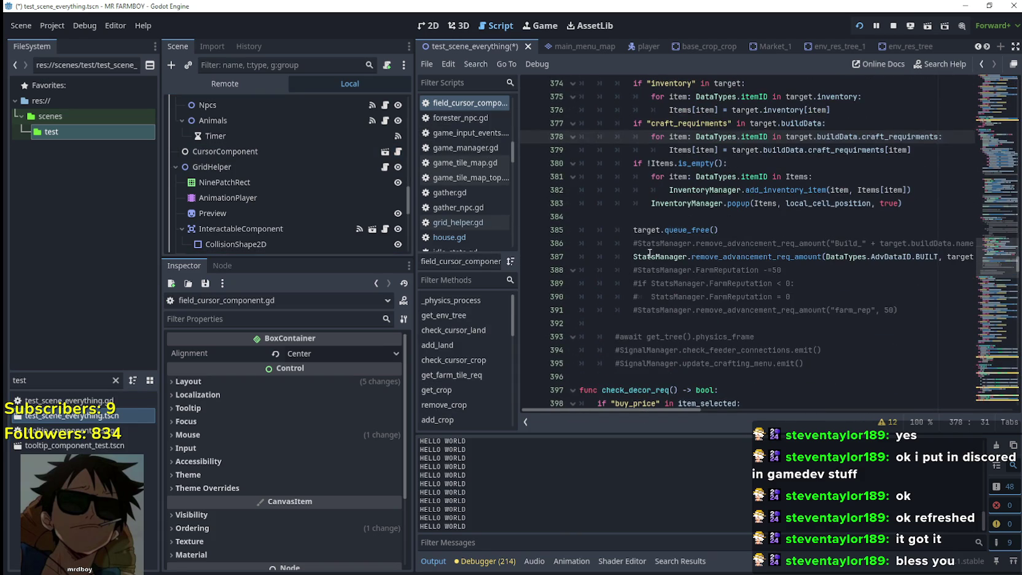
{"action": "scroll", "coordinate": [652, 295], "scroll_direction": "up", "scroll_amount": 2}
{"action": "left_click", "coordinate": [654, 243]}
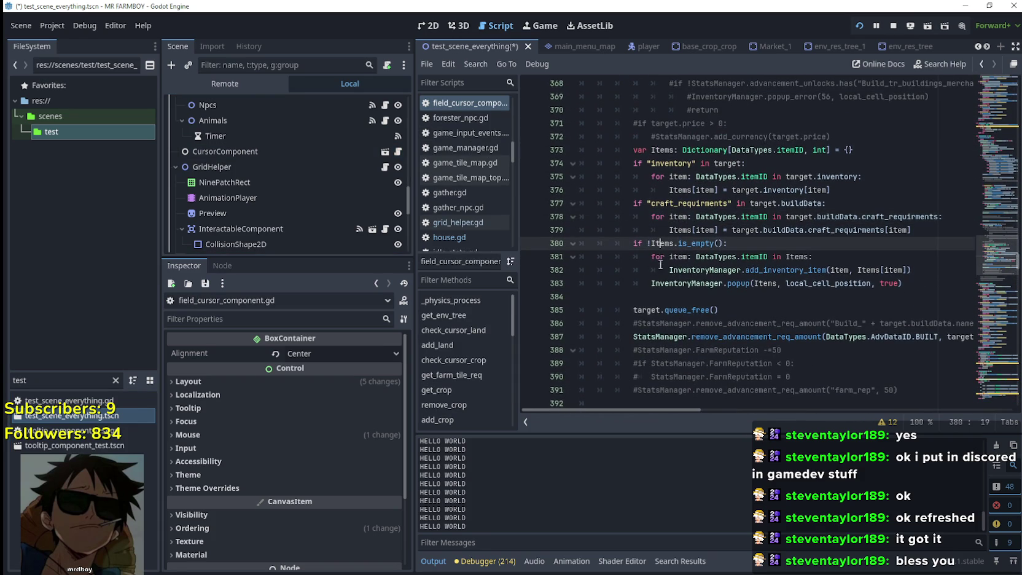
{"action": "left_click", "coordinate": [650, 296]}
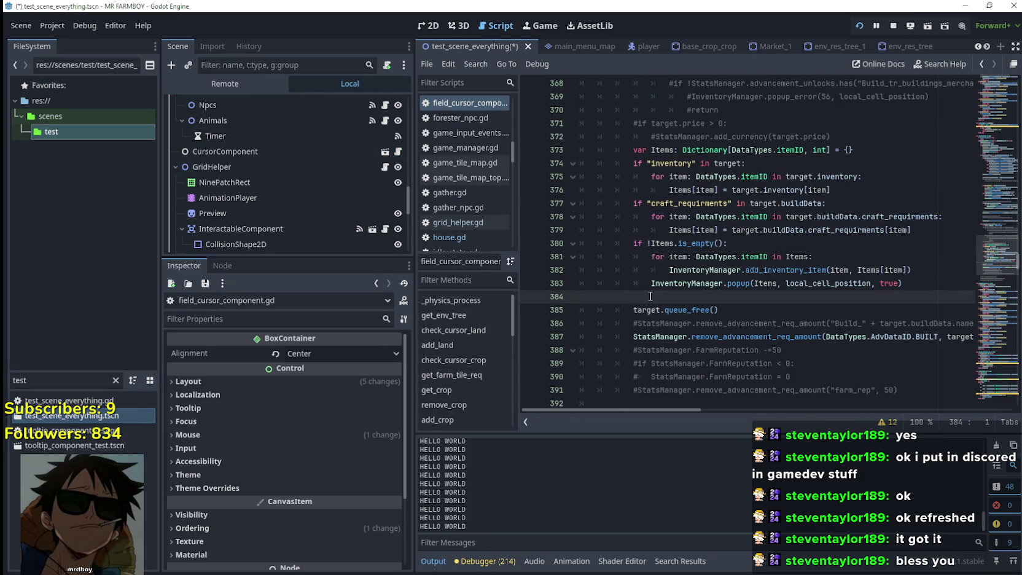
{"action": "scroll", "coordinate": [650, 296], "scroll_direction": "up", "scroll_amount": 3}
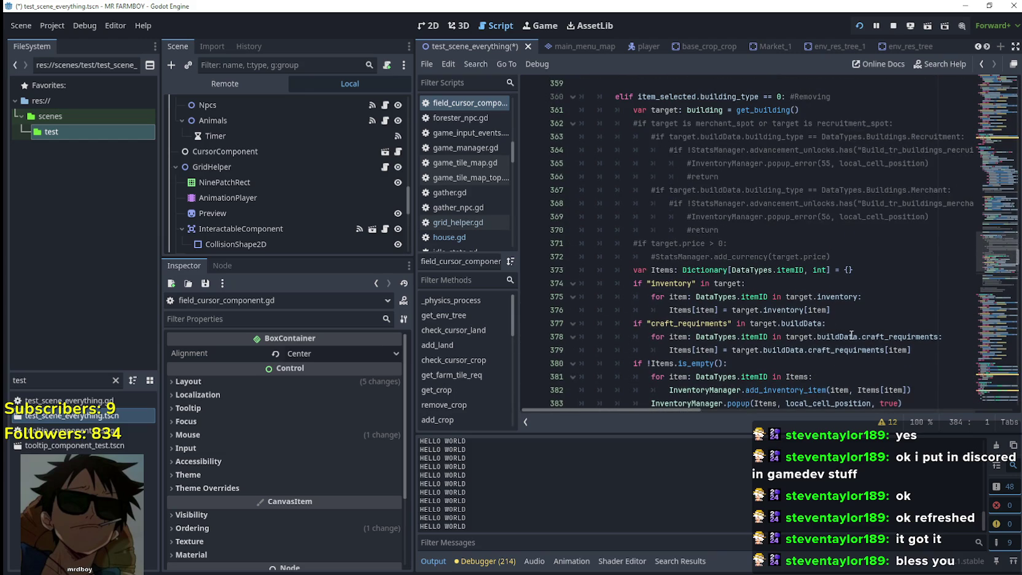
{"action": "mouse_move", "coordinate": [854, 335]}
{"action": "left_click", "coordinate": [907, 257]}
{"action": "scroll", "coordinate": [792, 362], "scroll_direction": "down", "scroll_amount": 5}
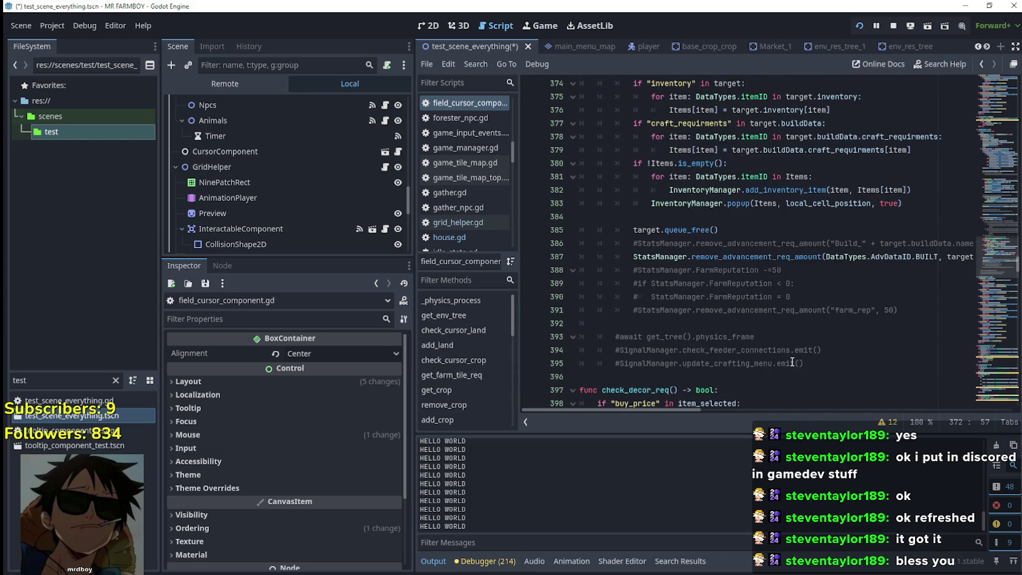
{"action": "scroll", "coordinate": [793, 358], "scroll_direction": "down", "scroll_amount": 1}
{"action": "scroll", "coordinate": [795, 354], "scroll_direction": "down", "scroll_amount": 1}
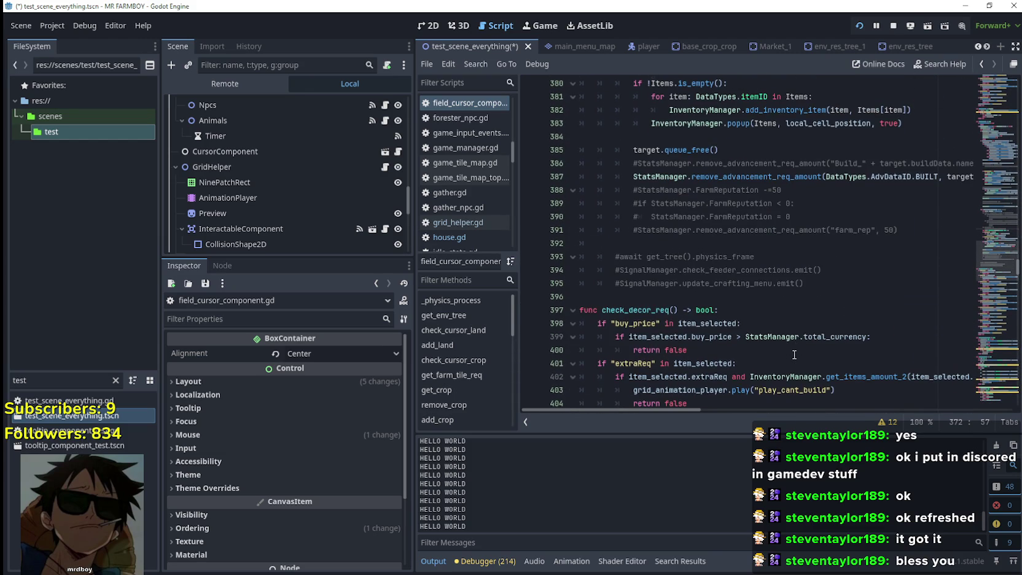
{"action": "scroll", "coordinate": [795, 350], "scroll_direction": "down", "scroll_amount": 3}
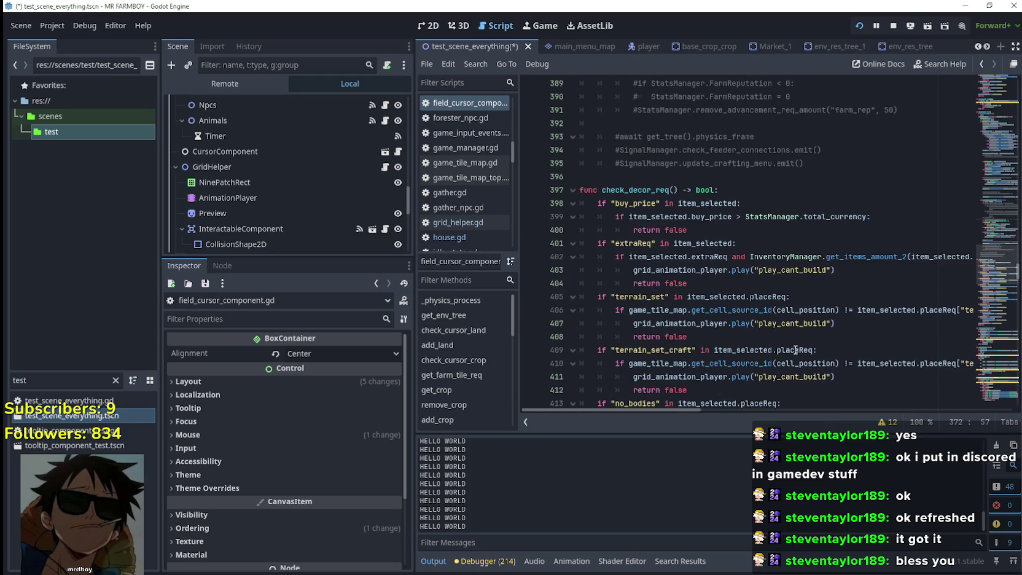
{"action": "scroll", "coordinate": [796, 350], "scroll_direction": "down", "scroll_amount": 7}
{"action": "scroll", "coordinate": [795, 349], "scroll_direction": "down", "scroll_amount": 4}
{"action": "left_click", "coordinate": [776, 315]}
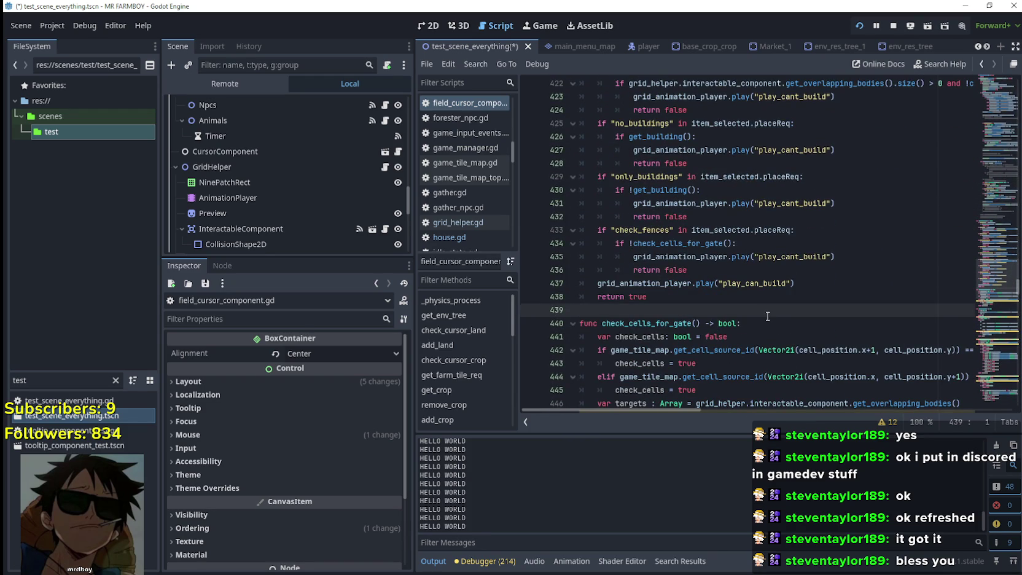
Step: Check line 392, then filter the files by 'house' and reopen House.tscn
{"action": "scroll", "coordinate": [768, 316], "scroll_direction": "down", "scroll_amount": 1}
{"action": "scroll", "coordinate": [768, 316], "scroll_direction": "up", "scroll_amount": 12}
{"action": "scroll", "coordinate": [679, 242], "scroll_direction": "down", "scroll_amount": 1}
{"action": "scroll", "coordinate": [679, 242], "scroll_direction": "up", "scroll_amount": 2}
{"action": "left_click", "coordinate": [640, 247]}
{"action": "left_click", "coordinate": [680, 200]}
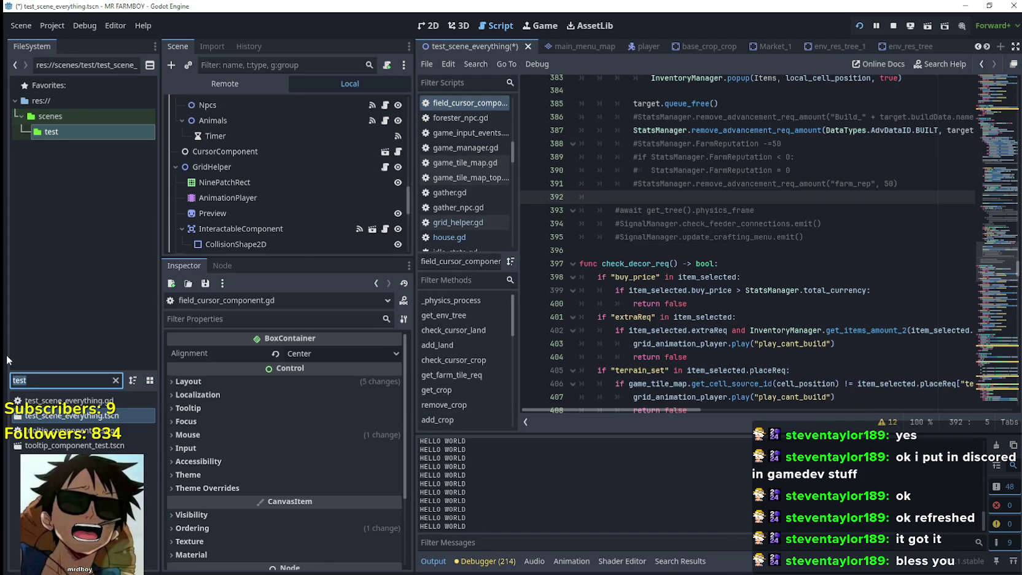
{"action": "type", "text": "house"}
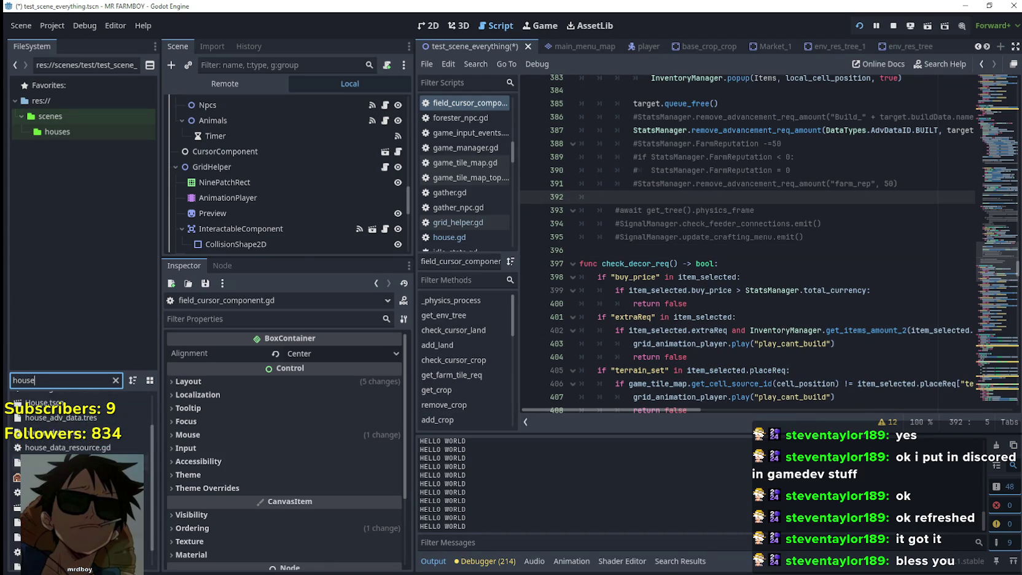
{"action": "double_click", "coordinate": [90, 443]}
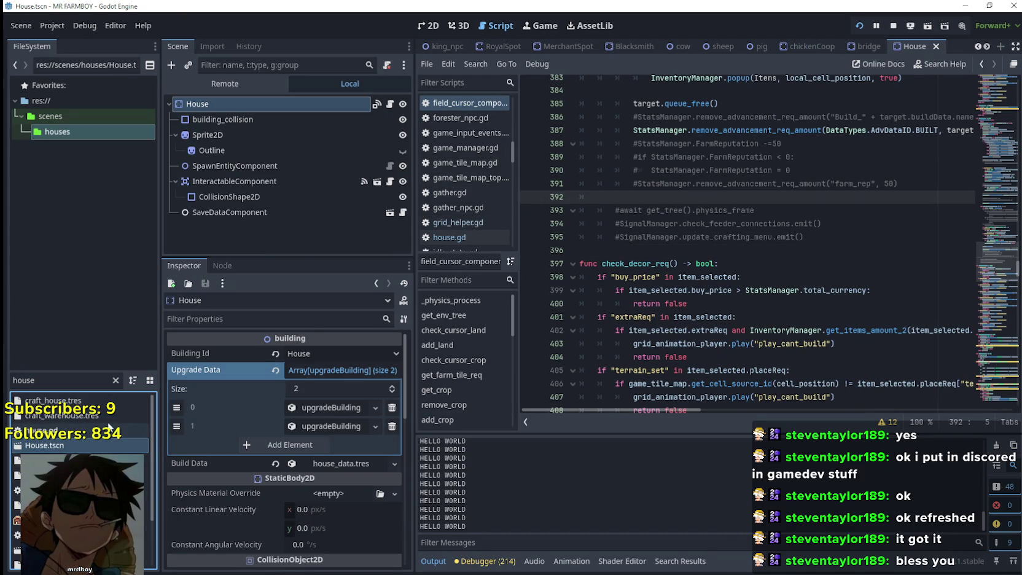
{"action": "left_click", "coordinate": [391, 104]}
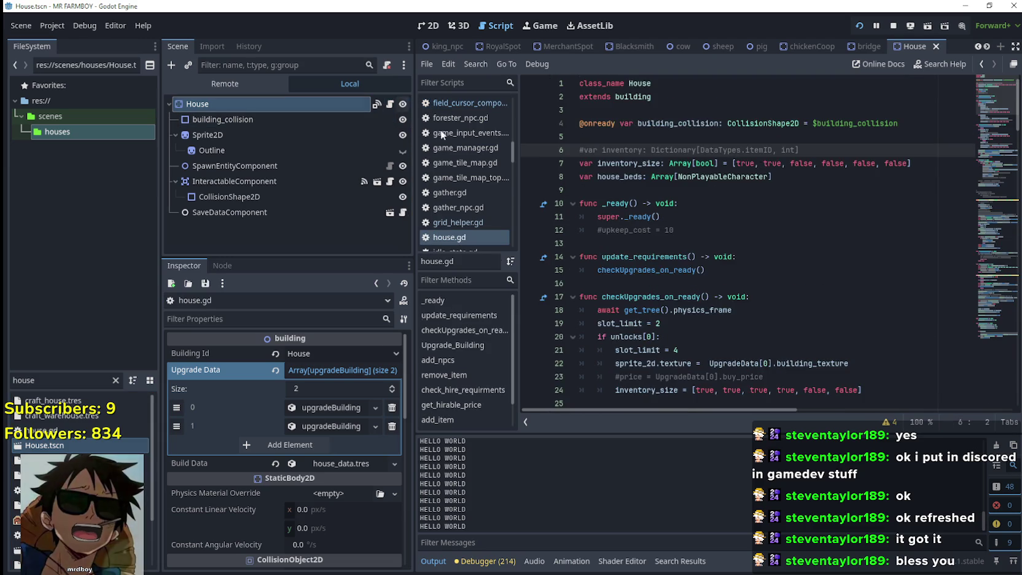
{"action": "scroll", "coordinate": [814, 299], "scroll_direction": "down", "scroll_amount": 18}
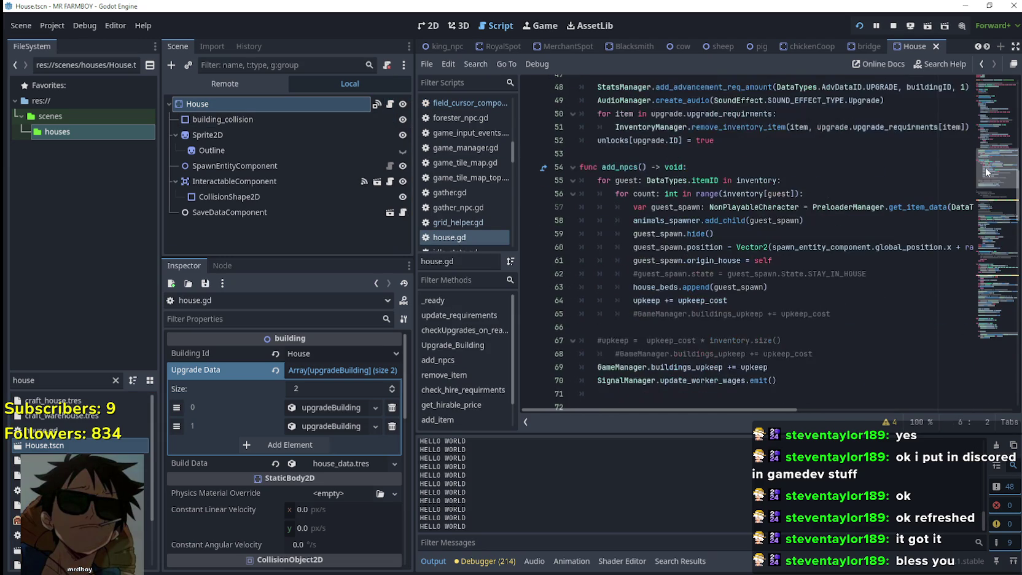
{"action": "mouse_move", "coordinate": [982, 186]}
{"action": "left_mouse_down"}
{"action": "mouse_move", "coordinate": [988, 136]}
{"action": "mouse_move", "coordinate": [987, 220]}
{"action": "left_mouse_up"}
{"action": "scroll", "coordinate": [685, 323], "scroll_direction": "down", "scroll_amount": 1}
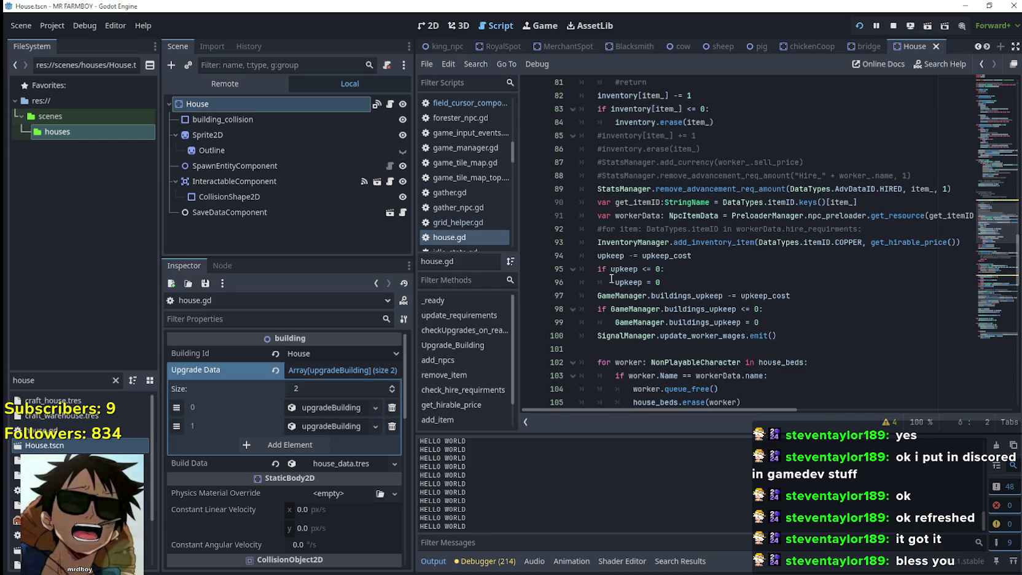
{"action": "mouse_move", "coordinate": [621, 280]}
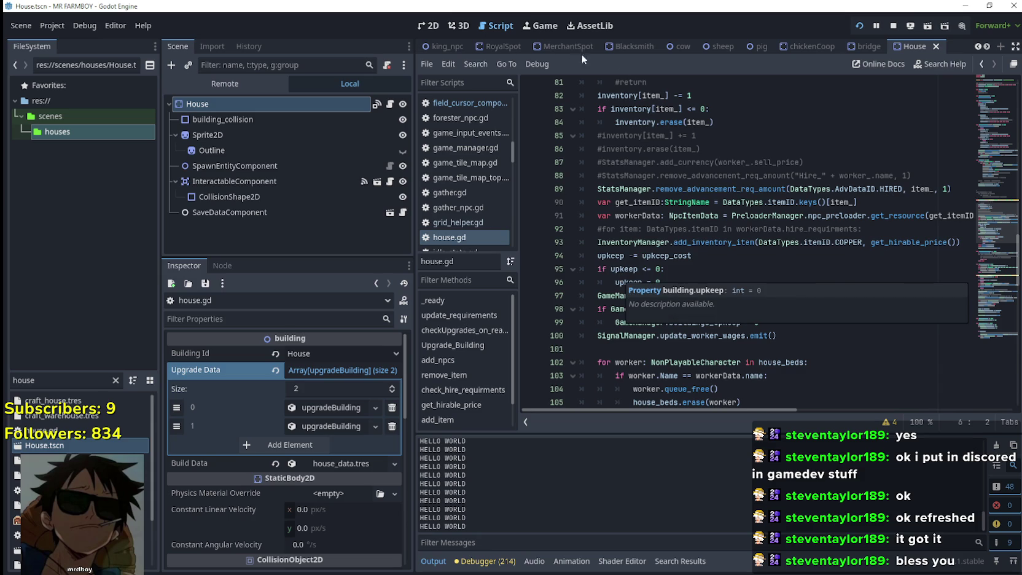
{"action": "scroll", "coordinate": [684, 246], "scroll_direction": "up", "scroll_amount": 2}
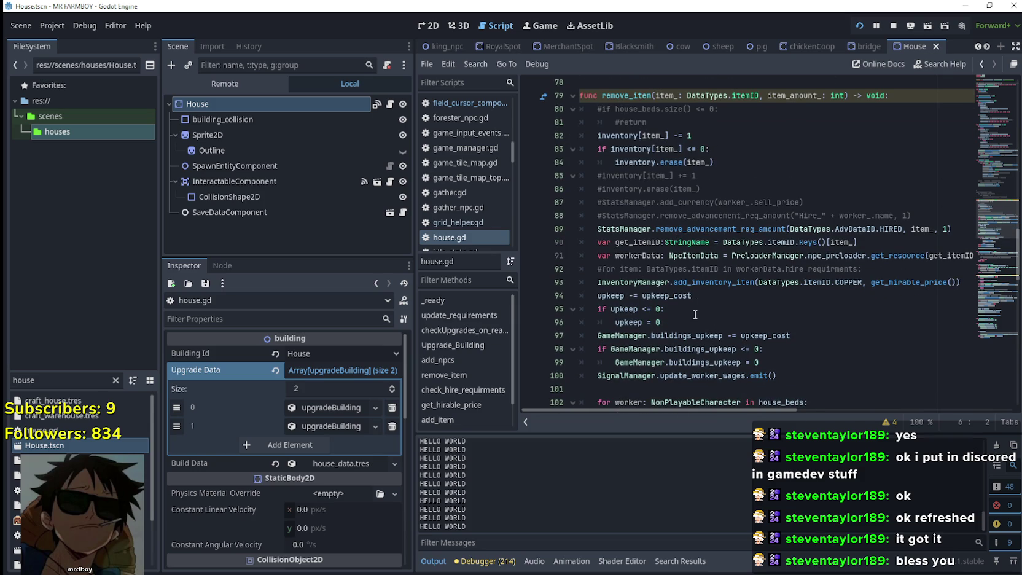
{"action": "scroll", "coordinate": [695, 312], "scroll_direction": "up", "scroll_amount": 3}
{"action": "scroll", "coordinate": [688, 309], "scroll_direction": "up", "scroll_amount": 1}
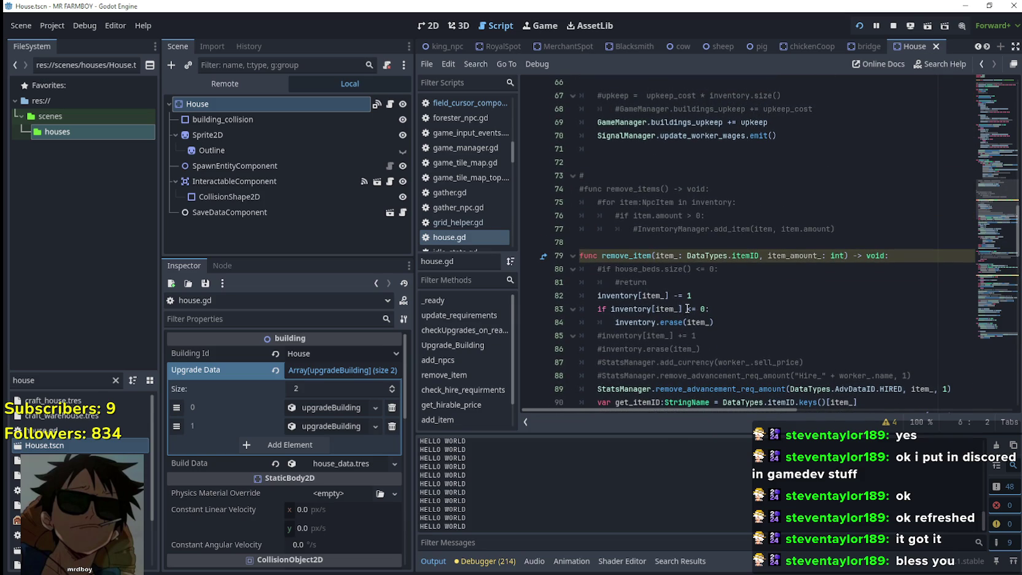
{"action": "scroll", "coordinate": [688, 308], "scroll_direction": "up", "scroll_amount": 2}
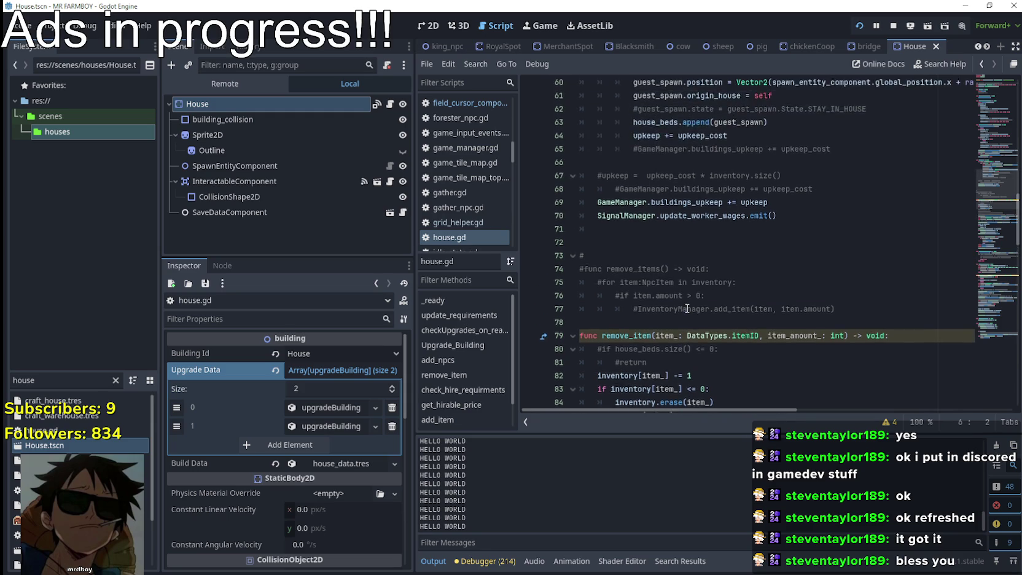
{"action": "scroll", "coordinate": [689, 289], "scroll_direction": "down", "scroll_amount": 3}
{"action": "left_click", "coordinate": [693, 255]}
{"action": "left_click", "coordinate": [692, 244]}
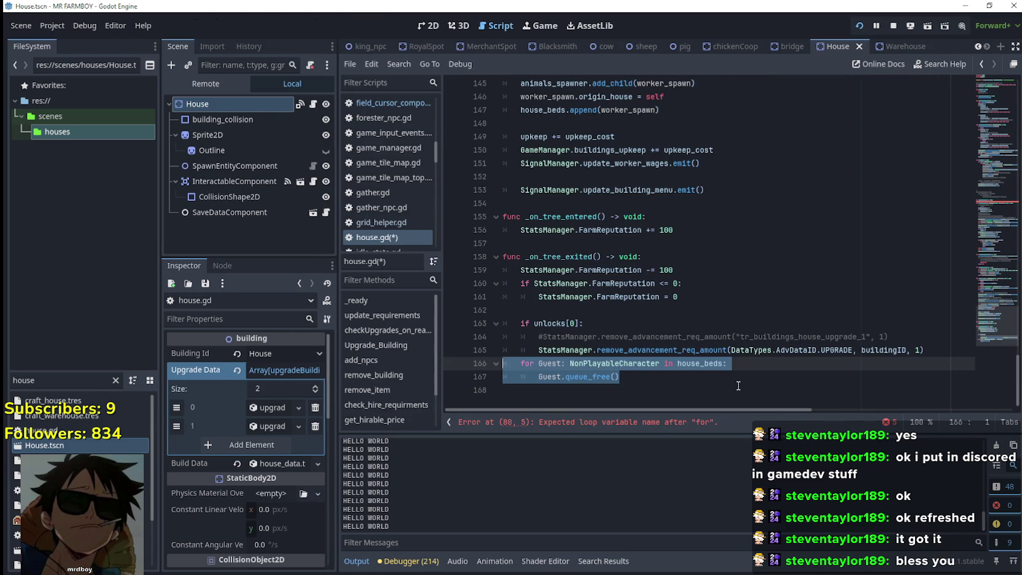
Step: Review the new house_beds loop calling Guest.queue_free() at the end of _on_tree_exited
{"action": "left_click", "coordinate": [738, 385]}
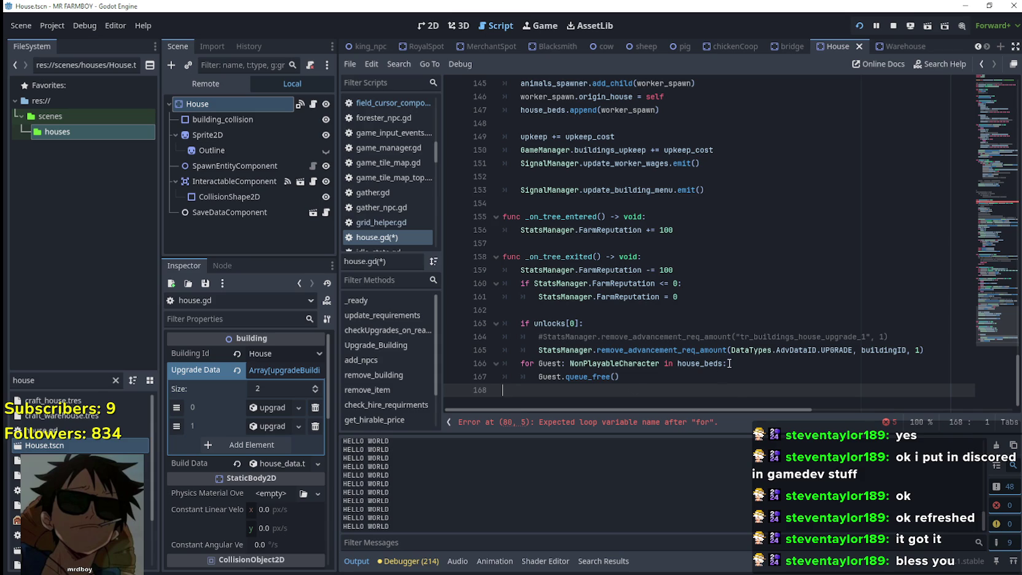
{"action": "left_click_drag", "start_coordinate": [644, 379], "coordinate": [485, 377]}
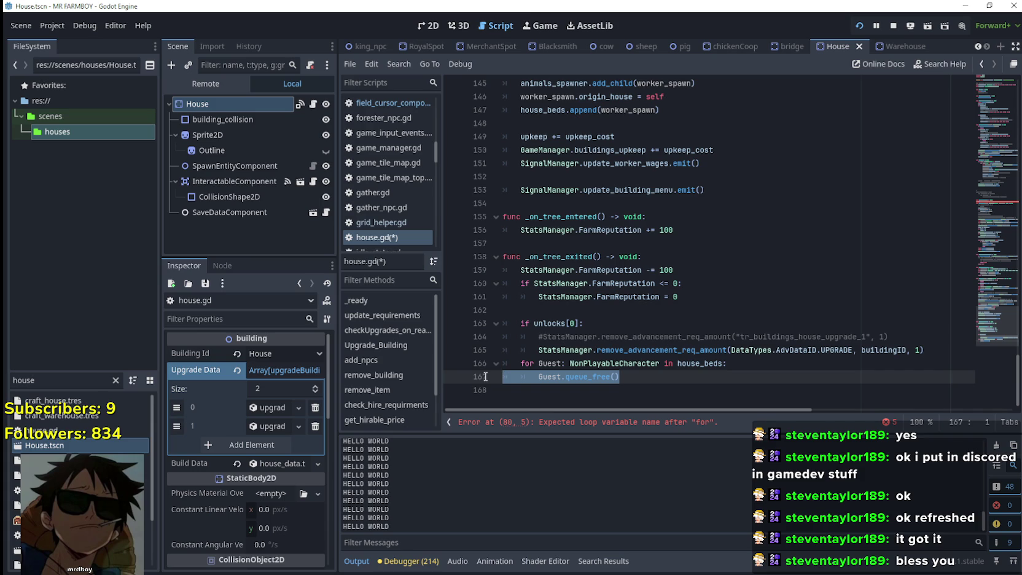
{"action": "scroll", "coordinate": [548, 349], "scroll_direction": "up", "scroll_amount": 9}
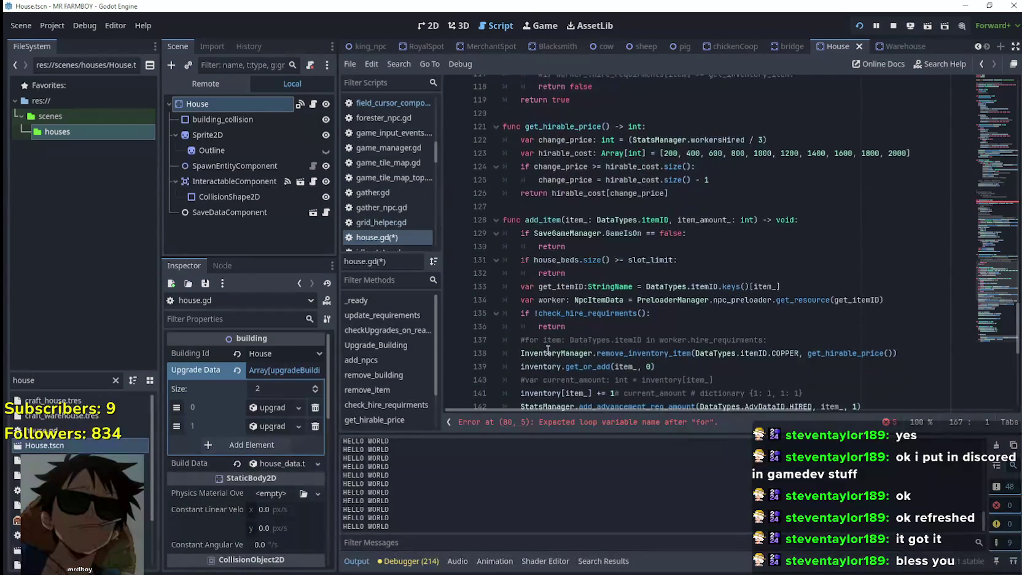
Step: Review remove_item and add_item in house.gd, then bring up the code actions for get_hirable_price
{"action": "scroll", "coordinate": [548, 350], "scroll_direction": "up", "scroll_amount": 14}
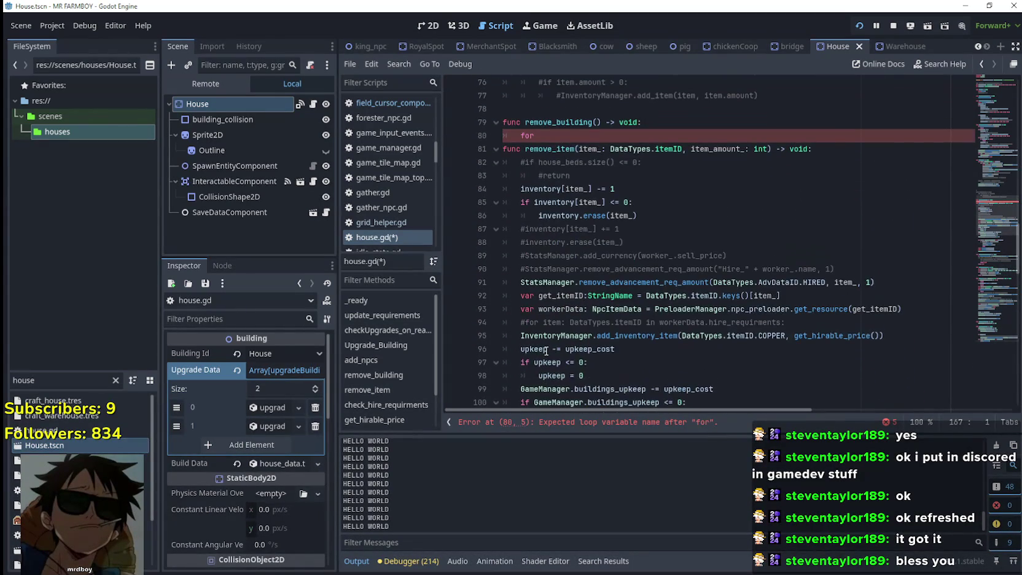
{"action": "scroll", "coordinate": [743, 263], "scroll_direction": "down", "scroll_amount": 3}
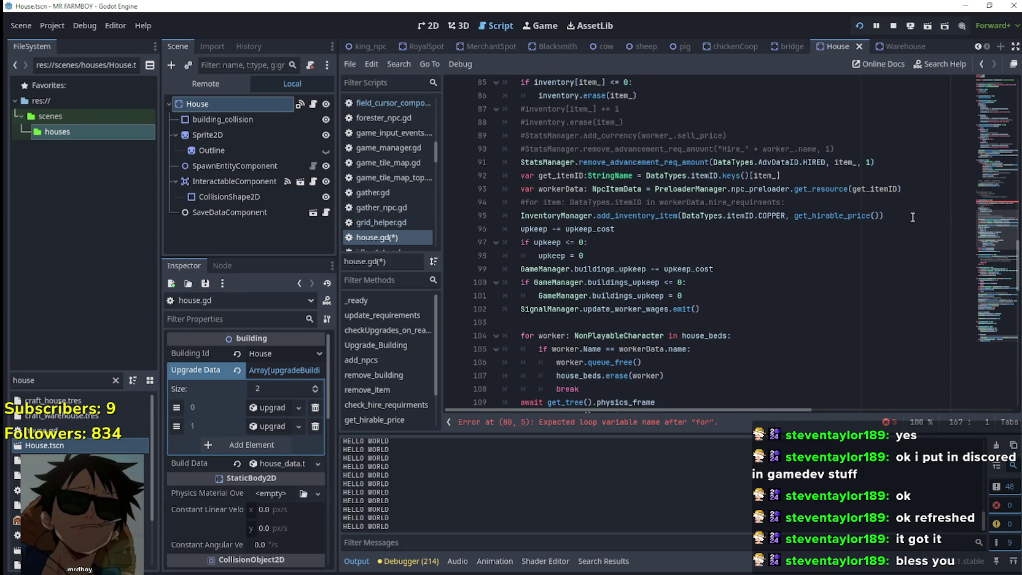
{"action": "scroll", "coordinate": [738, 258], "scroll_direction": "down", "scroll_amount": 3}
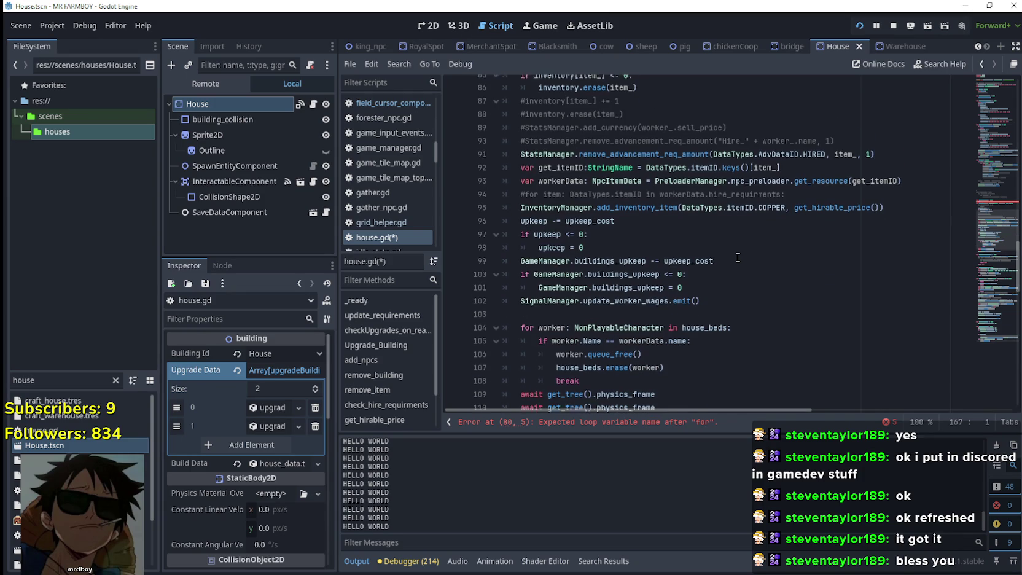
{"action": "scroll", "coordinate": [738, 259], "scroll_direction": "up", "scroll_amount": 3}
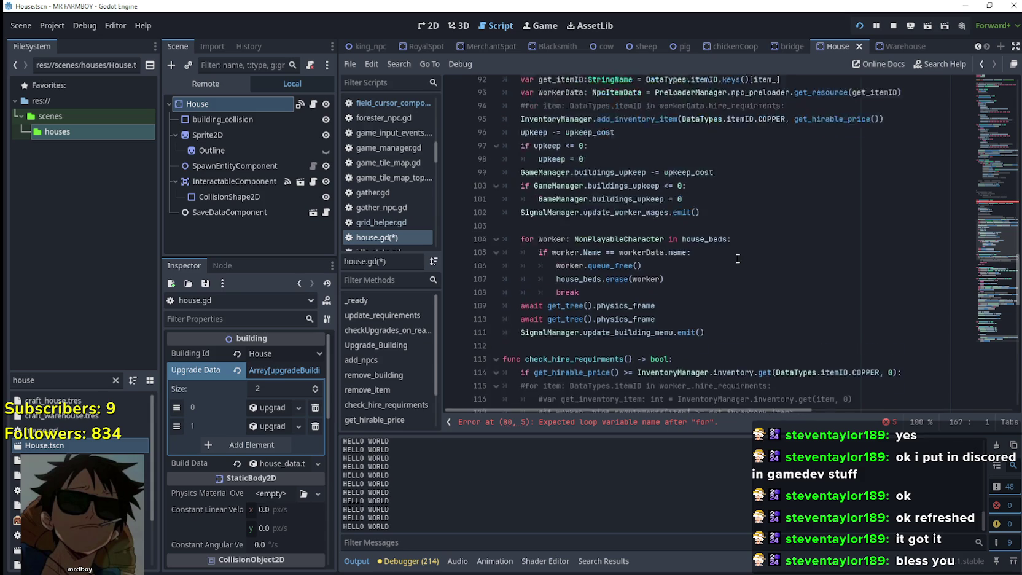
{"action": "scroll", "coordinate": [736, 259], "scroll_direction": "down", "scroll_amount": 2}
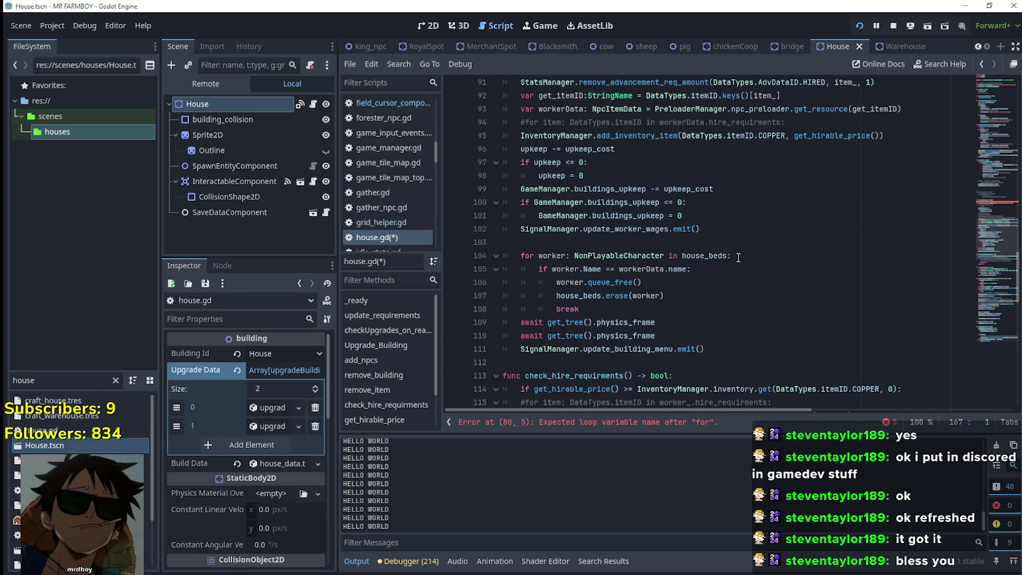
{"action": "scroll", "coordinate": [738, 257], "scroll_direction": "down", "scroll_amount": 9}
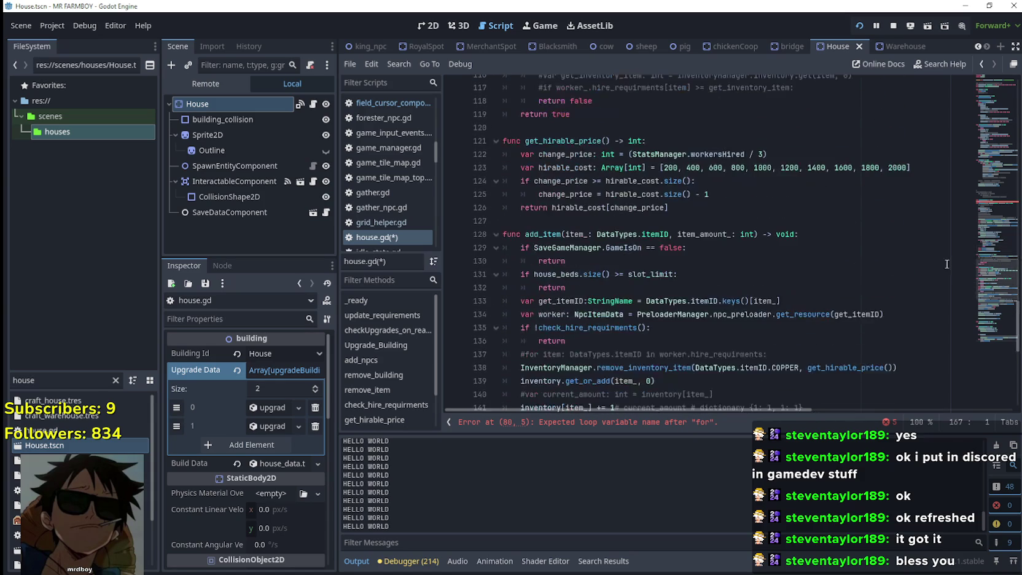
{"action": "left_click_drag", "start_coordinate": [990, 277], "coordinate": [983, 225]}
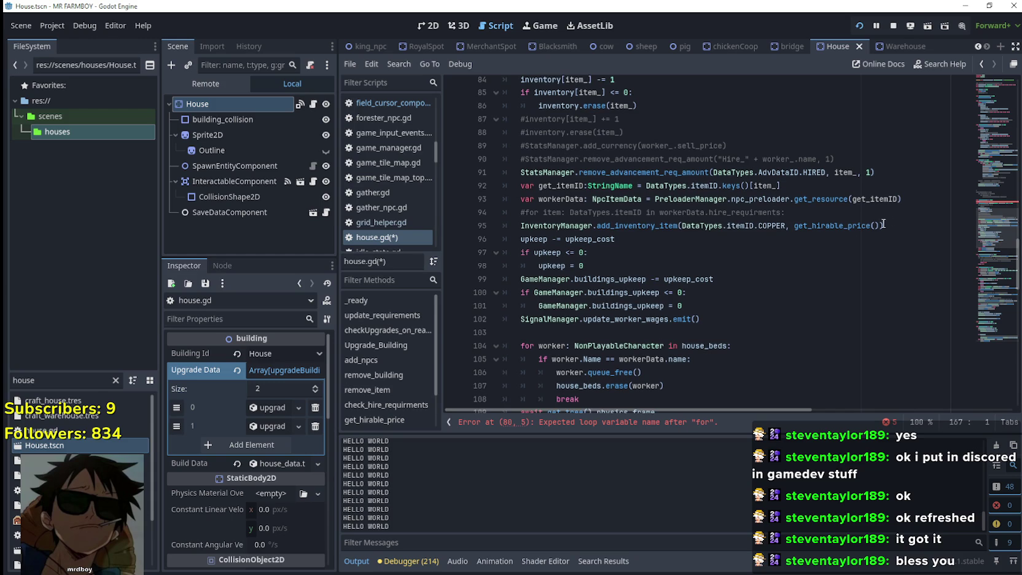
{"action": "mouse_move", "coordinate": [860, 225]}
{"action": "mouse_move", "coordinate": [622, 299]}
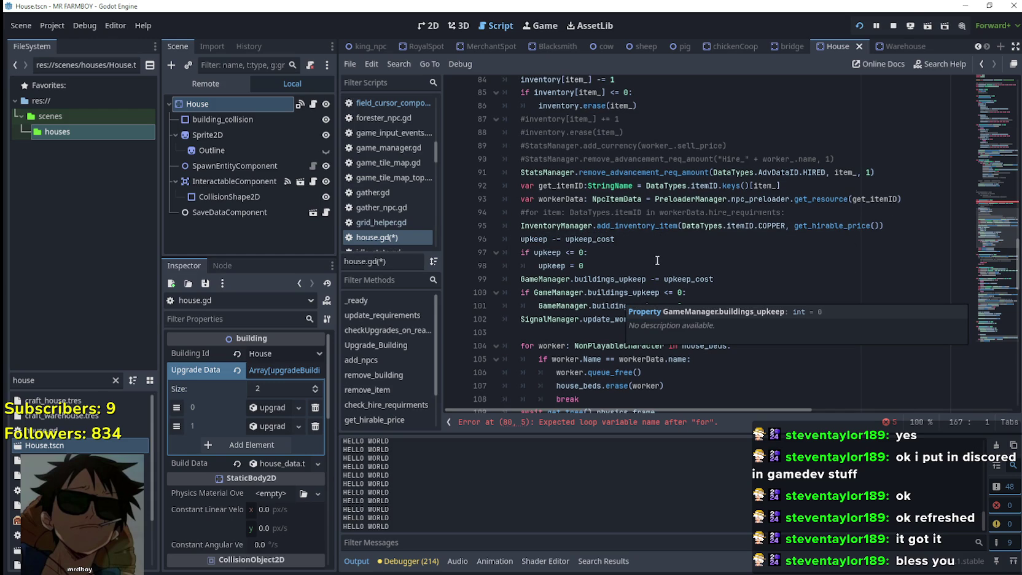
{"action": "scroll", "coordinate": [654, 260], "scroll_direction": "up", "scroll_amount": 1}
{"action": "right_click", "coordinate": [816, 264]}
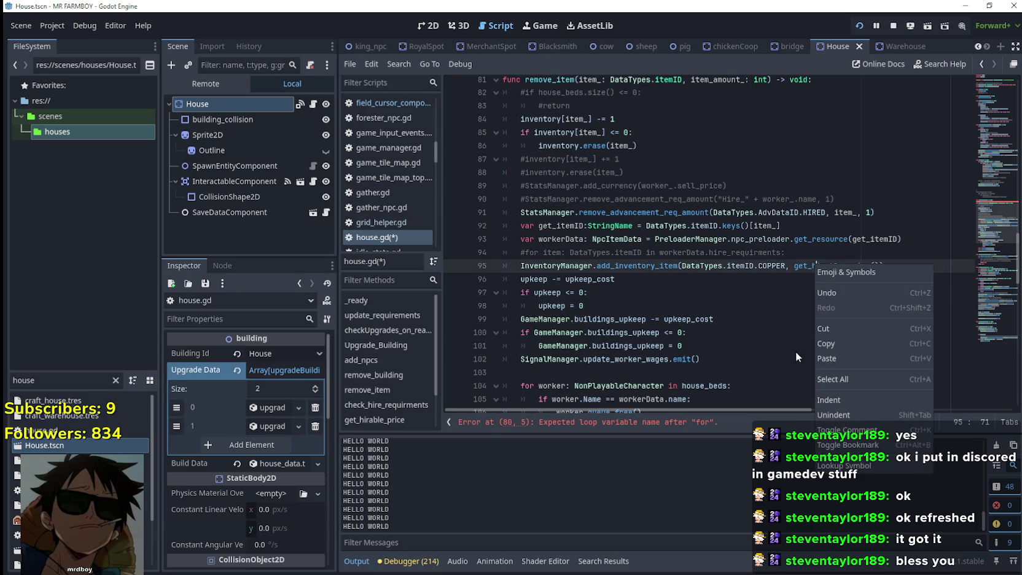
Step: Look up get_hirable_price and check how StatsManager.workersHired indexes its 200–2000 cost array
{"action": "left_click", "coordinate": [829, 381]}
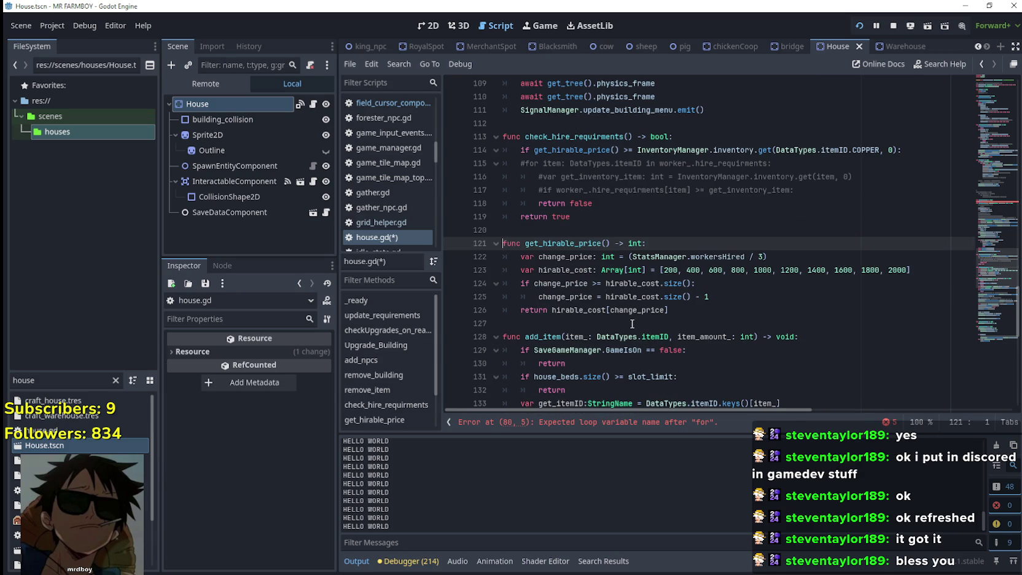
{"action": "double_click", "coordinate": [740, 256]}
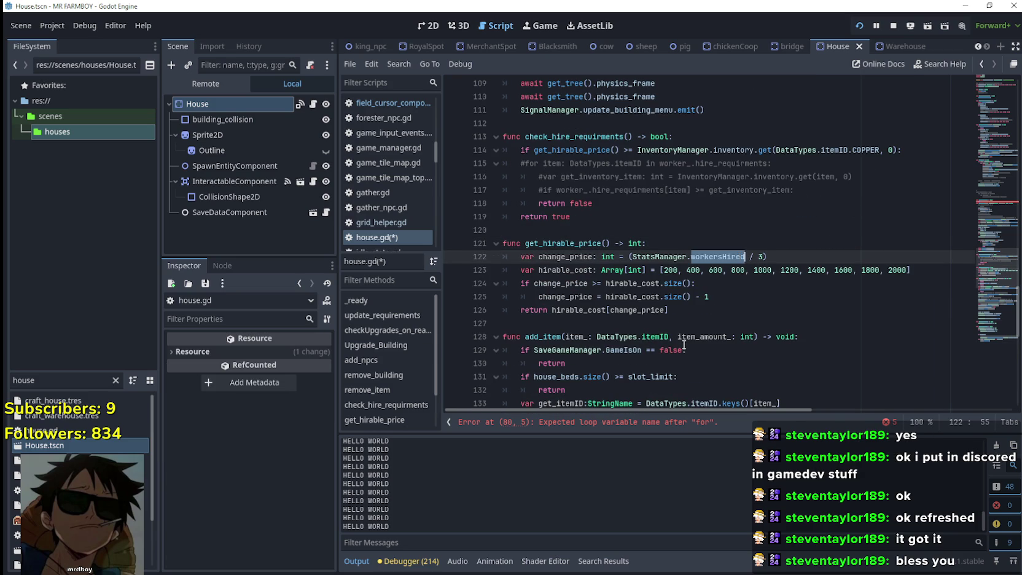
{"action": "mouse_move", "coordinate": [725, 253]}
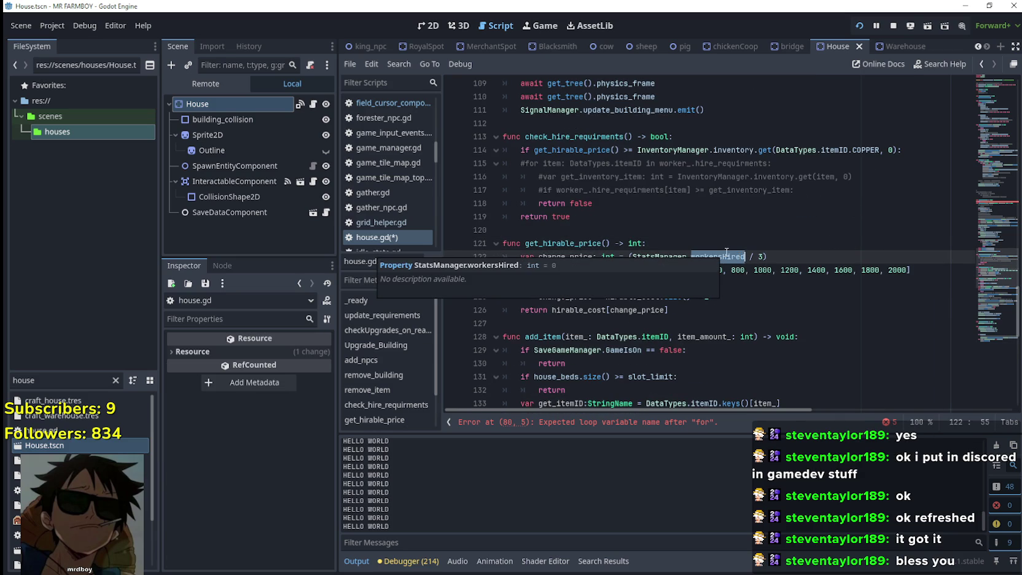
{"action": "key", "text": "Down"}
{"action": "key", "text": "Down"}
{"action": "key", "text": "Down"}
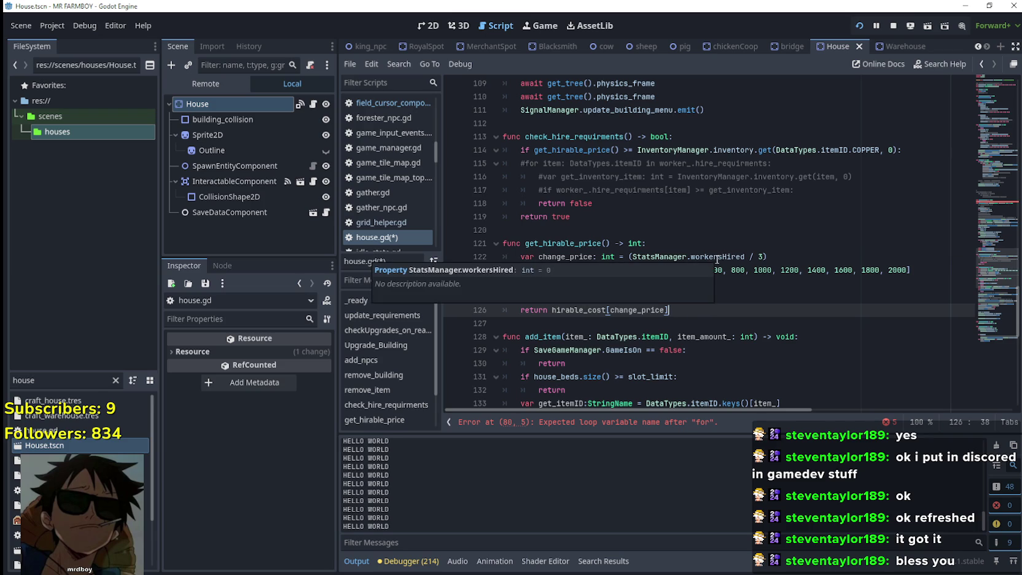
{"action": "scroll", "coordinate": [717, 258], "scroll_direction": "up", "scroll_amount": 7}
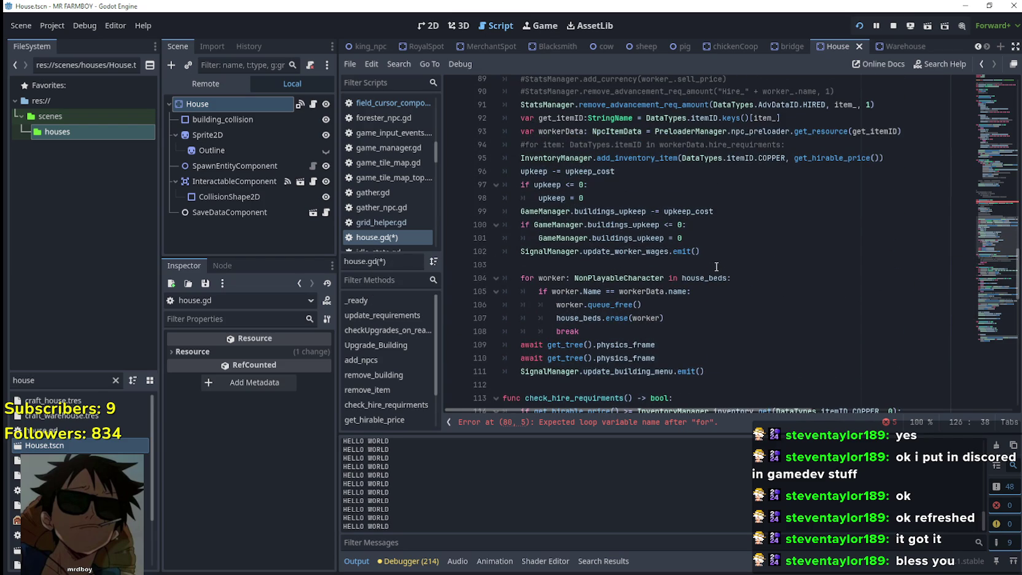
{"action": "scroll", "coordinate": [717, 267], "scroll_direction": "up", "scroll_amount": 2}
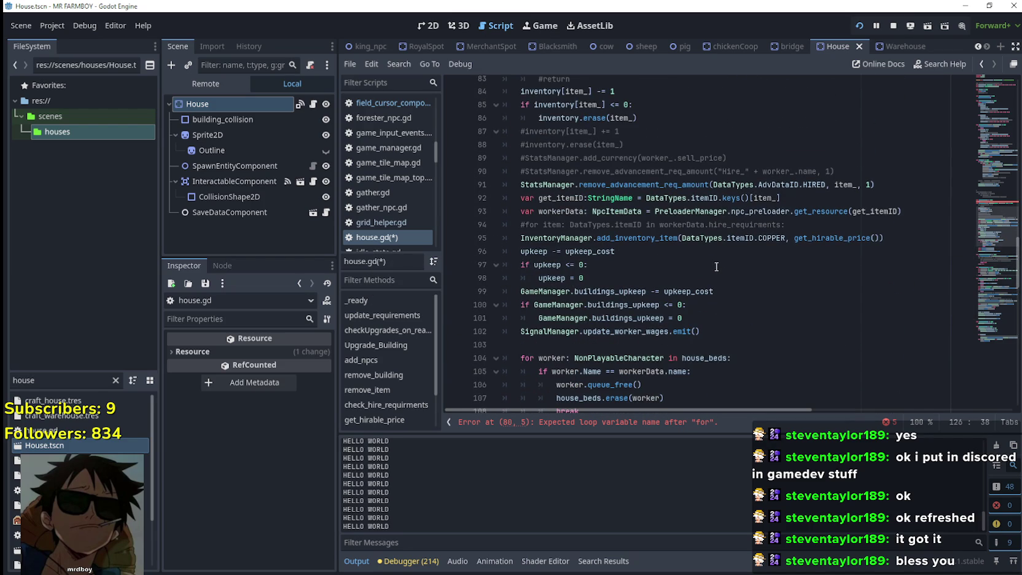
{"action": "scroll", "coordinate": [716, 266], "scroll_direction": "down", "scroll_amount": 2}
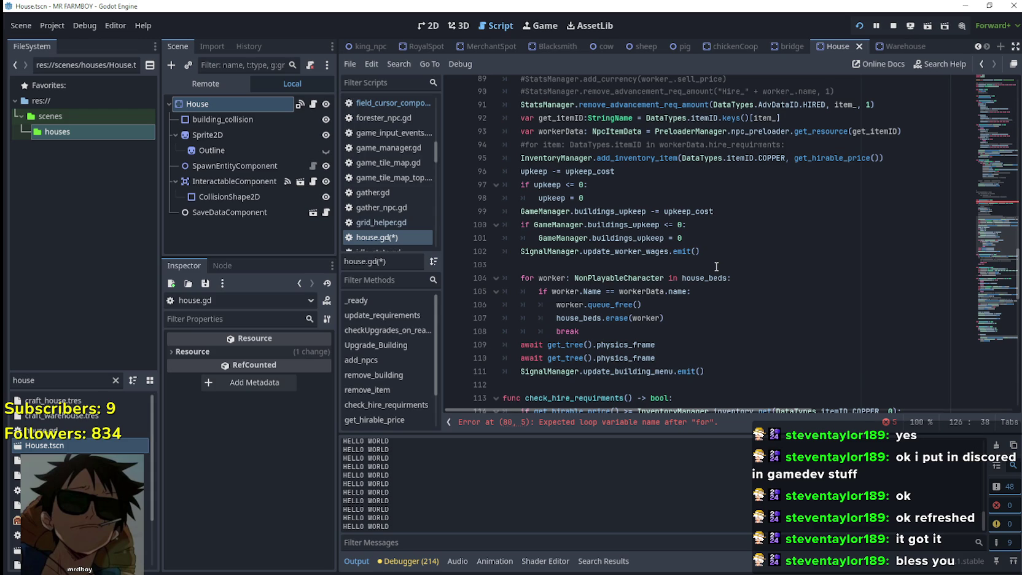
{"action": "scroll", "coordinate": [716, 267], "scroll_direction": "down", "scroll_amount": 4}
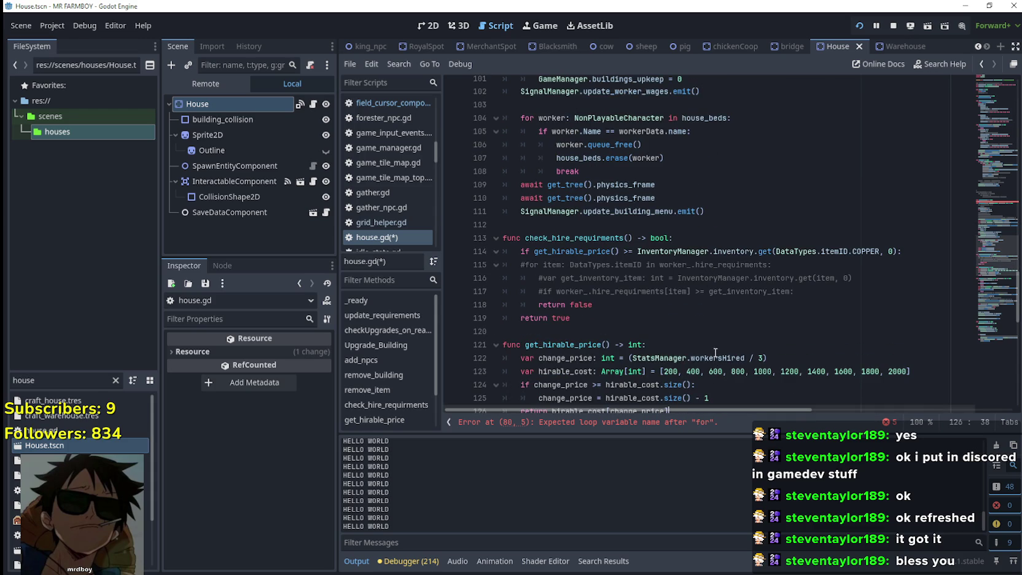
{"action": "mouse_move", "coordinate": [715, 355]}
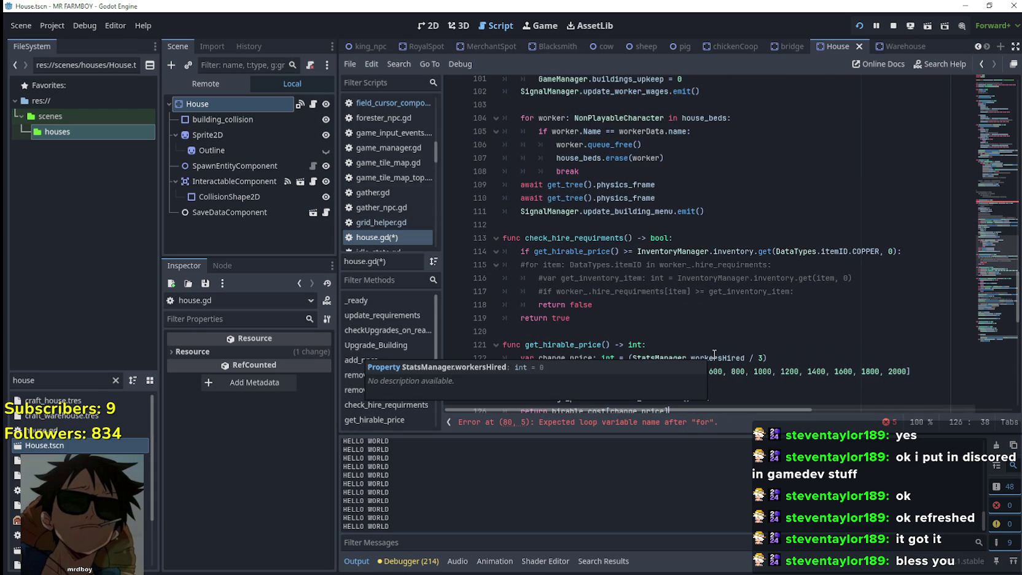